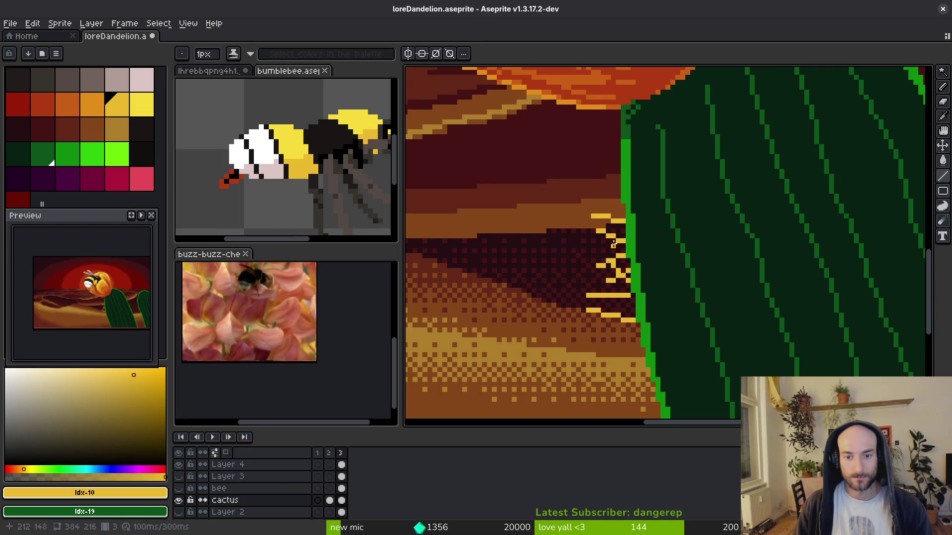
Add short yellow spine strokes up the front cactus's left edge, redoing one misplaced spine.
left_click(601, 251)
left_click(610, 236)
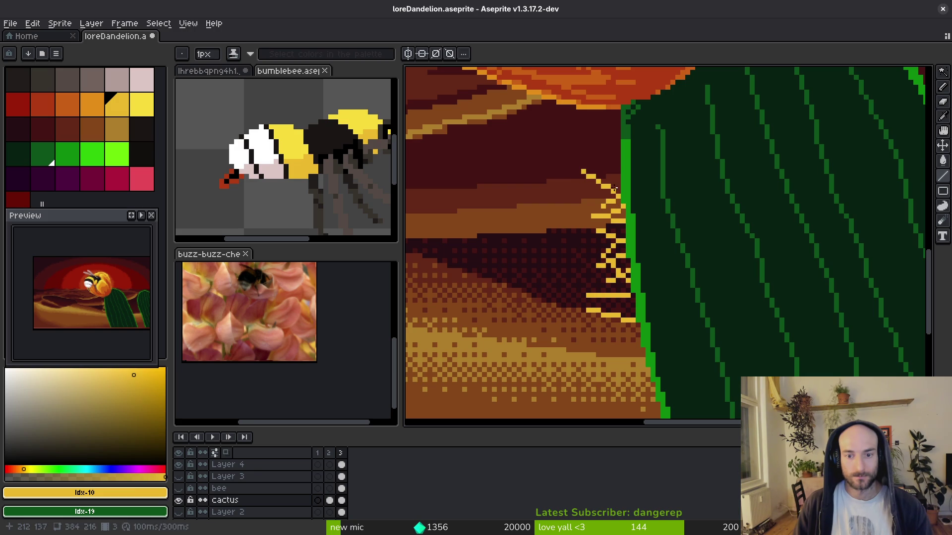
left_click(614, 178)
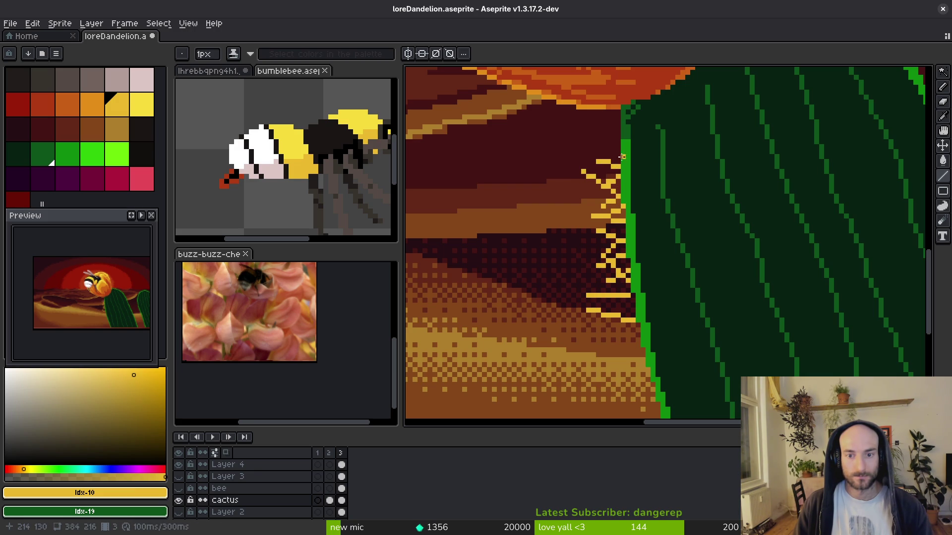
left_click_drag(616, 134, 602, 136)
left_click(610, 151)
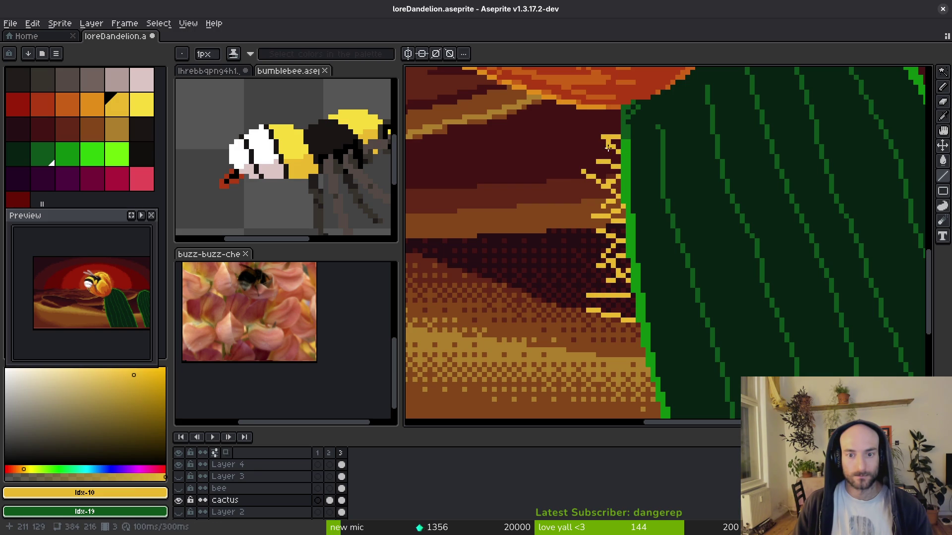
key("ctrl+z")
left_click(612, 136)
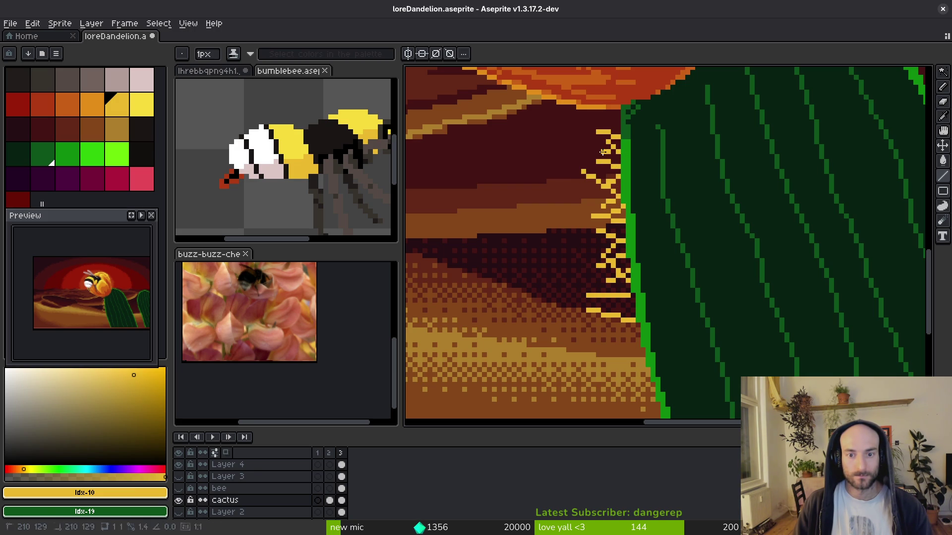
scroll(644, 205, "down", 8)
Draw yellow spines across the cactus crown, its top-left side, and down the right shoulder.
scroll(636, 201, "up", 8)
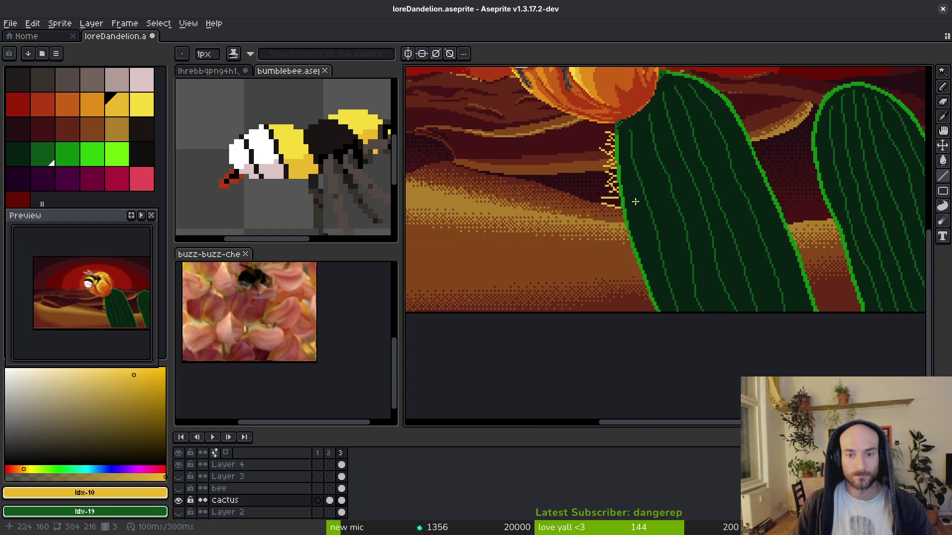
scroll(595, 195, "down", 1)
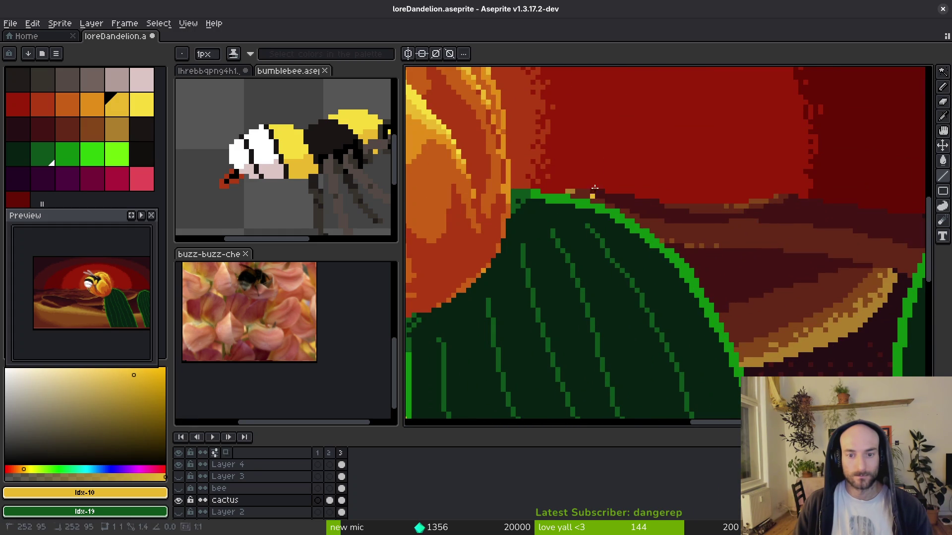
left_click_drag(594, 188, 597, 160)
mouse_move(606, 200)
left_mouse_down()
mouse_move(617, 169)
mouse_move(632, 182)
left_mouse_up()
mouse_move(637, 218)
left_mouse_down()
mouse_move(662, 211)
mouse_move(643, 198)
left_mouse_up()
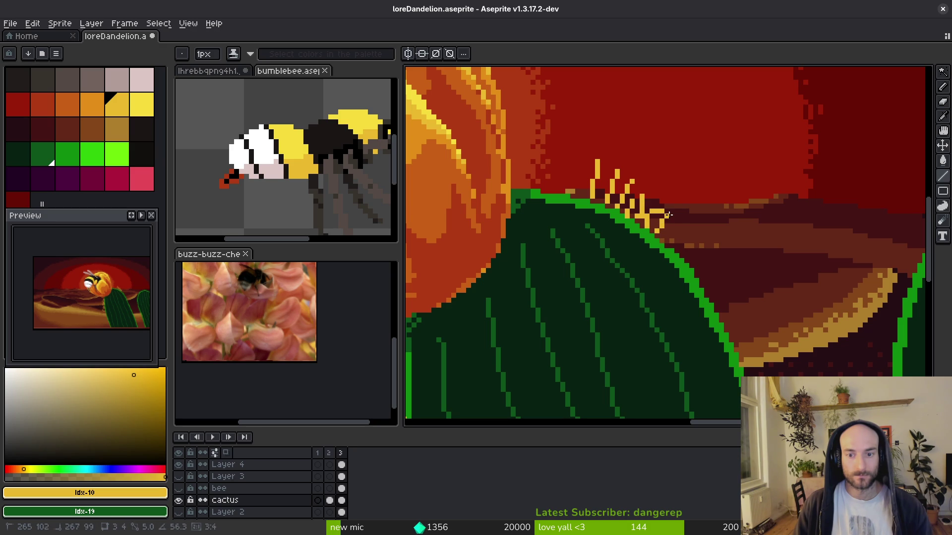
mouse_move(663, 243)
left_mouse_down()
mouse_move(672, 222)
mouse_move(683, 228)
mouse_move(687, 219)
left_mouse_up()
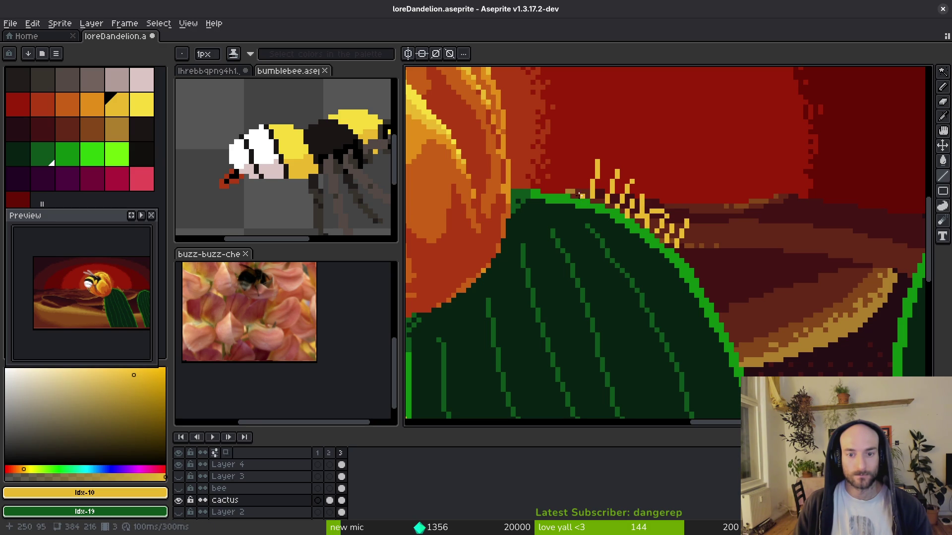
mouse_move(573, 192)
left_mouse_down()
mouse_move(583, 162)
mouse_move(551, 171)
mouse_move(568, 160)
left_mouse_up()
mouse_move(545, 195)
left_mouse_down()
mouse_move(541, 169)
mouse_move(524, 169)
left_mouse_up()
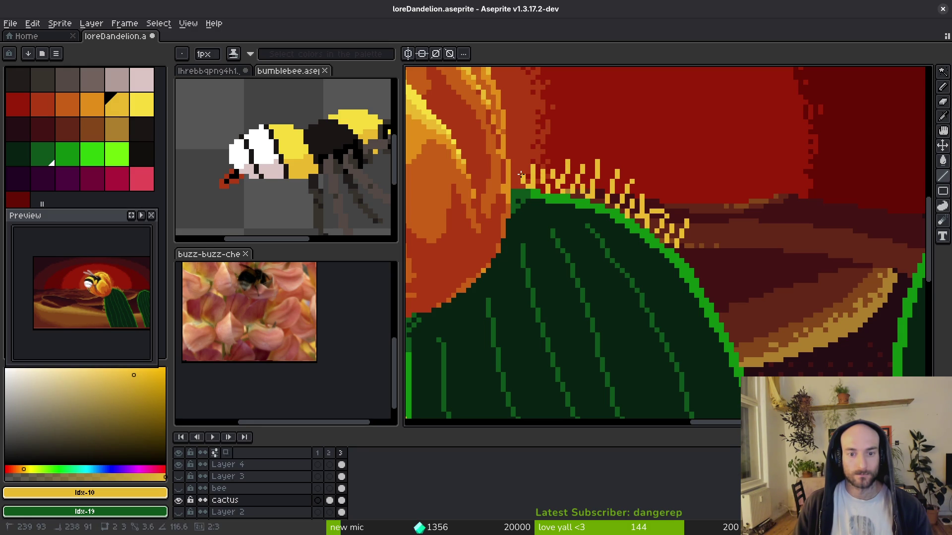
mouse_move(681, 251)
left_mouse_down()
mouse_move(697, 228)
mouse_move(712, 241)
mouse_move(698, 261)
mouse_move(715, 254)
mouse_move(718, 270)
left_mouse_up()
Switch to brown with the pencil and draw the first brown marks on the cactus body.
scroll(720, 269, "down", 5)
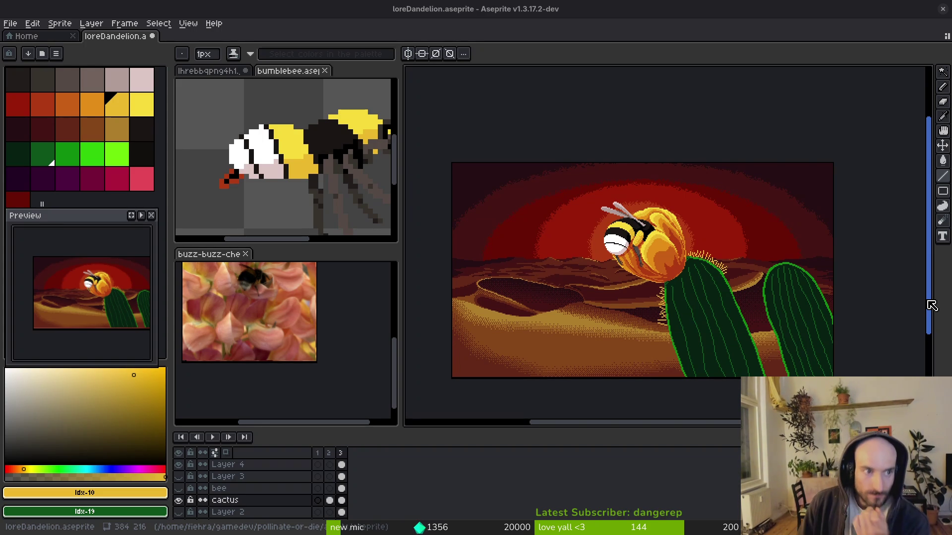
left_click(96, 128)
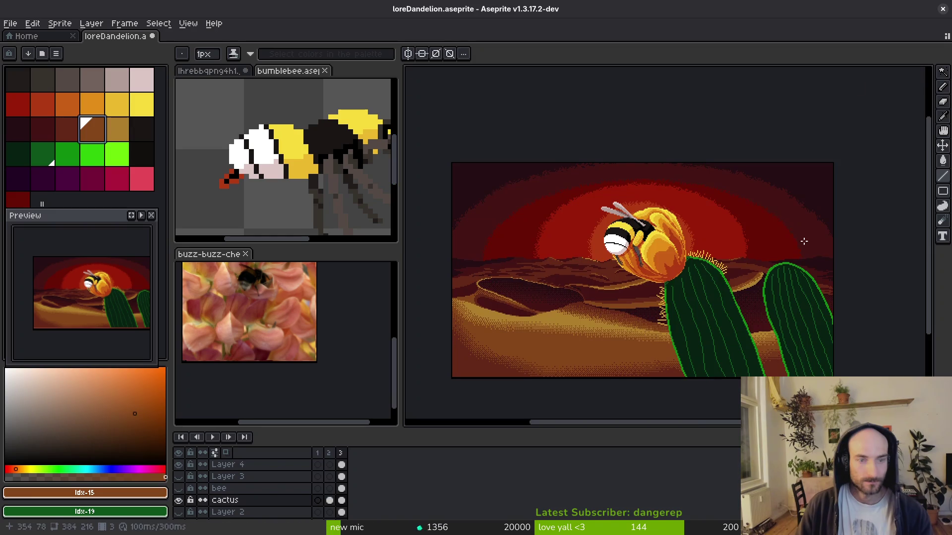
scroll(733, 307, "up", 3)
key("b")
scroll(637, 201, "up", 3)
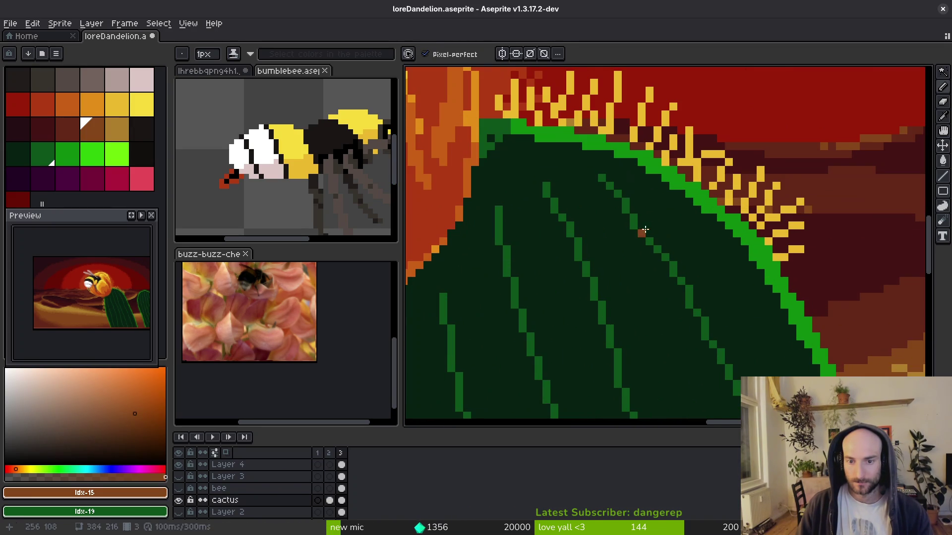
left_click_drag(646, 227, 674, 201)
left_click_drag(663, 242, 697, 234)
left_click_drag(666, 263, 642, 297)
key("ctrl+z")
Add brown branch strokes and single brown pixels lower on the cactus's right side.
left_click(634, 242)
left_click_drag(635, 242, 619, 257)
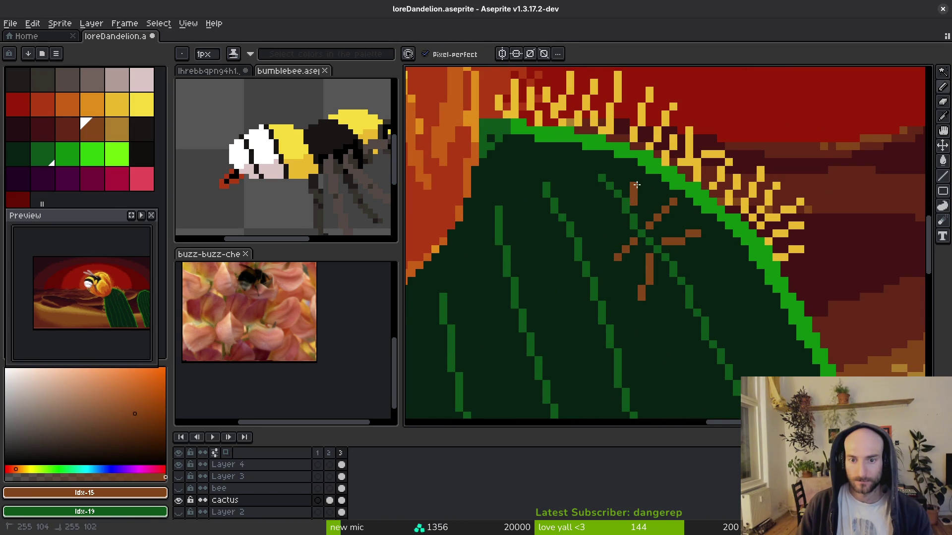
left_click(666, 266)
mouse_move(670, 272)
left_mouse_down()
mouse_move(684, 297)
mouse_move(728, 328)
left_mouse_up()
key("ctrl+z")
left_click(693, 273)
left_click(704, 296)
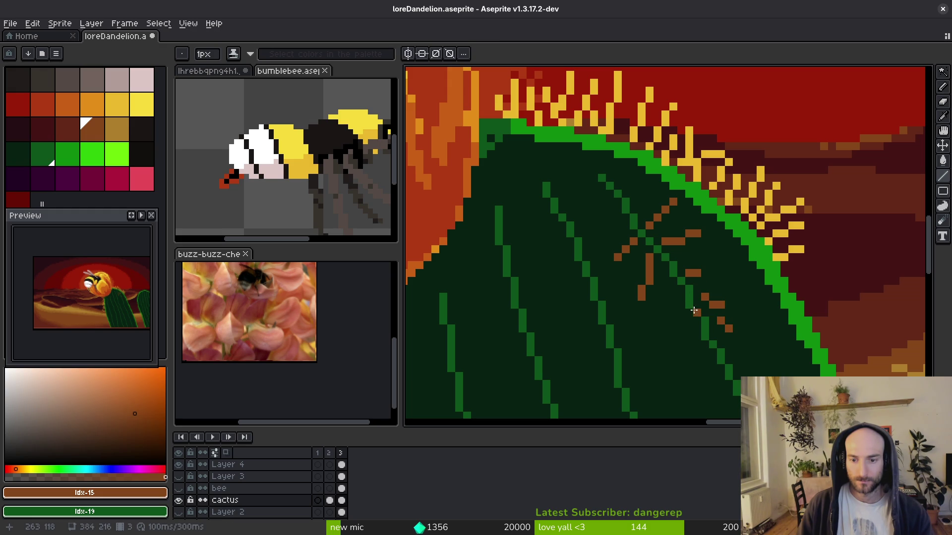
mouse_move(682, 286)
left_mouse_down()
mouse_move(681, 312)
mouse_move(704, 345)
mouse_move(689, 340)
mouse_move(713, 371)
mouse_move(748, 344)
left_mouse_up()
key("ctrl+z")
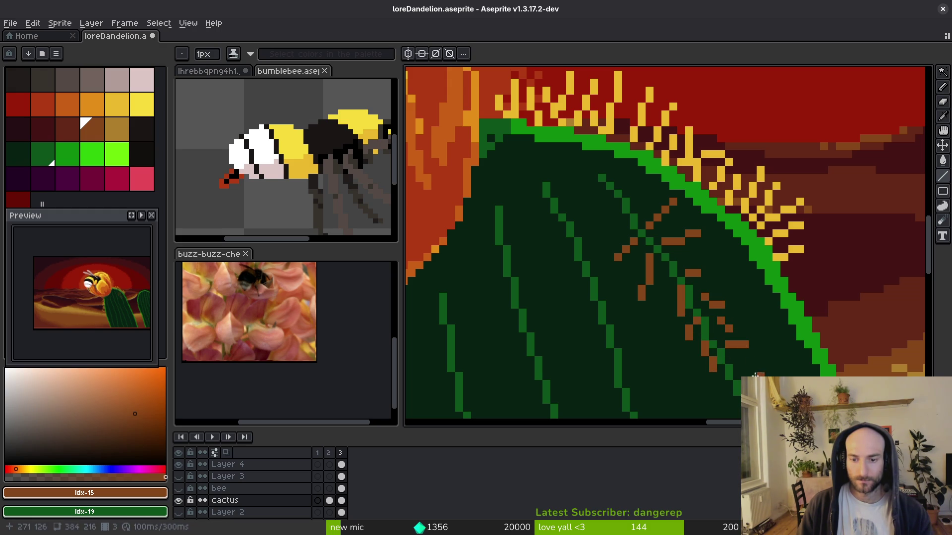
Draw more brown branching strokes near the cactus's upper right edge.
scroll(724, 348, "down", 4)
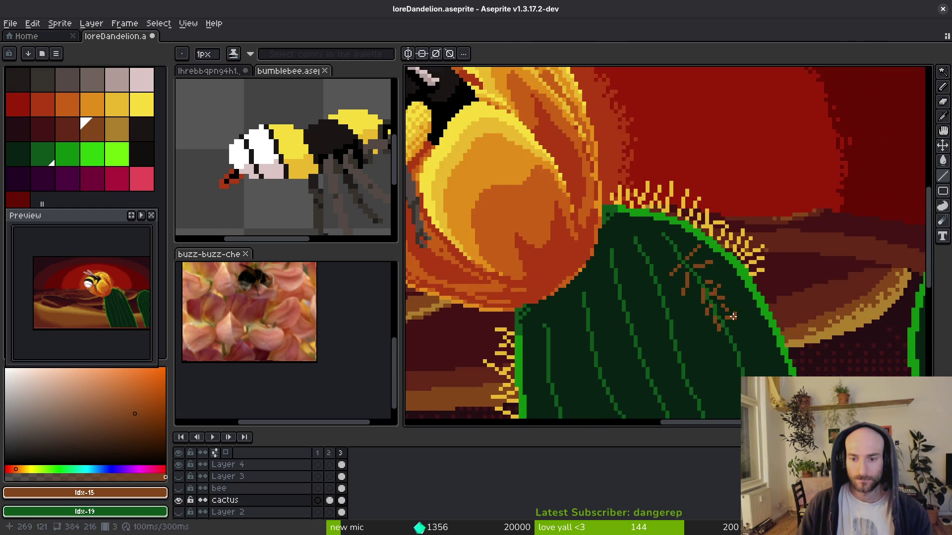
scroll(724, 312, "up", 4)
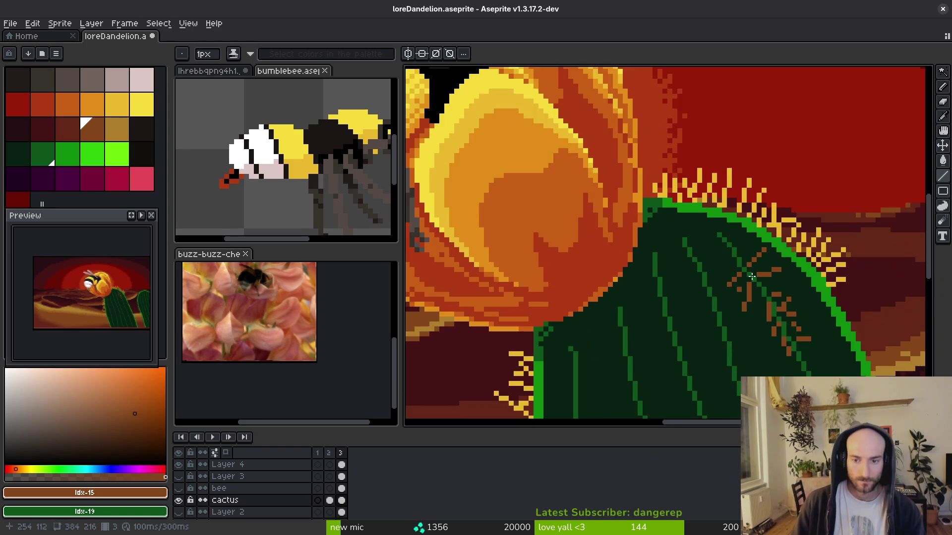
scroll(761, 279, "up", 1)
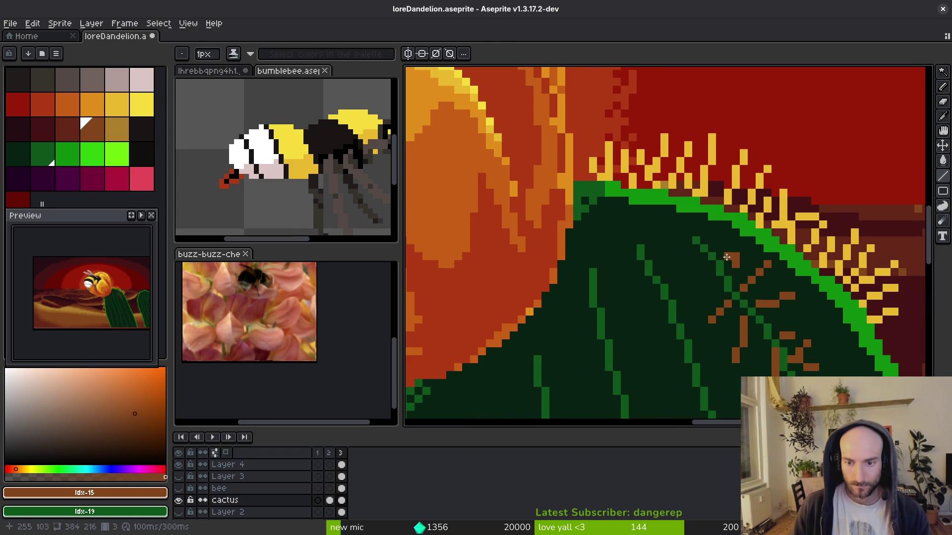
mouse_move(736, 274)
left_mouse_down()
mouse_move(736, 249)
mouse_move(719, 232)
mouse_move(704, 234)
mouse_move(713, 209)
left_mouse_up()
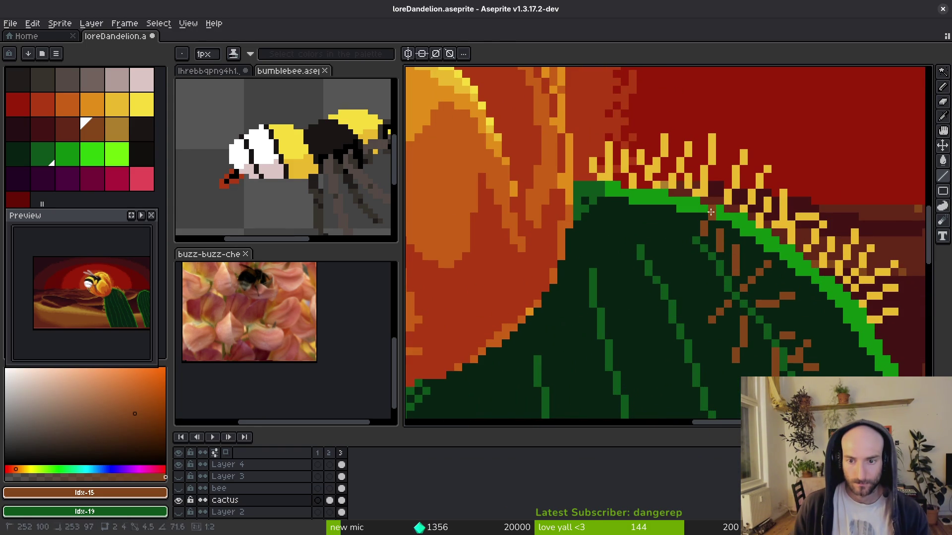
left_click_drag(698, 243, 654, 216)
mouse_move(713, 256)
left_mouse_down()
mouse_move(687, 256)
mouse_move(714, 274)
mouse_move(699, 278)
left_mouse_up()
scroll(698, 278, "down", 5)
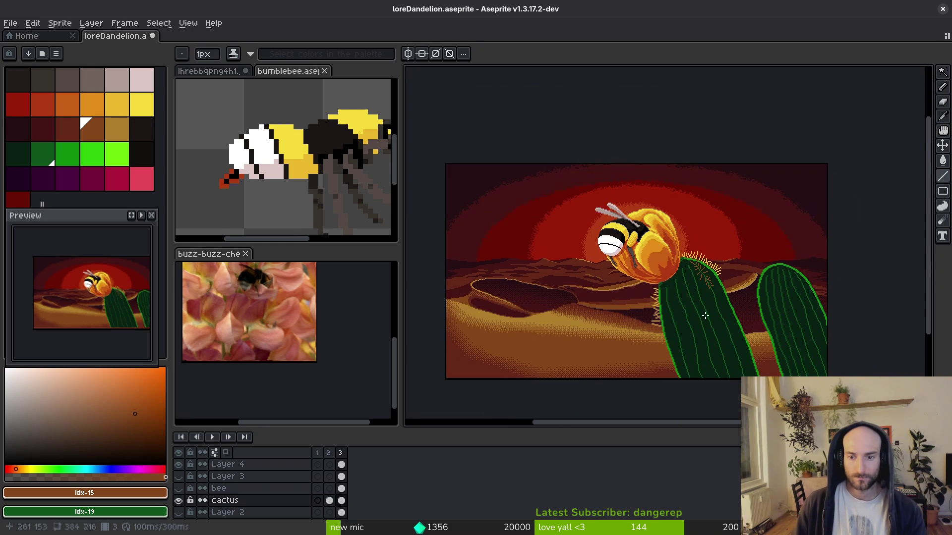
Zoom out to view the whole sprite and switch to the Brave reference window.
scroll(684, 289, "down", 2)
scroll(685, 290, "up", 2)
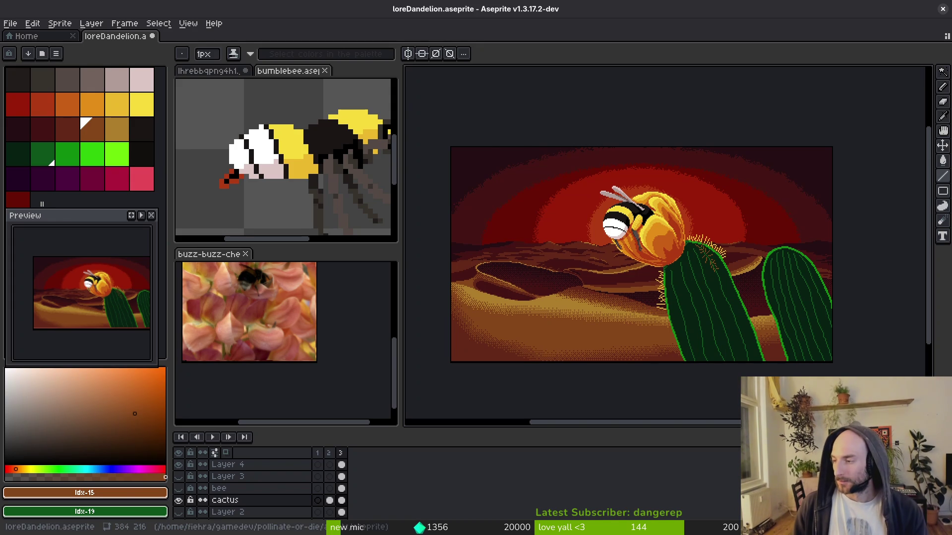
key("alt+Tab")
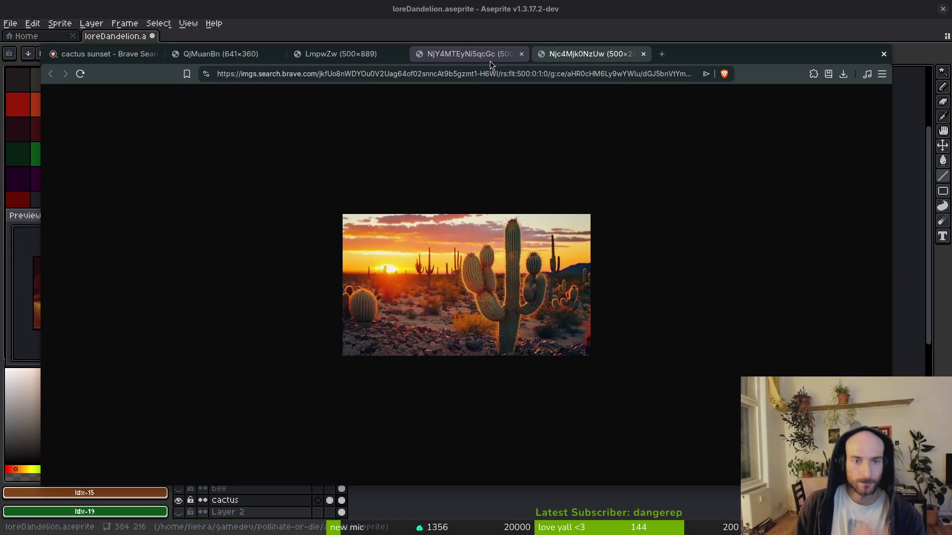
Look through the three open cactus reference tabs, then scroll the cactus sunset image results.
left_click(474, 57)
left_click(340, 54)
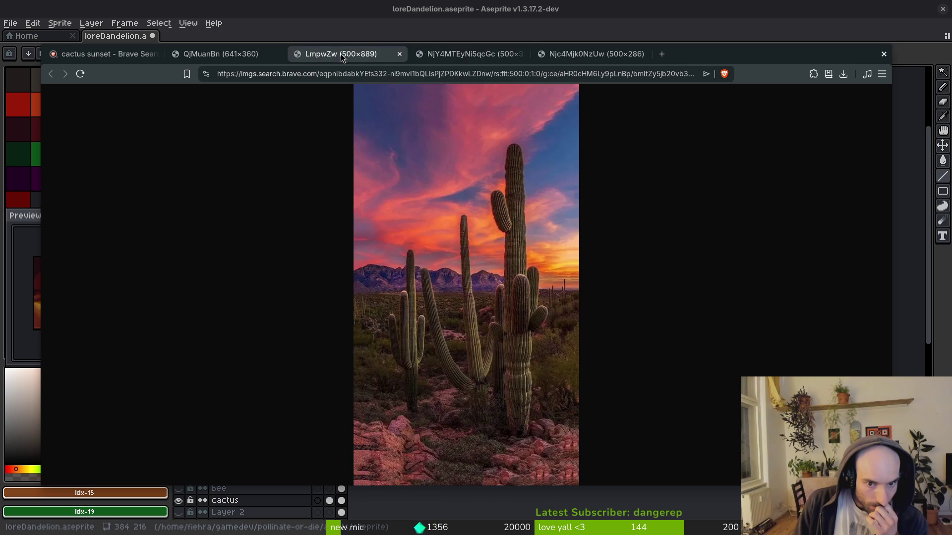
left_click(223, 55)
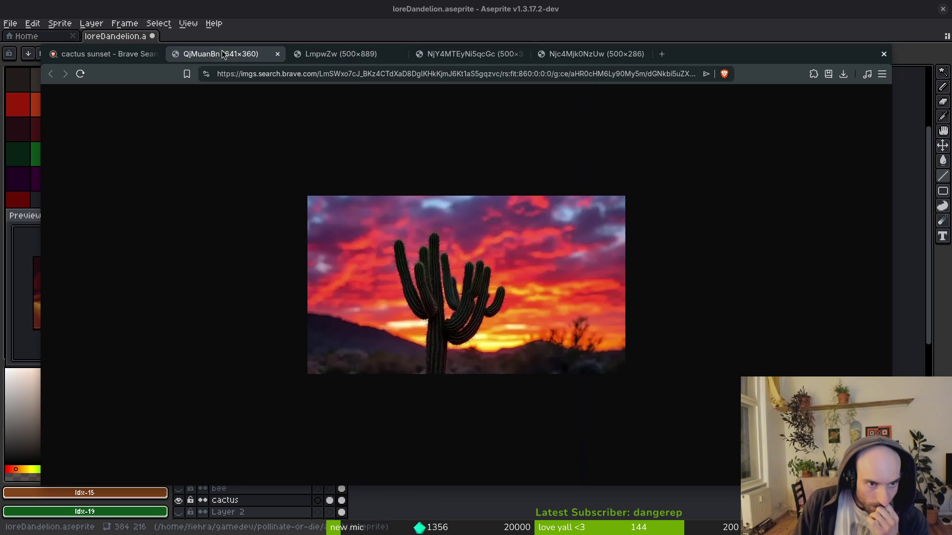
left_click(109, 53)
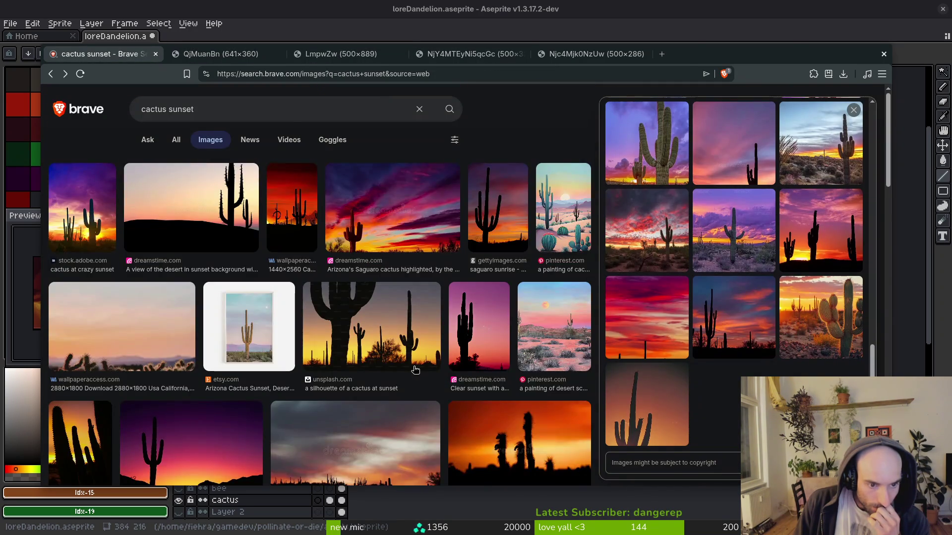
scroll(415, 370, "down", 8)
scroll(407, 343, "down", 5)
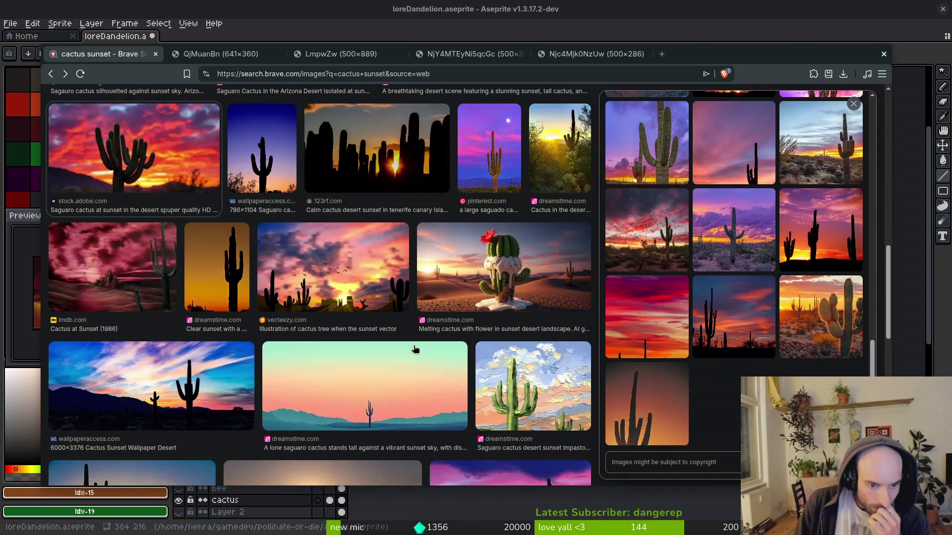
scroll(420, 345, "down", 5)
scroll(422, 346, "up", 15)
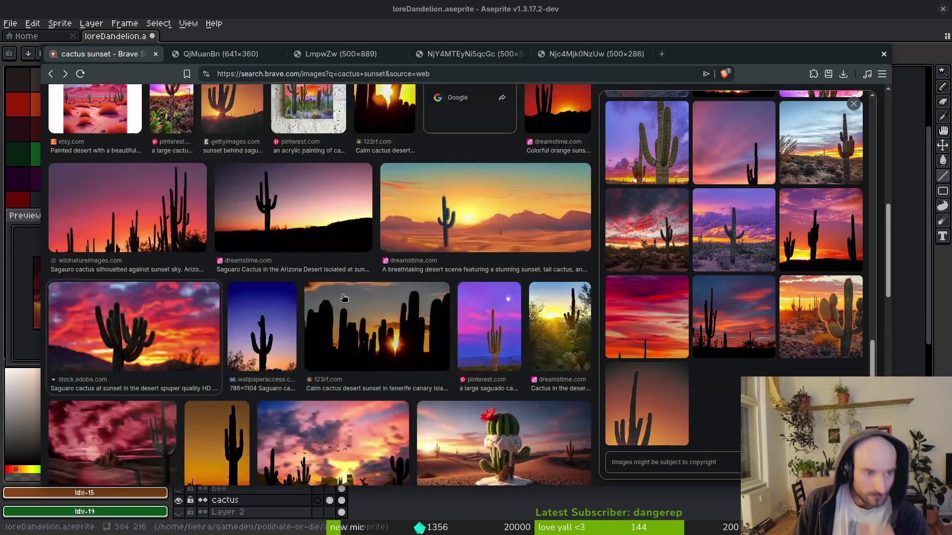
Search images for 'cactus sunset zoom', preview a sunset cactus result, and return to the results.
type("zoom")
key("Return")
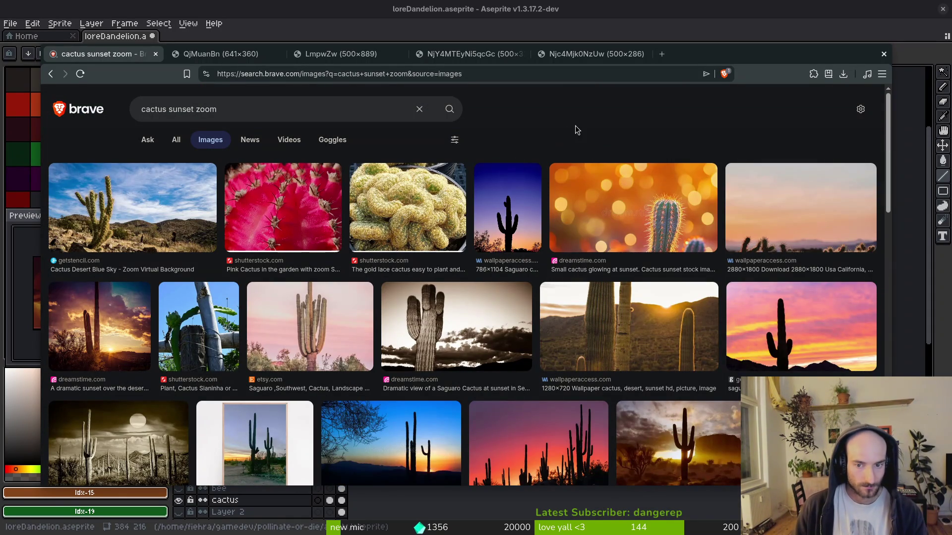
left_click(667, 209)
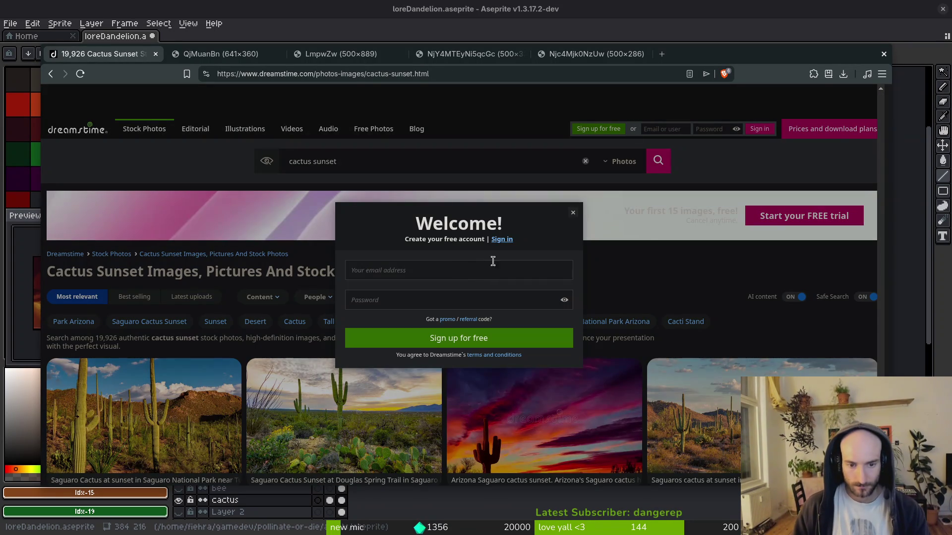
left_click(573, 214)
key("alt+Left")
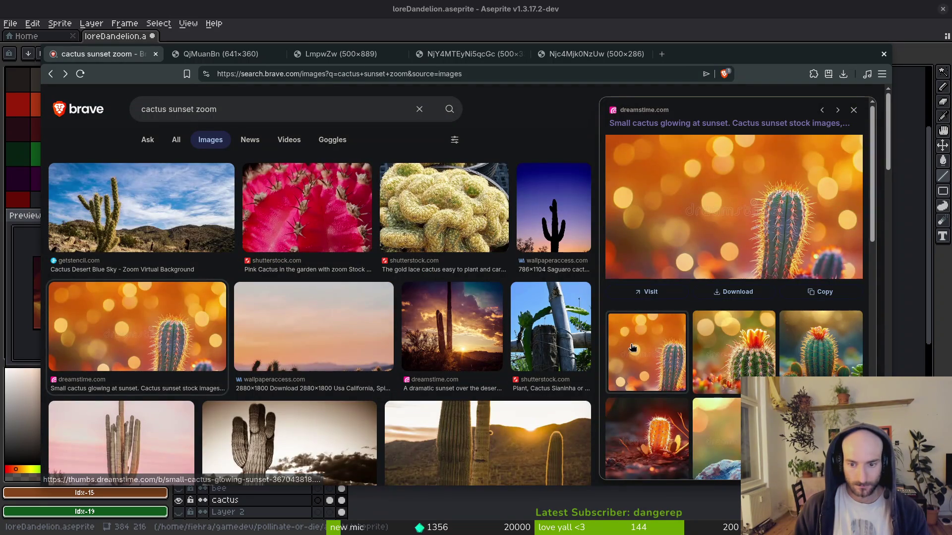
scroll(699, 355, "down", 2)
scroll(692, 426, "down", 2)
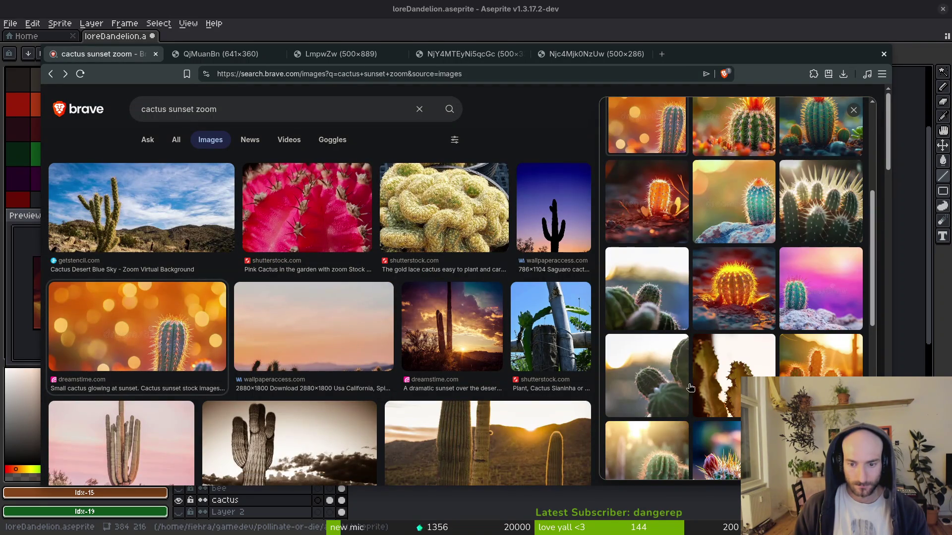
Open four cactus thumbnails, including a sunset cactus and a red-flowered cactus, in new tabs.
middle_click(723, 422)
scroll(724, 422, "down", 5)
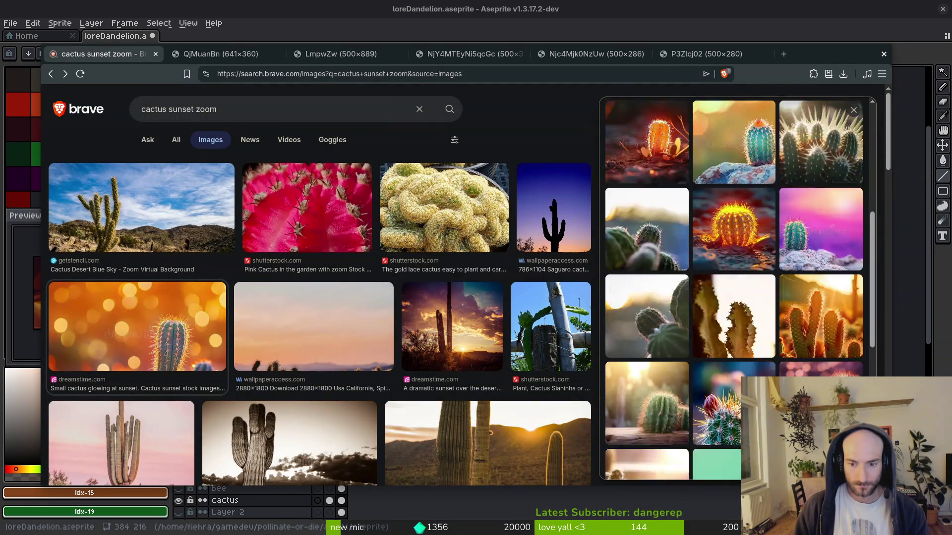
right_click(799, 319)
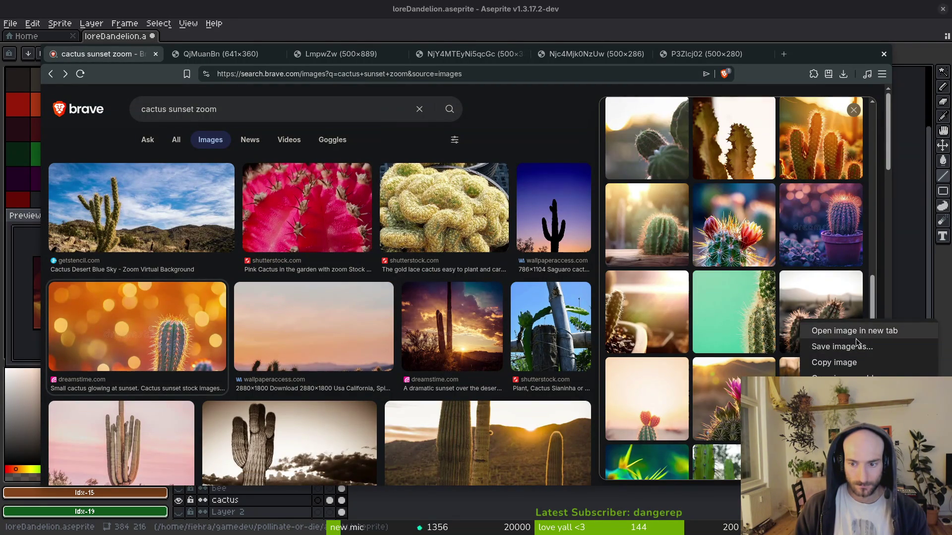
left_click(843, 331)
scroll(737, 351, "down", 3)
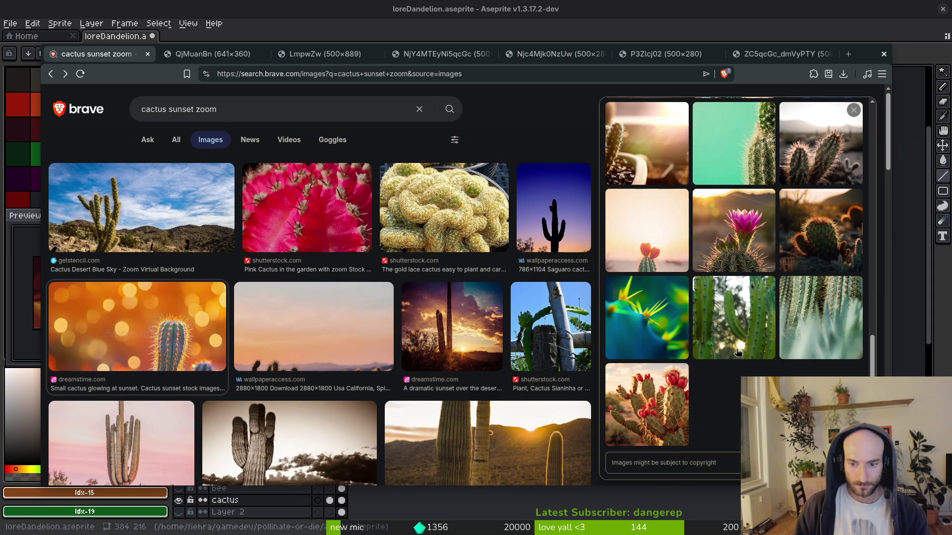
right_click(818, 234)
left_click(853, 242)
right_click(679, 432)
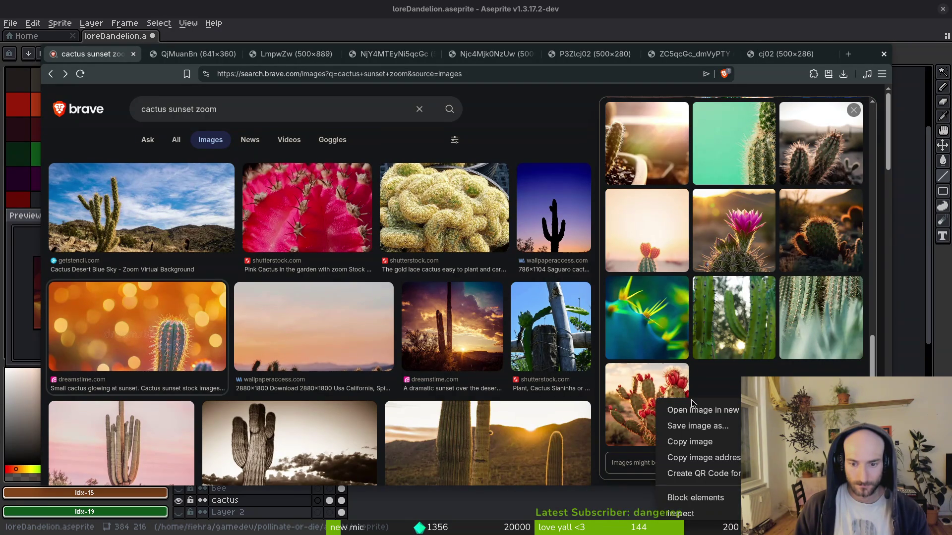
left_click(694, 408)
Step through each opened cactus reference photo and back to the search results.
left_click(349, 56)
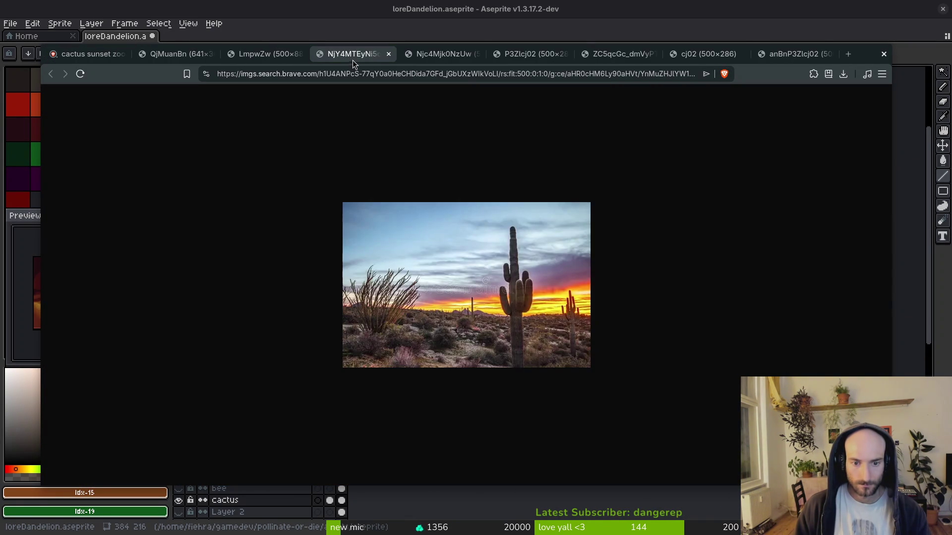
key("ctrl+Tab")
key("ctrl+Tab")
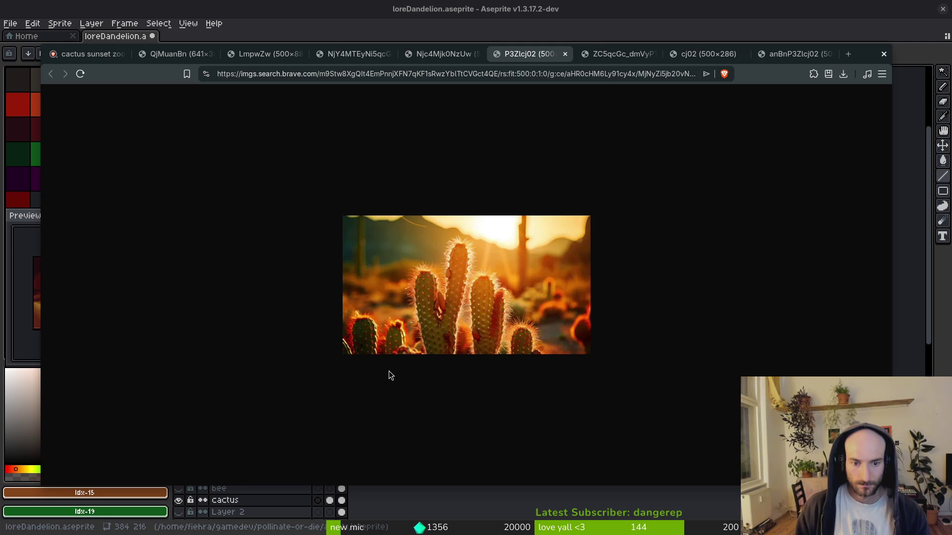
key("ctrl+Tab")
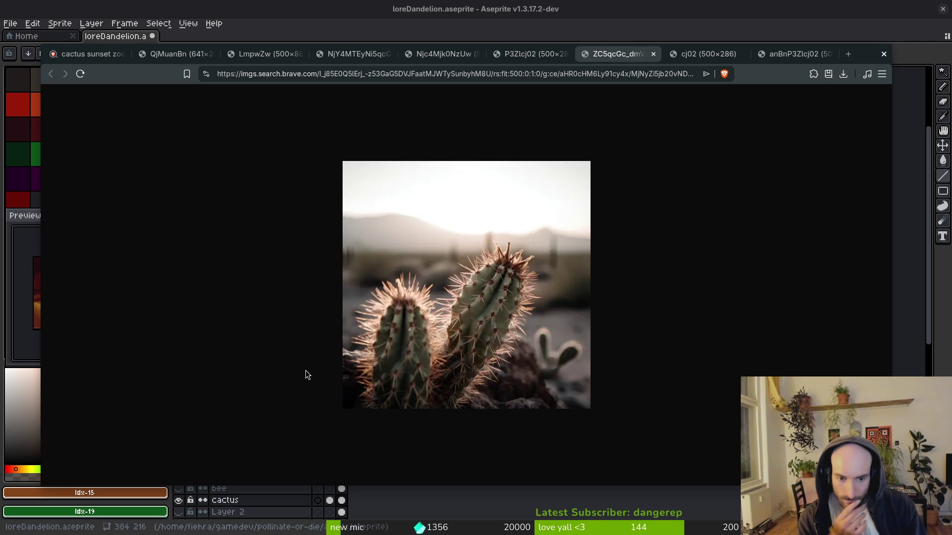
key("ctrl+Tab")
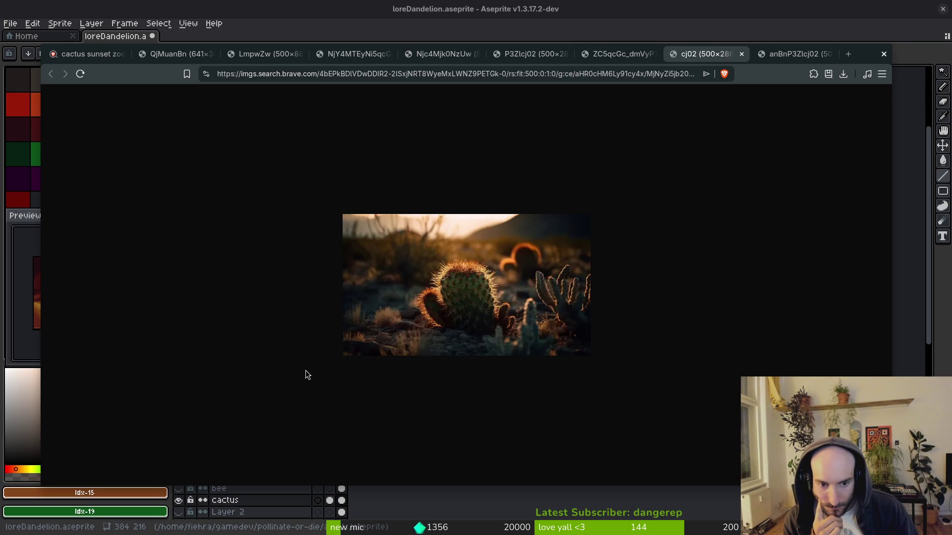
key("ctrl+Tab")
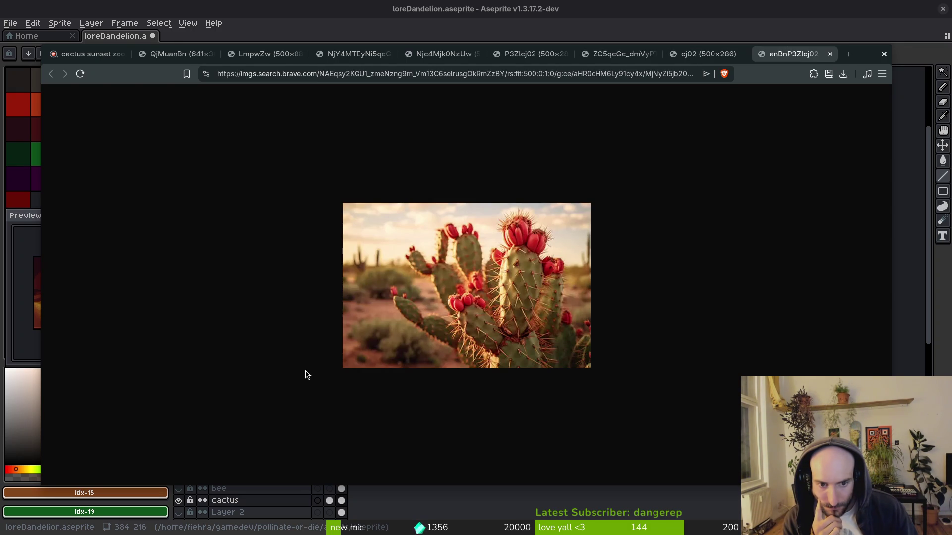
key("ctrl+Tab")
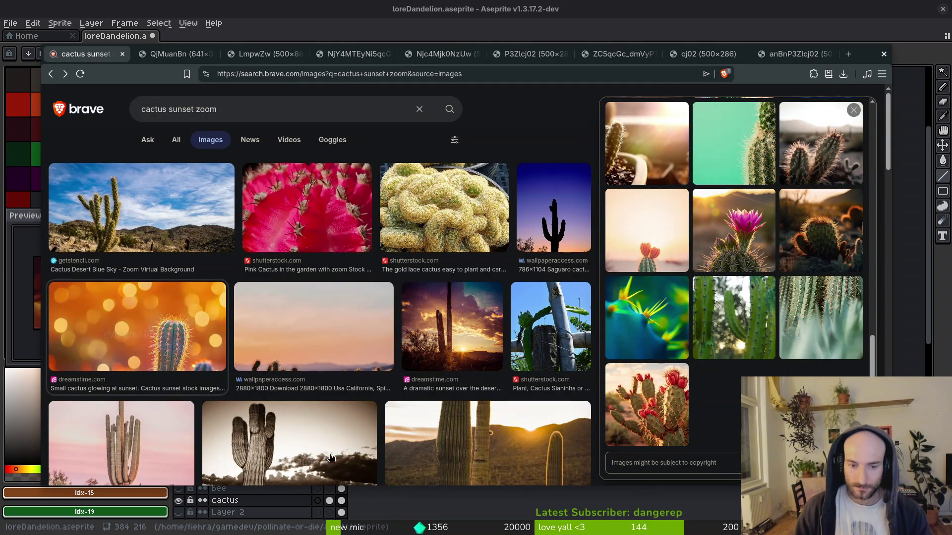
Scroll through the cactus sunset zoom results, then minimize the browser to return to the artwork.
scroll(528, 347, "down", 10)
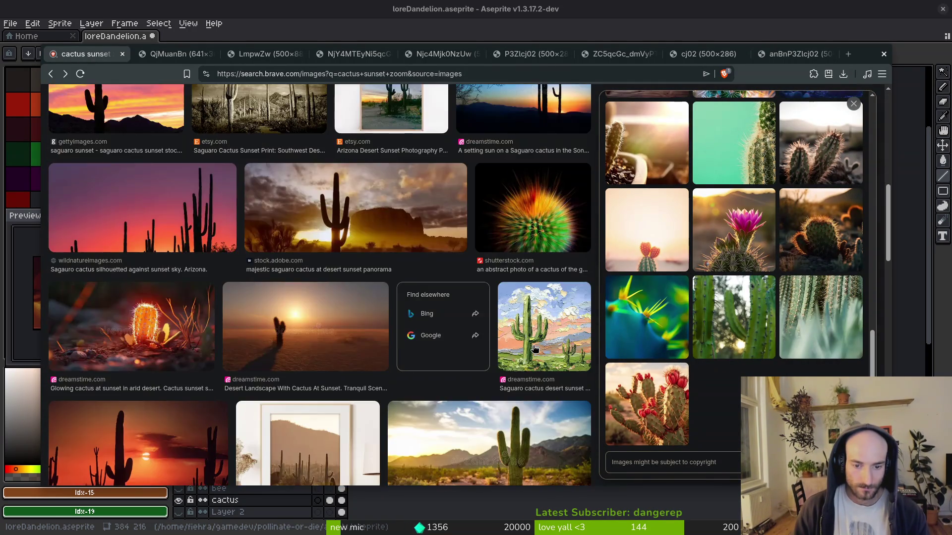
scroll(535, 351, "down", 3)
scroll(538, 355, "down", 3)
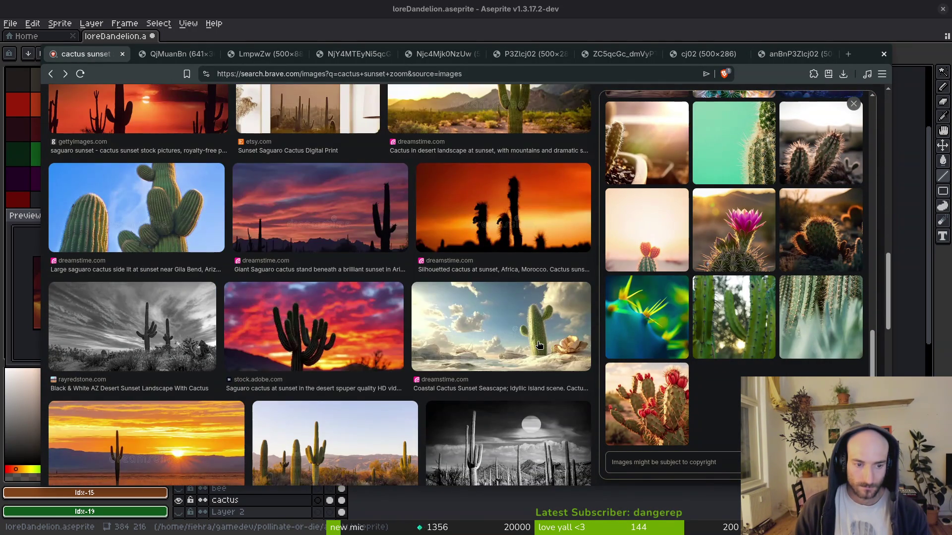
scroll(538, 346, "down", 2)
scroll(533, 351, "down", 3)
scroll(533, 351, "down", 2)
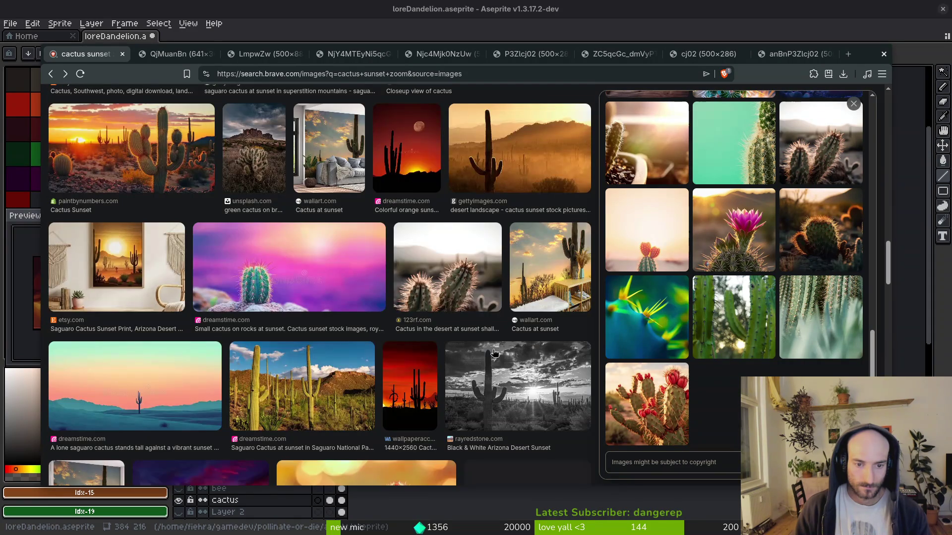
scroll(725, 317, "up", 5)
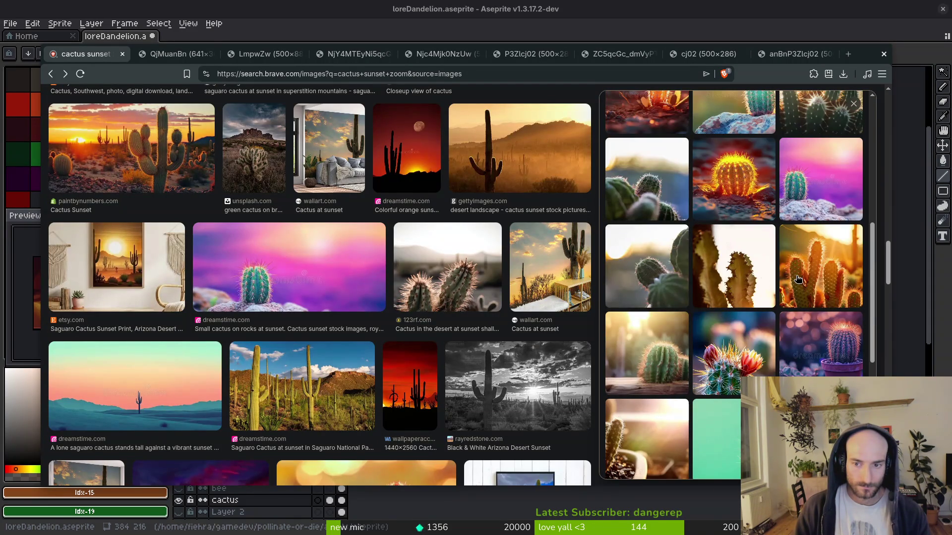
scroll(798, 276, "up", 4)
scroll(788, 281, "down", 5)
scroll(358, 336, "down", 3)
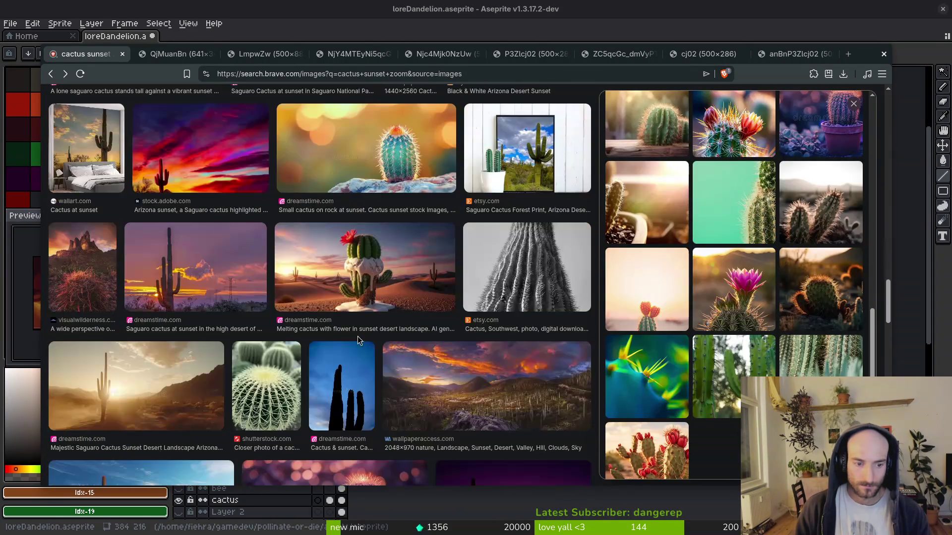
scroll(356, 336, "down", 3)
scroll(355, 336, "down", 5)
scroll(356, 338, "down", 5)
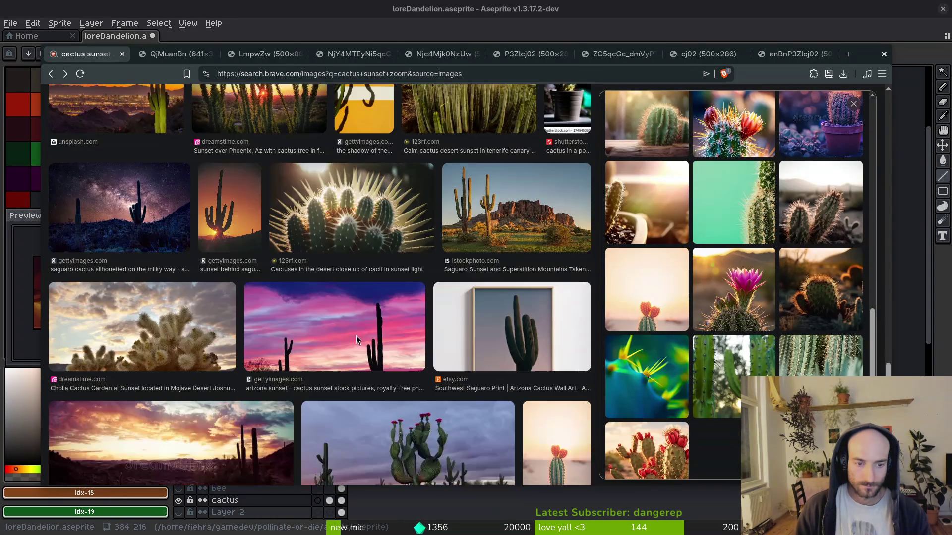
scroll(360, 333, "down", 5)
scroll(361, 335, "down", 5)
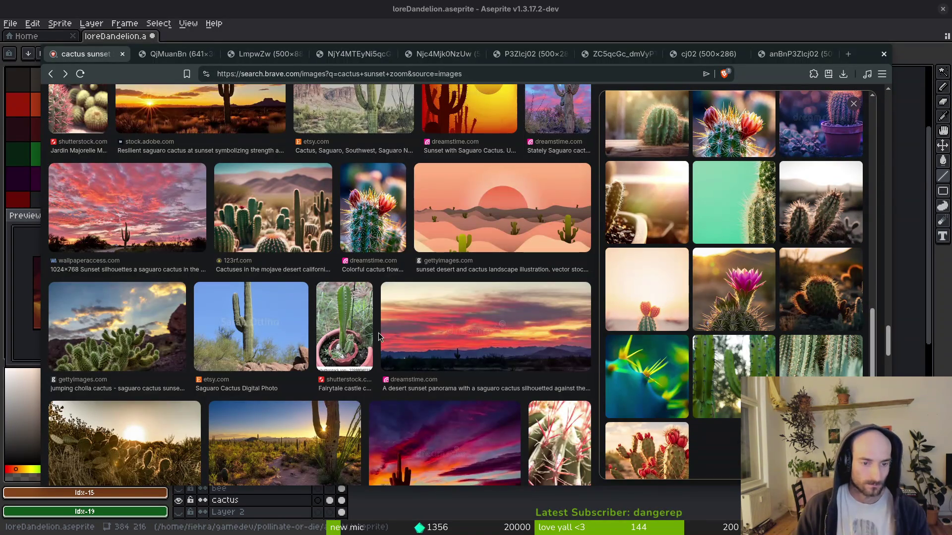
key("super+minus")
left_click_drag(741, 355, 722, 351)
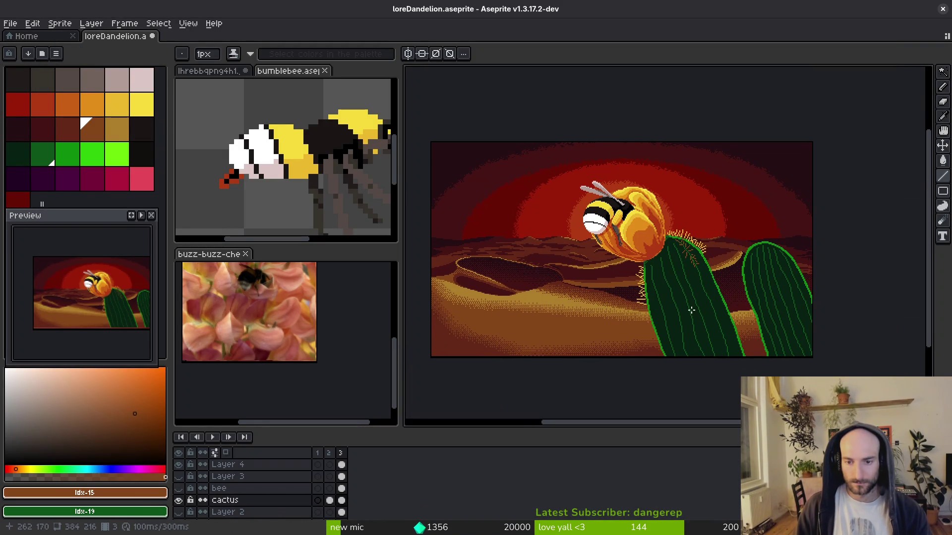
Undo the stray line near the cactus top and zoom in on the front cactus.
key("ctrl+z")
key("ctrl+z")
key("ctrl+z")
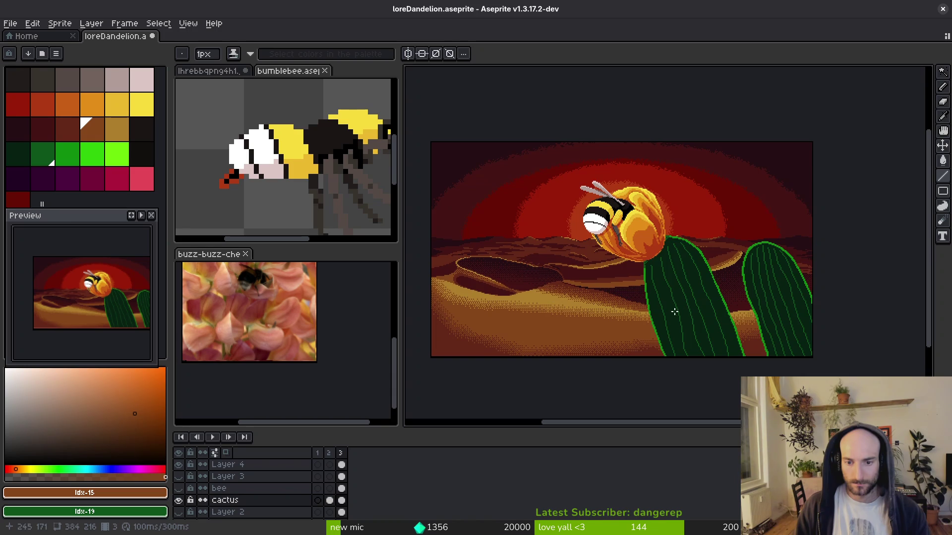
scroll(675, 311, "up", 2)
scroll(711, 304, "down", 1)
left_click_drag(856, 276, 767, 268)
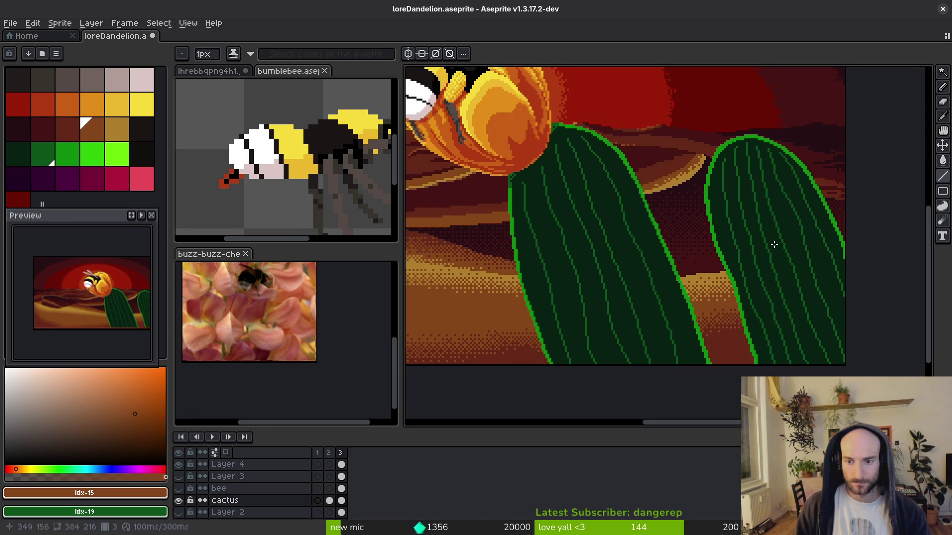
scroll(728, 243, "down", 3)
scroll(726, 238, "up", 3)
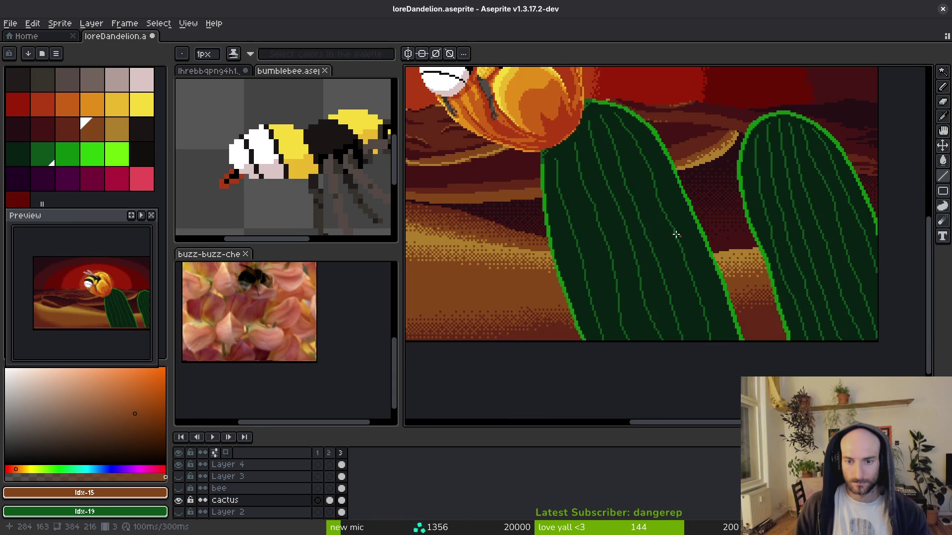
left_click_drag(665, 213, 649, 185)
Lasso the front cactus, replace its light rib green with the dark body green, and save.
key("q")
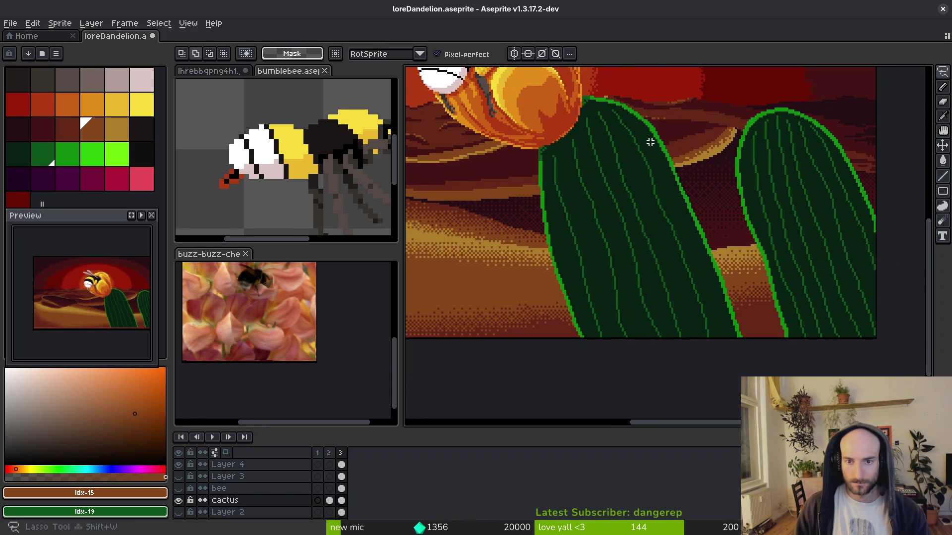
left_click_drag(648, 140, 590, 105)
mouse_move(590, 105)
left_mouse_down()
mouse_move(543, 155)
mouse_move(588, 312)
mouse_move(716, 334)
mouse_move(644, 124)
left_mouse_up()
key("i")
left_click(655, 165)
right_click(659, 171)
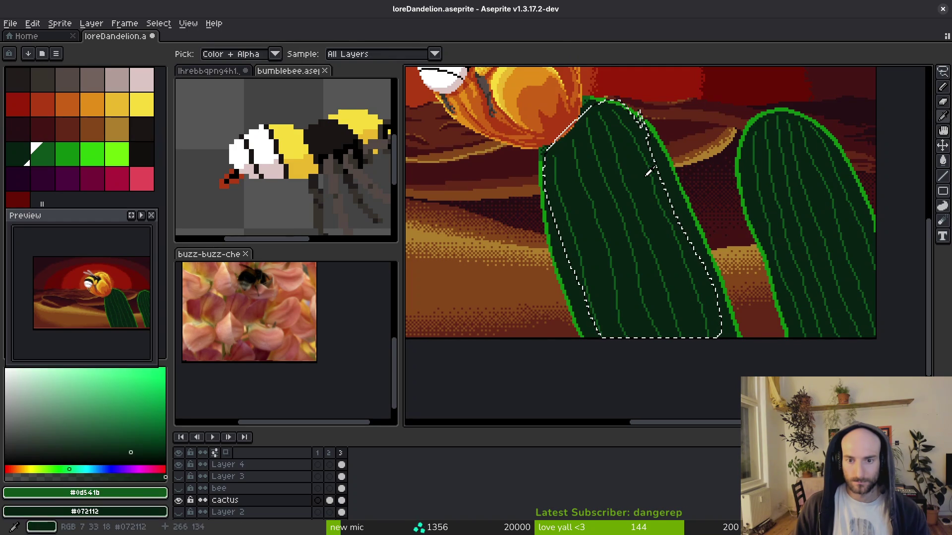
key("shift+r")
key("Return")
key("ctrl+s")
Clear the selection and pan along the front cactus toward the gap between the cacti.
key("q")
left_click_drag(584, 179, 609, 218)
key("ctrl+d")
scroll(609, 219, "up", 4)
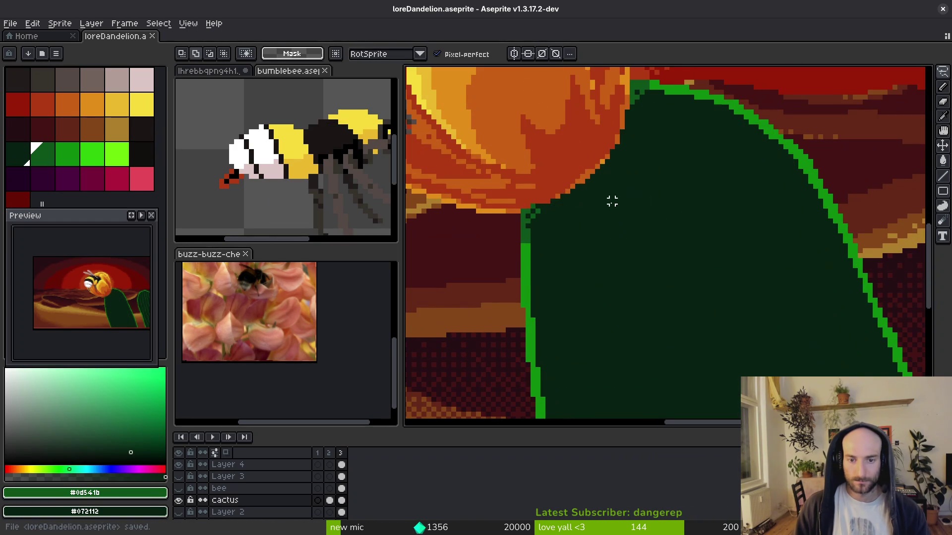
scroll(623, 213, "down", 3)
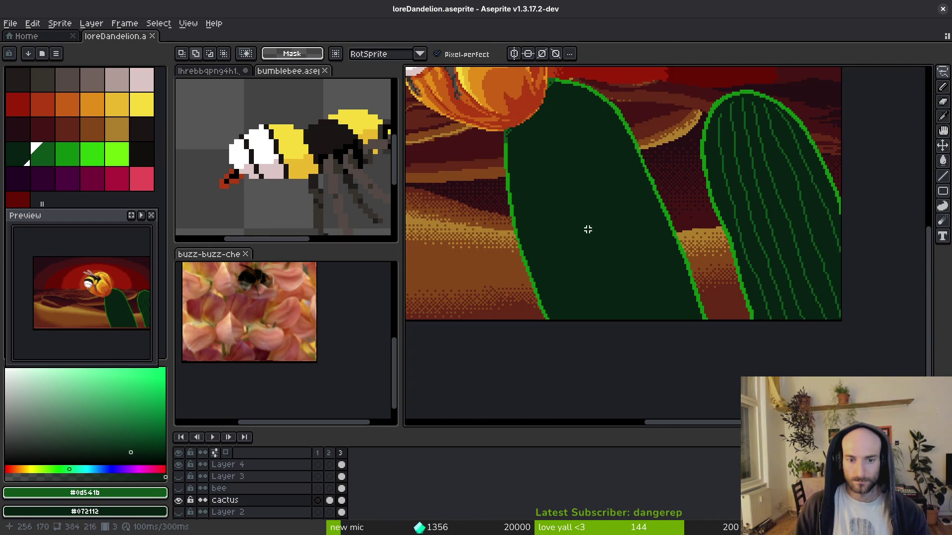
left_click_drag(586, 227, 605, 236)
scroll(777, 197, "up", 4)
key("i")
key("q")
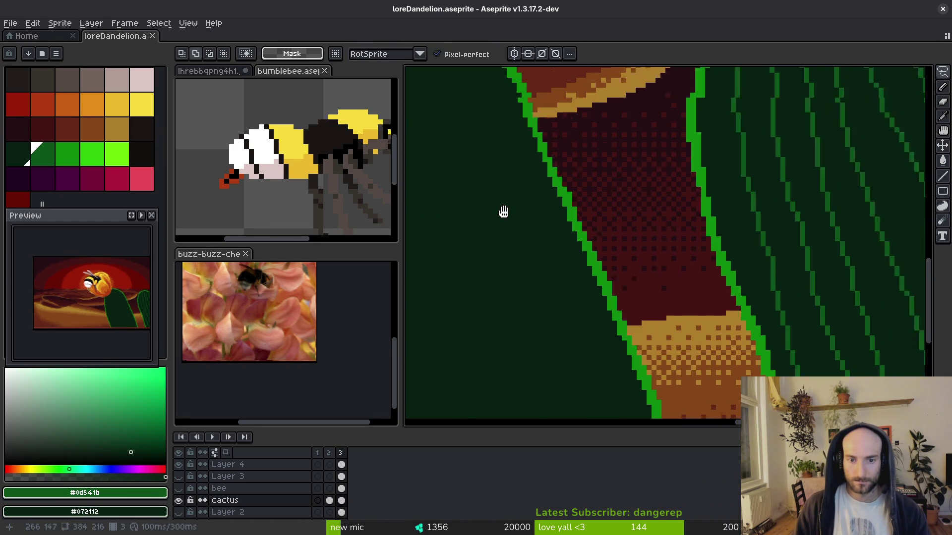
mouse_move(501, 210)
left_mouse_down()
mouse_move(484, 191)
mouse_move(530, 202)
left_mouse_up()
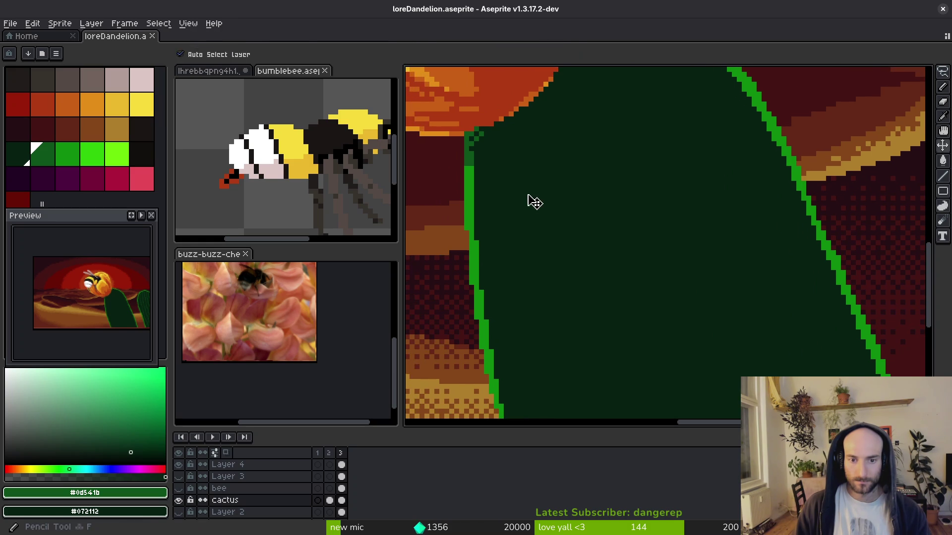
With the 2px pencil, try a column of dark-green dots on the front cactus, then undo it.
key("b")
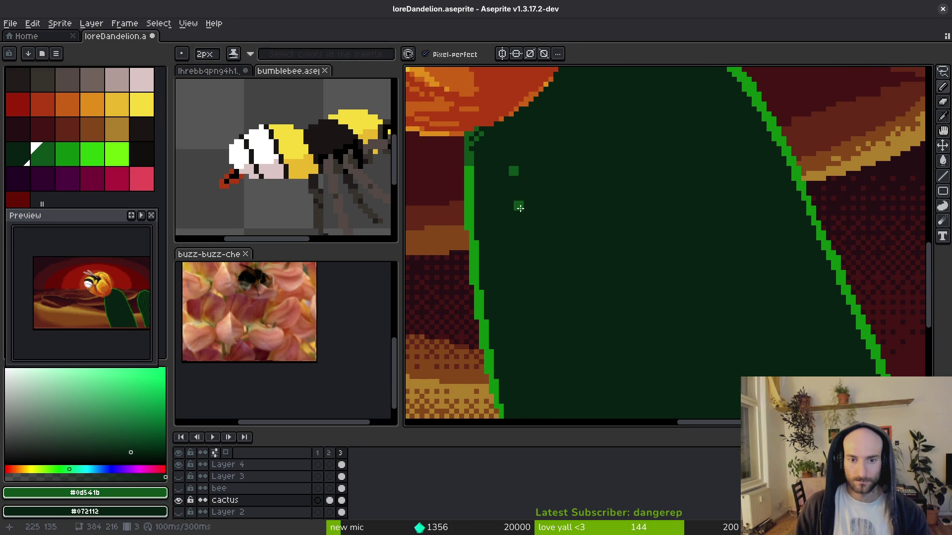
left_click(524, 242)
scroll(538, 265, "down", 3)
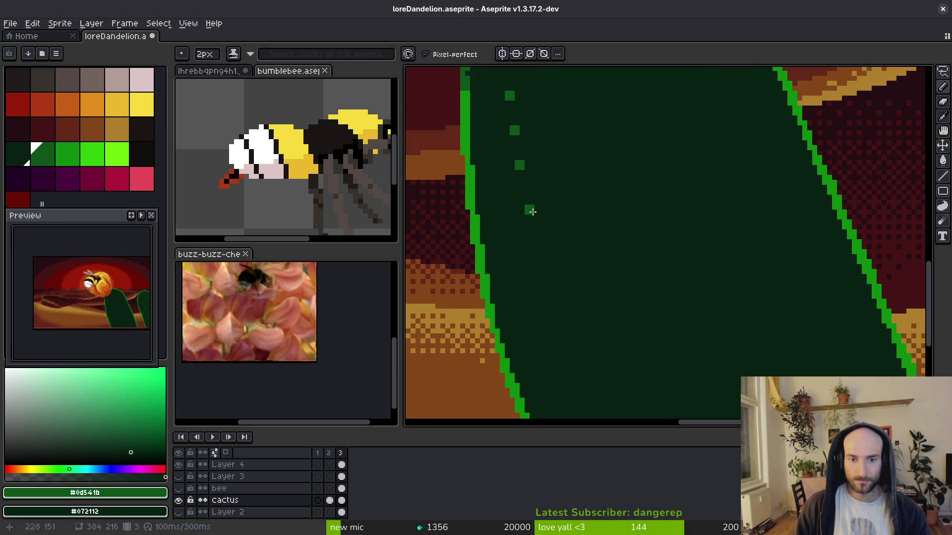
left_click(527, 202)
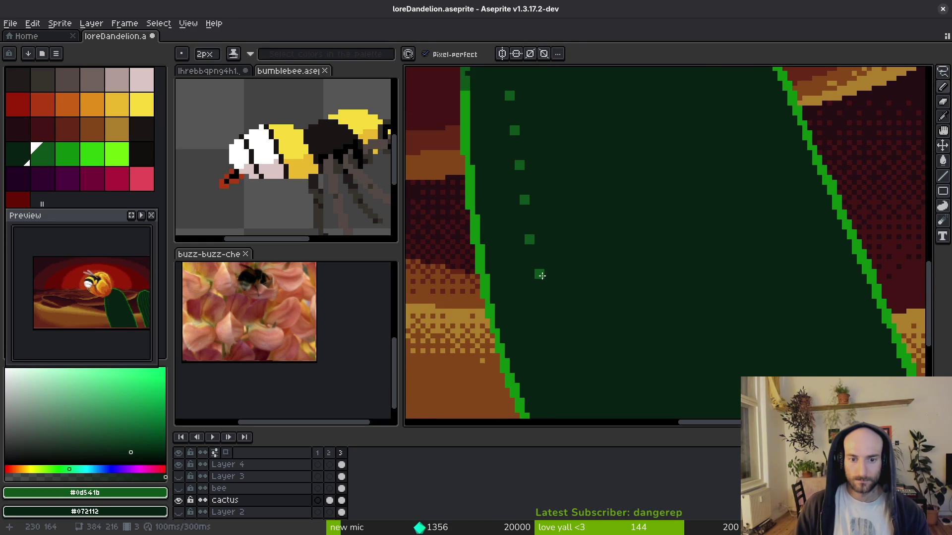
left_click(540, 275)
scroll(587, 279, "down", 3)
key("ctrl+z")
key("ctrl+z")
key("ctrl+z")
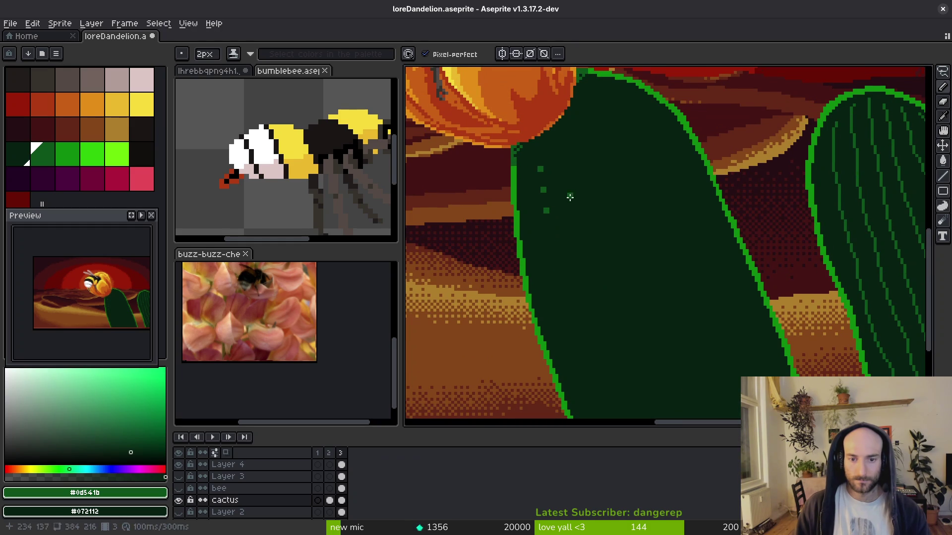
Scatter dark-green dots across the middle and lower body of the front cactus.
left_click(531, 166)
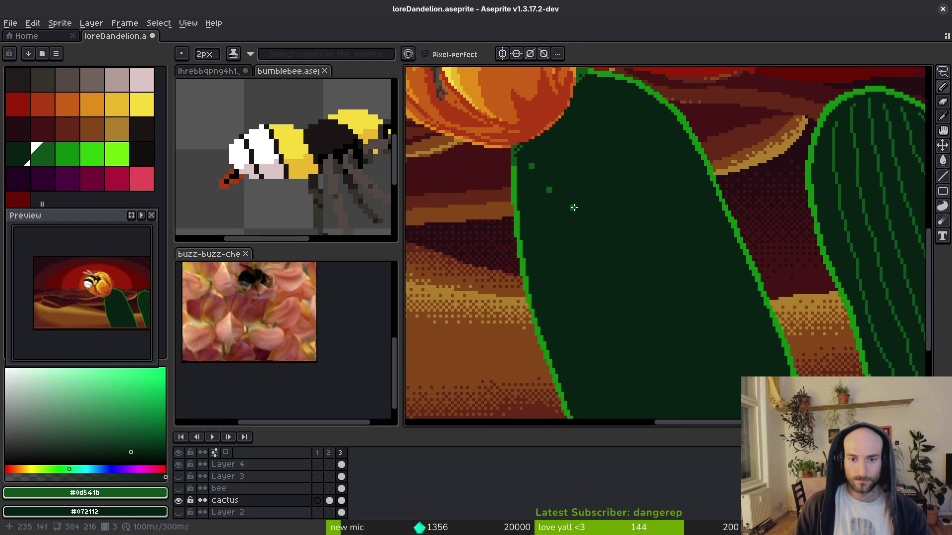
left_click(580, 212)
left_click(605, 223)
left_click(639, 232)
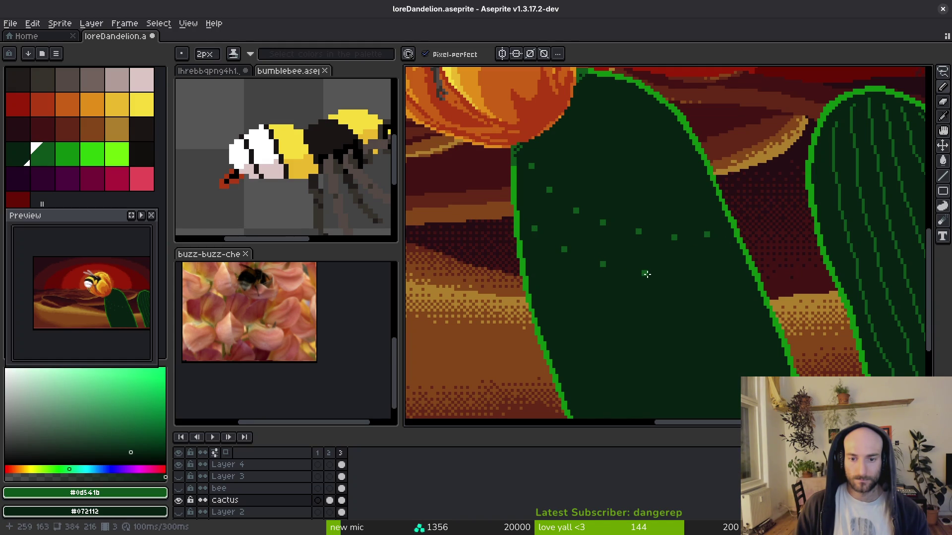
left_click(645, 273)
scroll(517, 207, "down", 3)
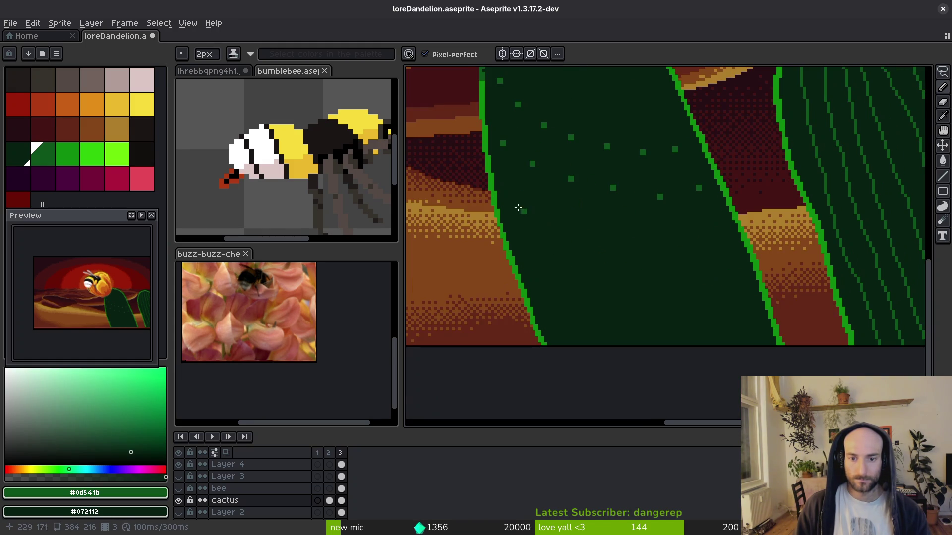
left_click(543, 213)
left_click(586, 218)
left_click(641, 228)
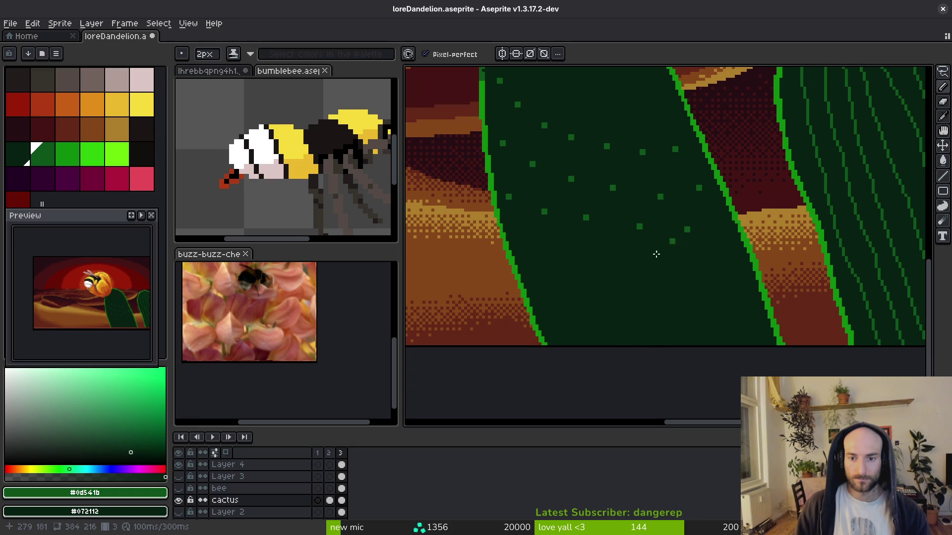
left_click(527, 246)
left_click(621, 253)
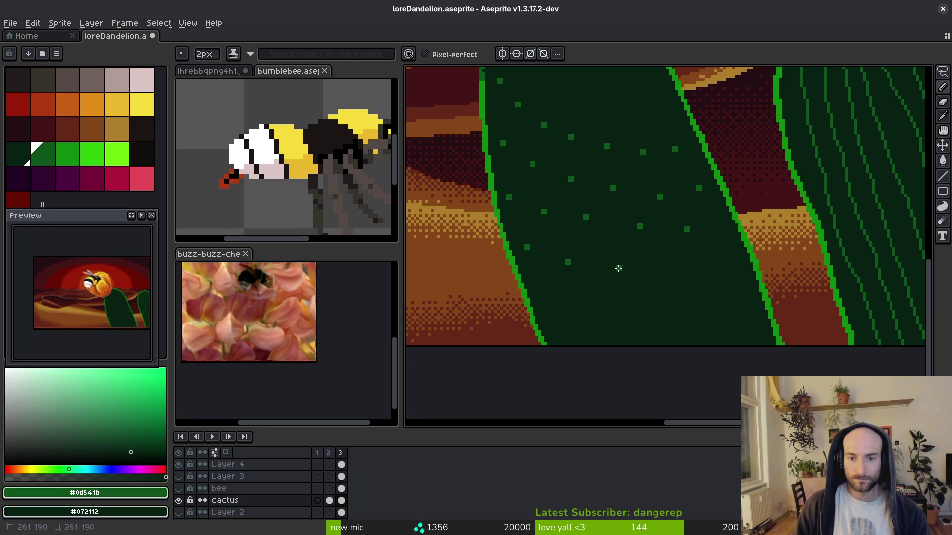
left_click(675, 268)
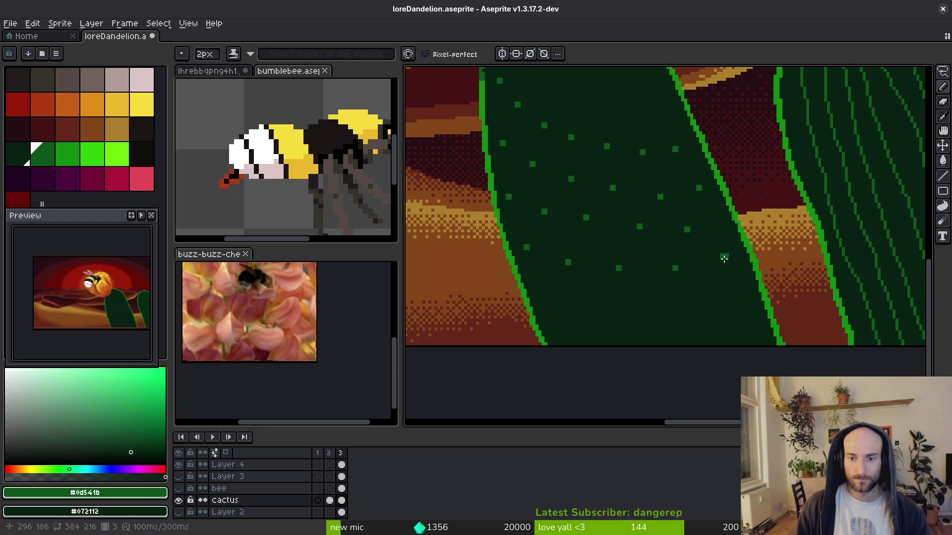
scroll(645, 227, "down", 2)
left_click(542, 246)
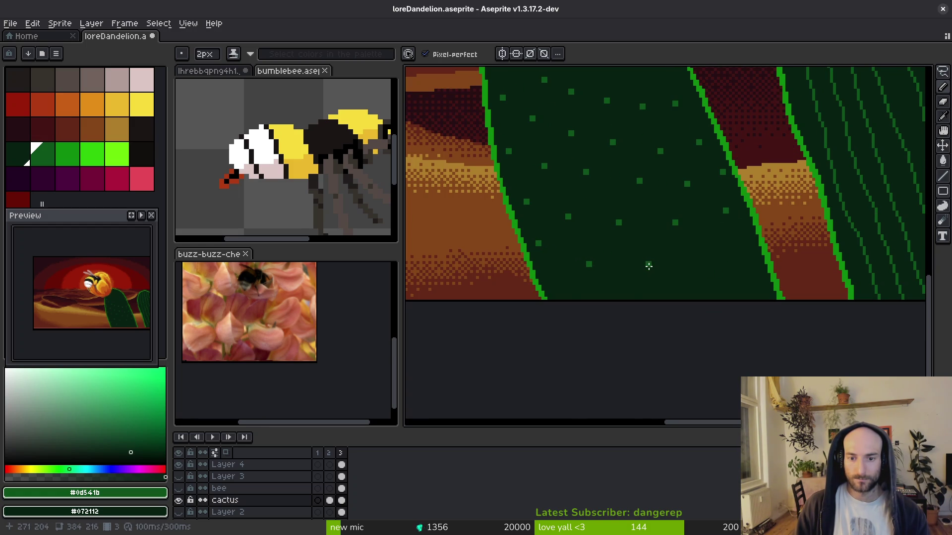
left_click(648, 266)
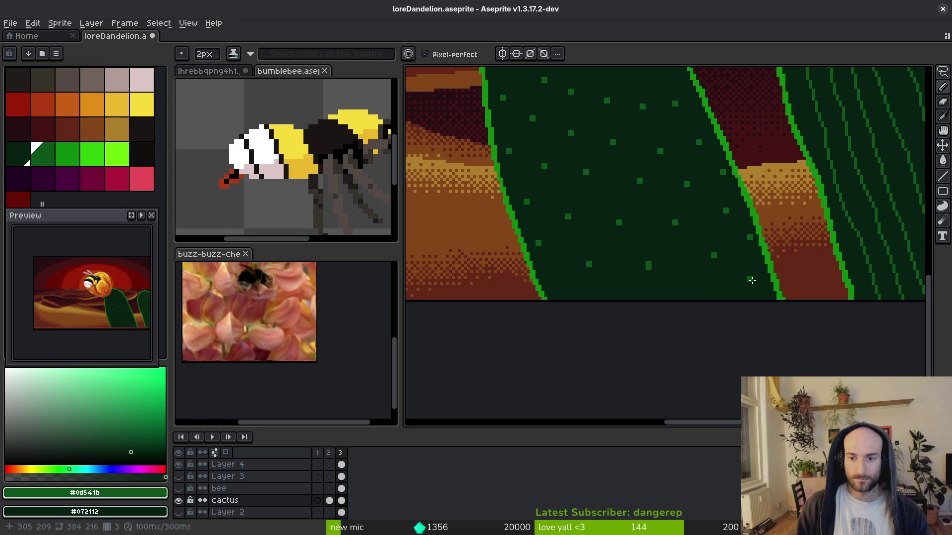
left_click(758, 279)
left_click(747, 286)
left_click(668, 295)
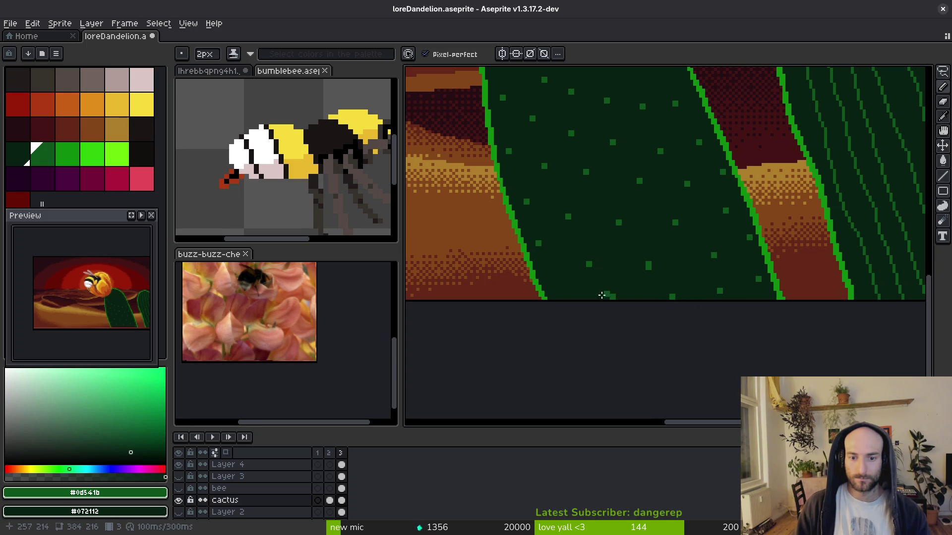
Add more dark-green dots across the upper cactus and along its top.
scroll(653, 283, "down", 5)
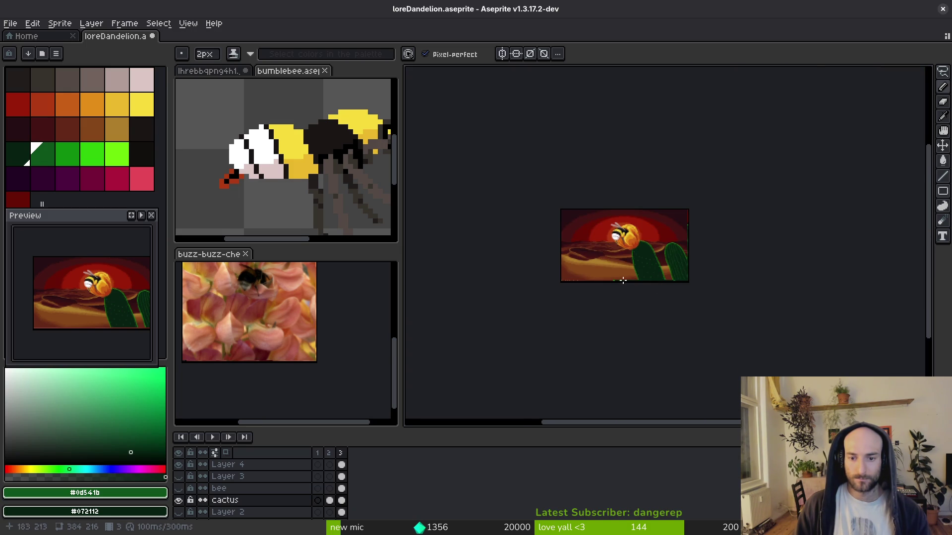
scroll(623, 280, "up", 3)
scroll(662, 221, "up", 2)
left_click(609, 180)
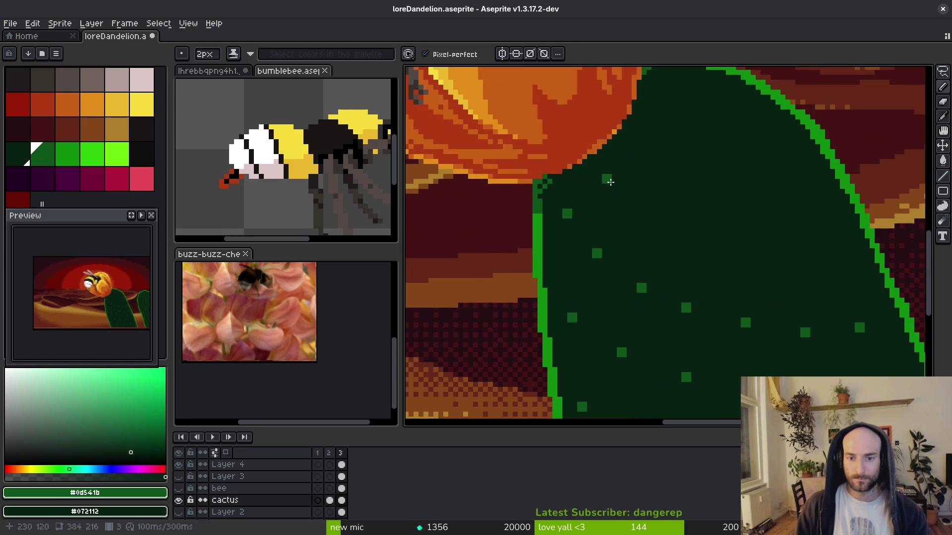
left_click(642, 219)
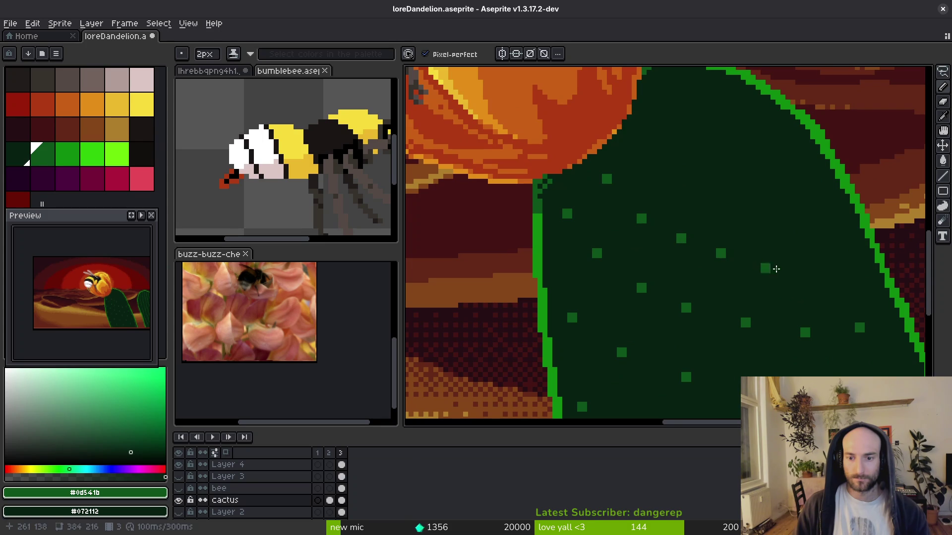
left_click(781, 266)
left_click(833, 264)
left_click(644, 148)
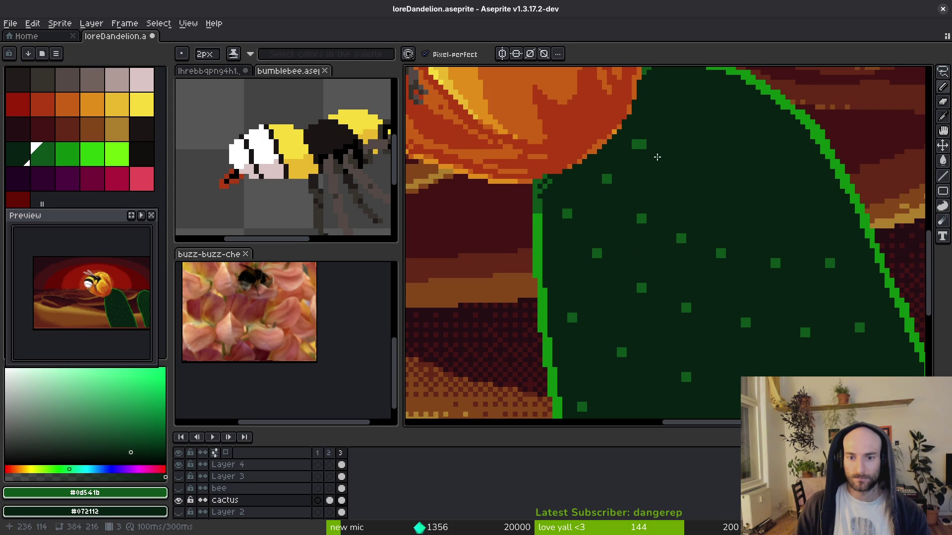
left_click(677, 172)
left_click(726, 185)
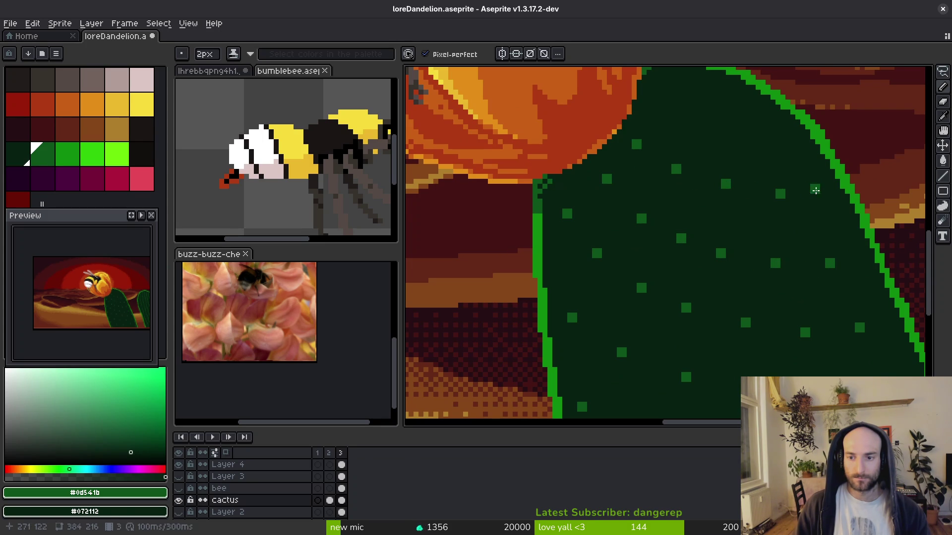
left_click(820, 188)
left_click(785, 139)
left_click(730, 139)
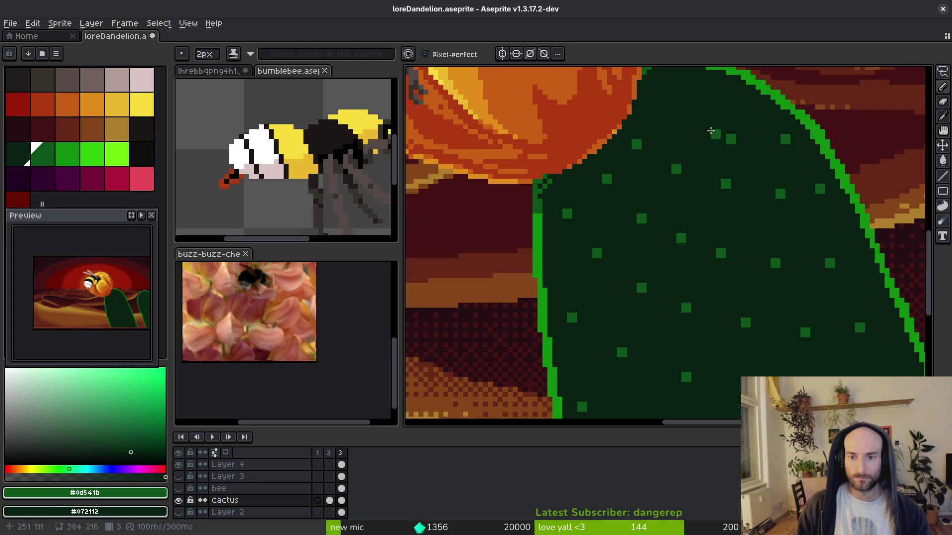
scroll(733, 124, "down", 3)
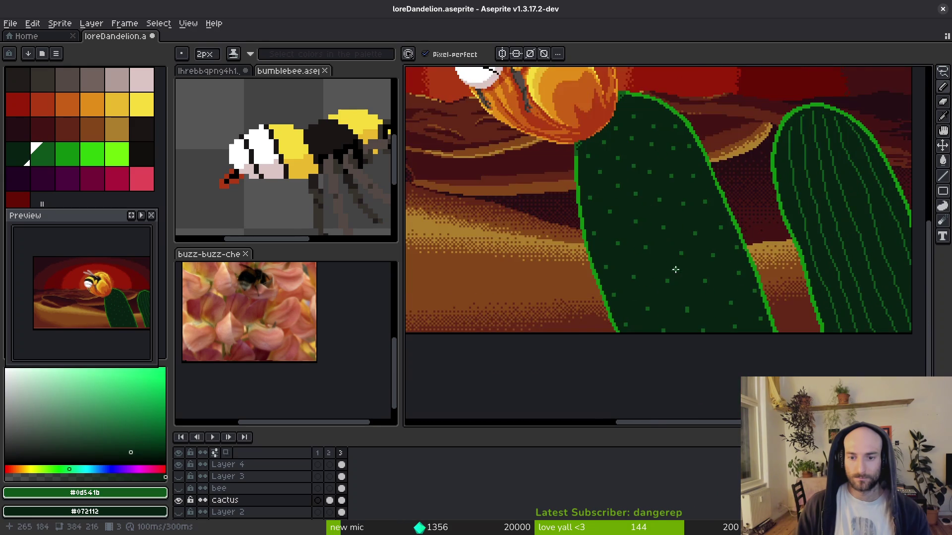
scroll(675, 269, "up", 1)
scroll(641, 240, "down", 3)
scroll(648, 259, "up", 2)
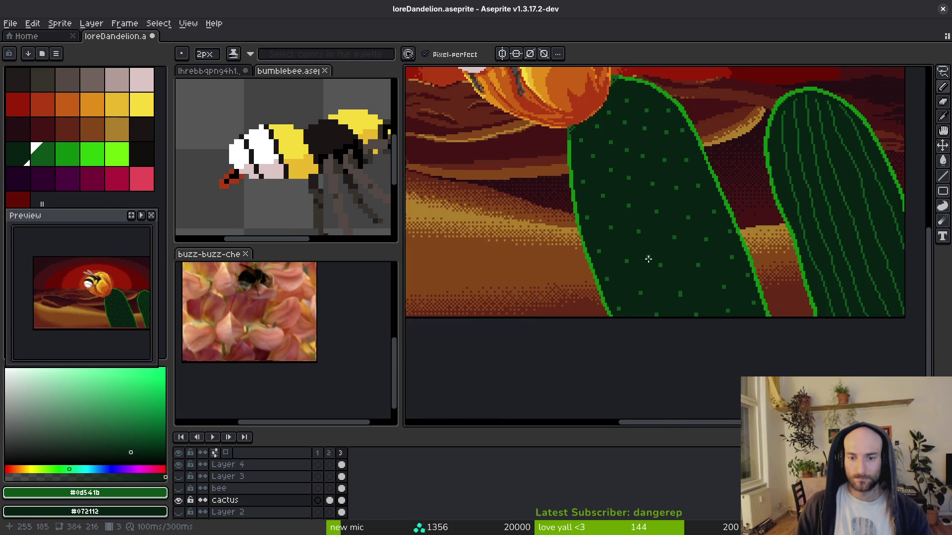
scroll(642, 275, "down", 4)
scroll(615, 285, "up", 1)
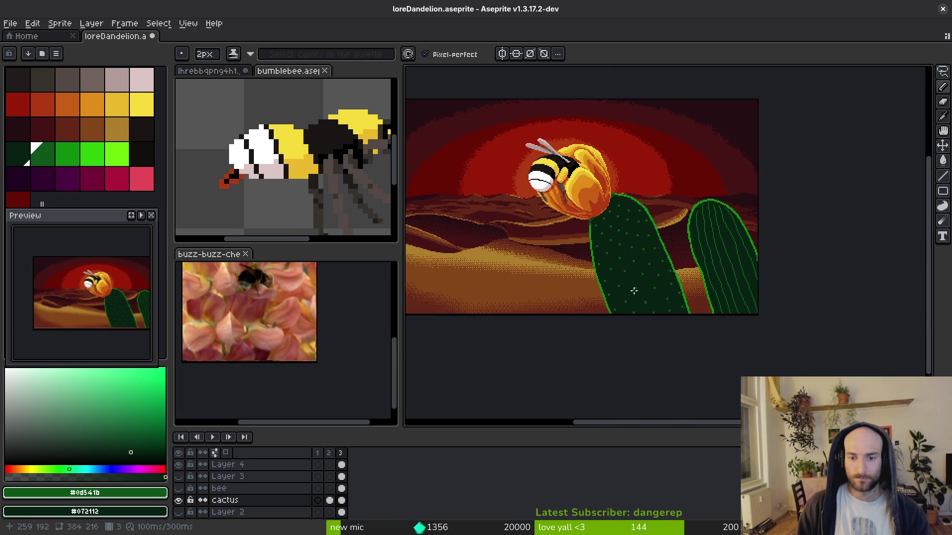
left_click_drag(634, 290, 622, 297)
Undo the last dot, enlarge the pencil to 3px and glance at the cactus references.
key("ctrl+z")
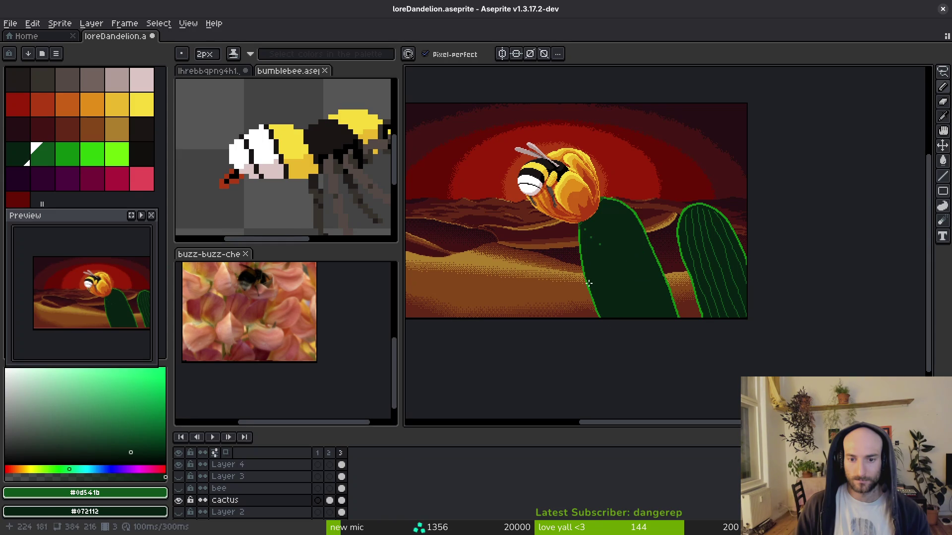
key("plus")
scroll(603, 243, "up", 3)
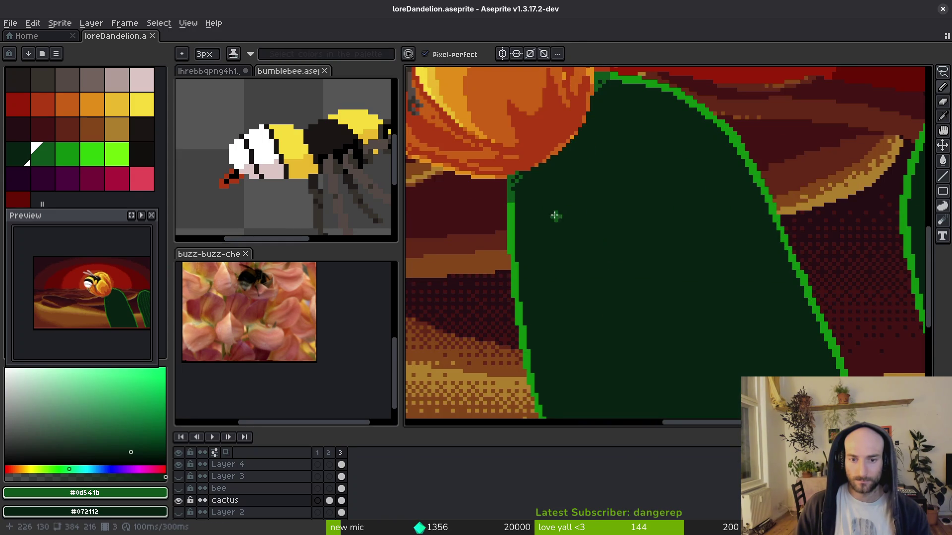
key("alt+Tab")
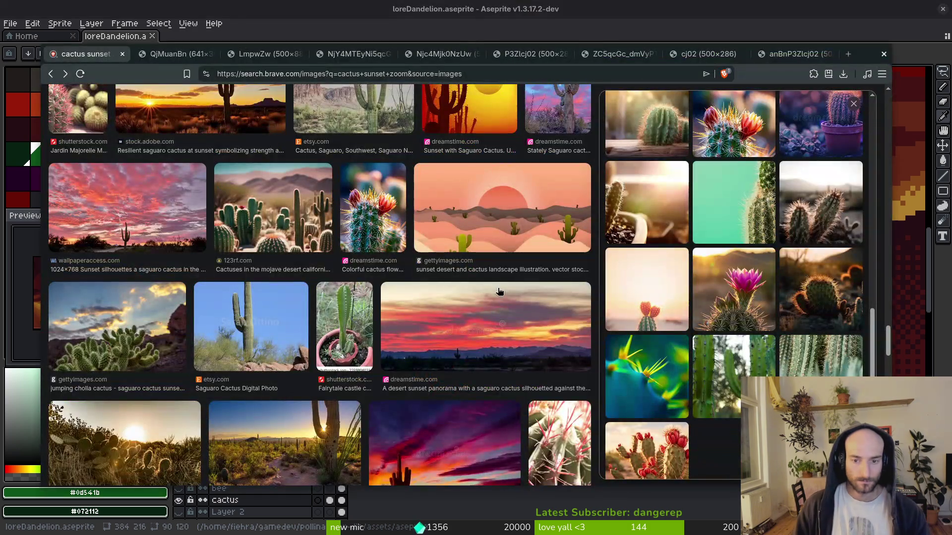
key("alt+Tab")
scroll(617, 164, "down", 1)
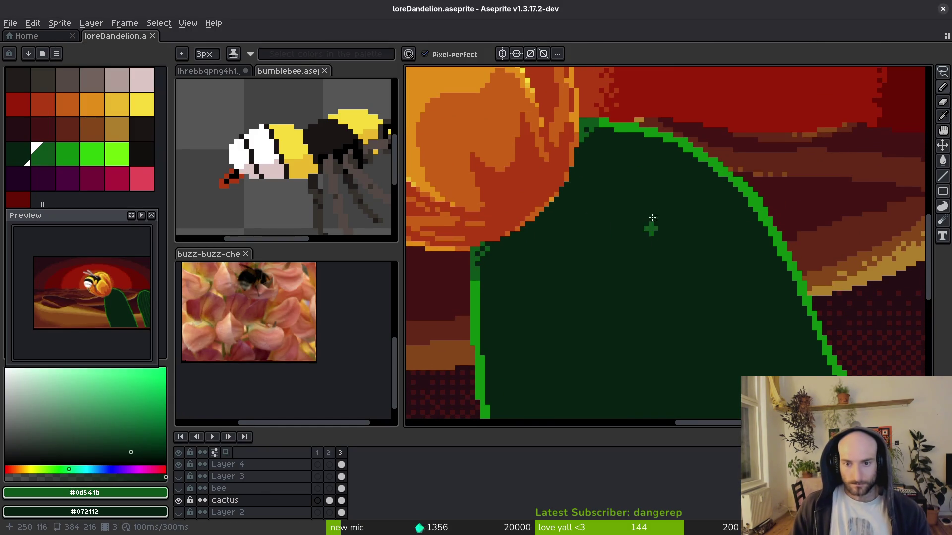
Stamp a diagonal row of 3px green crosses from the front cactus's top to near its bottom.
left_click(616, 155)
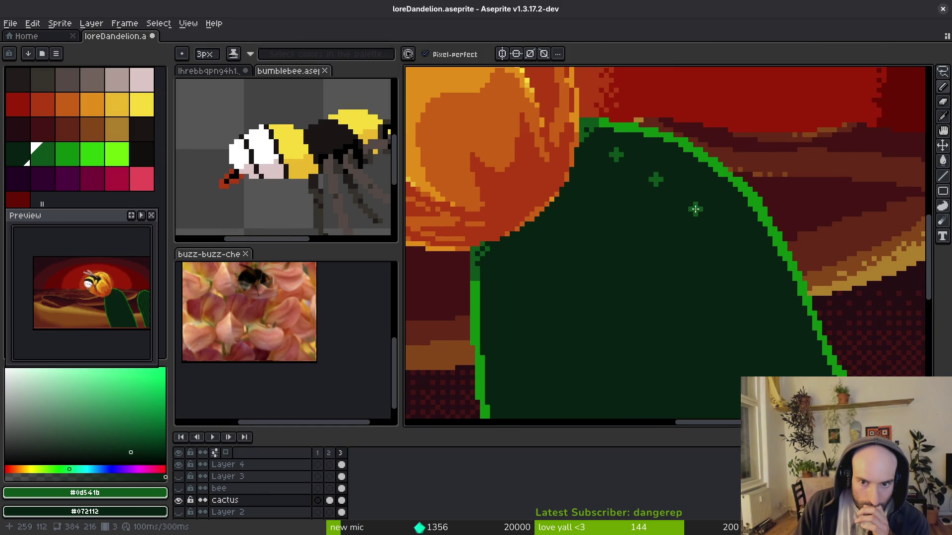
scroll(730, 265, "down", 2)
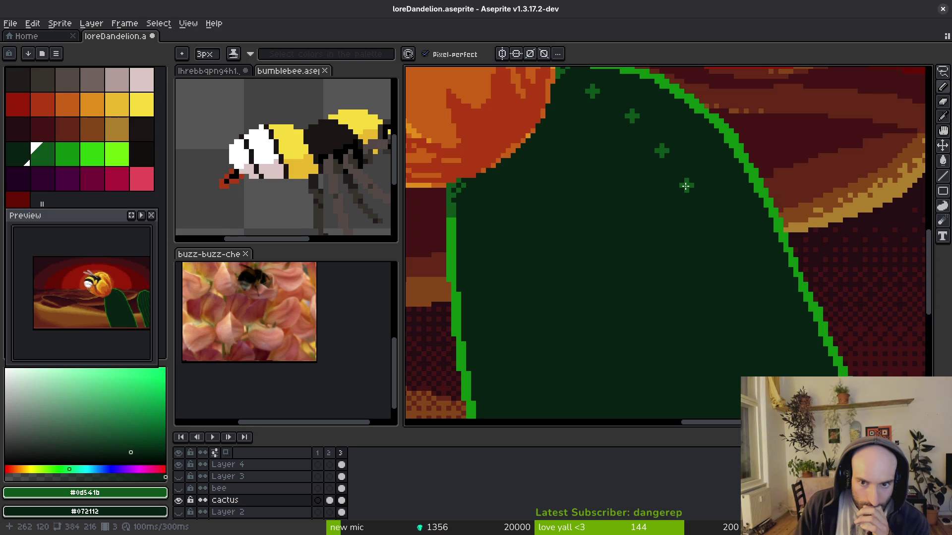
scroll(736, 275, "down", 2)
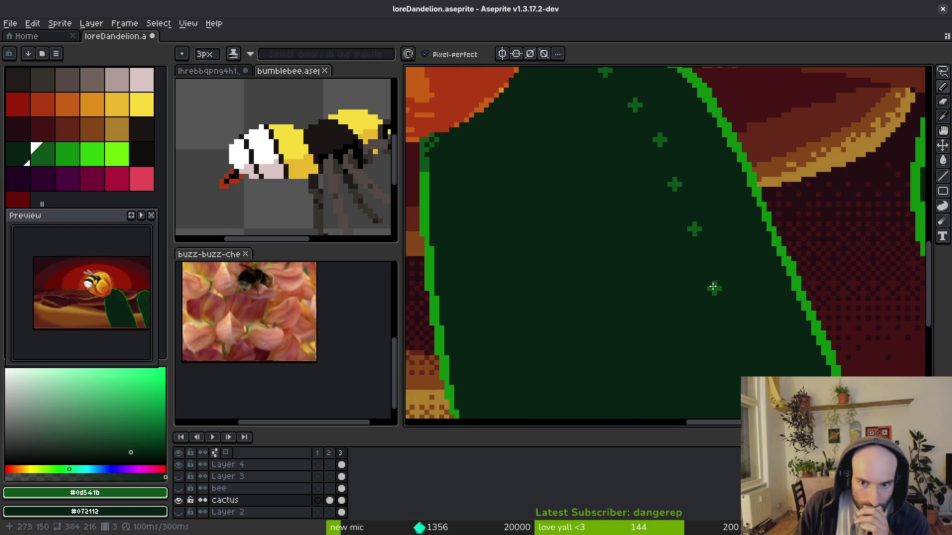
scroll(713, 275, "down", 2)
left_click(654, 246)
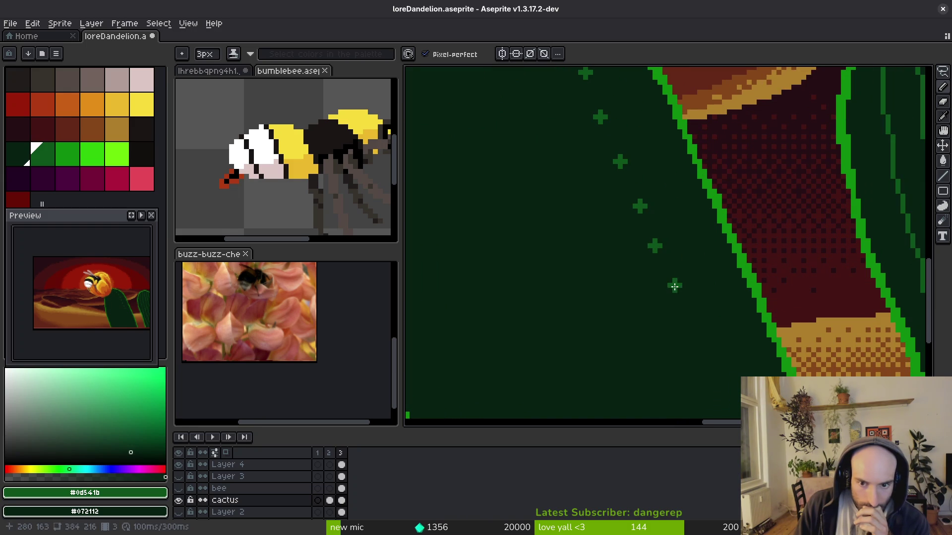
left_click(670, 298)
scroll(669, 297, "down", 3)
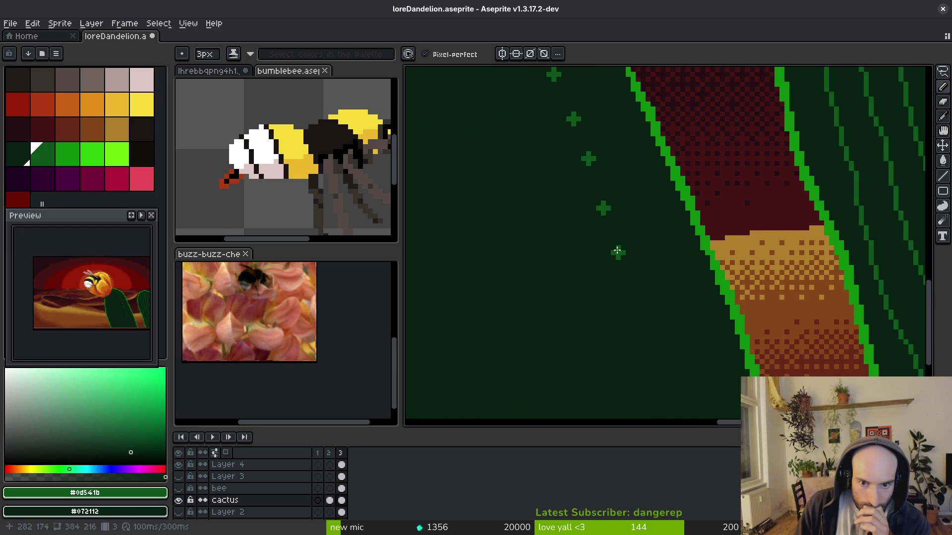
scroll(617, 251, "down", 1)
left_click(617, 273)
scroll(648, 297, "down", 2)
left_click(592, 249)
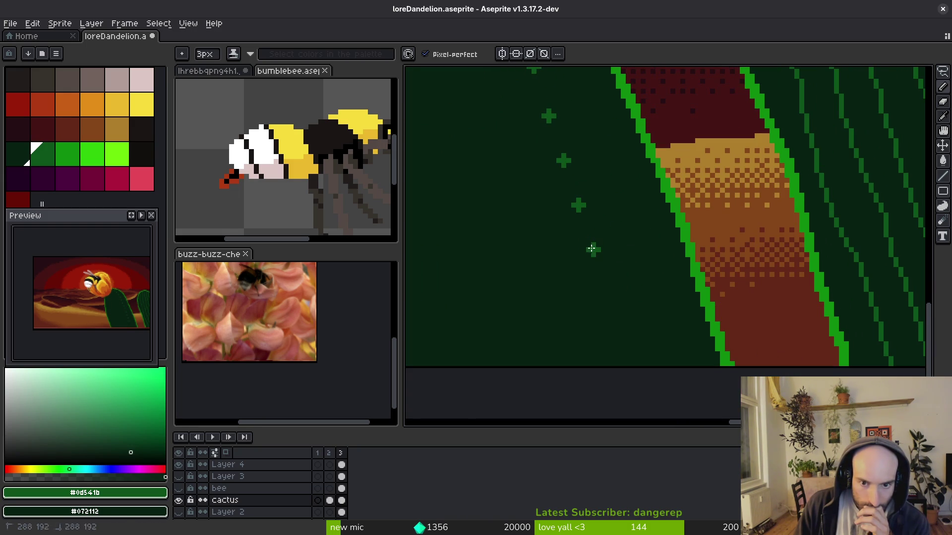
left_click(607, 285)
left_click(623, 334)
Start a second spine row near the cactus top and continue it down the left edge.
scroll(627, 330, "down", 3)
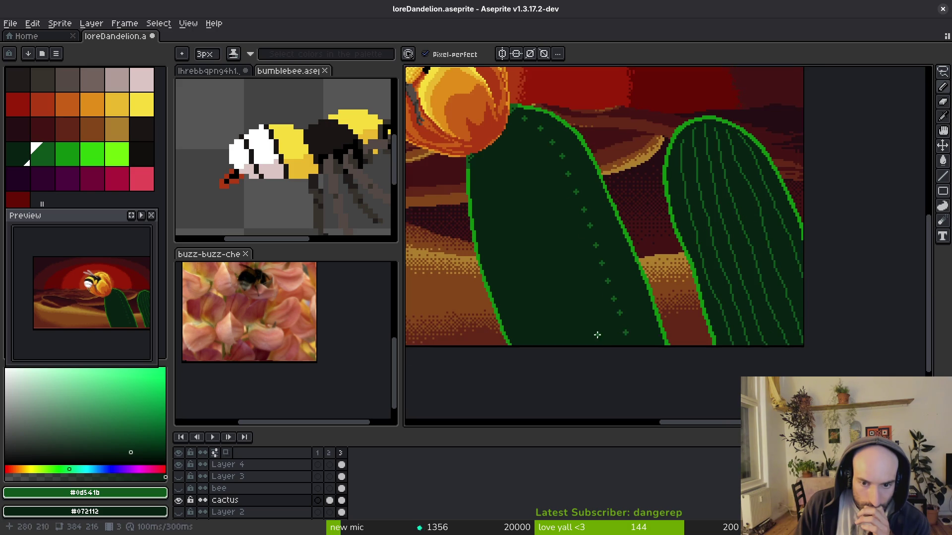
scroll(540, 129, "up", 2)
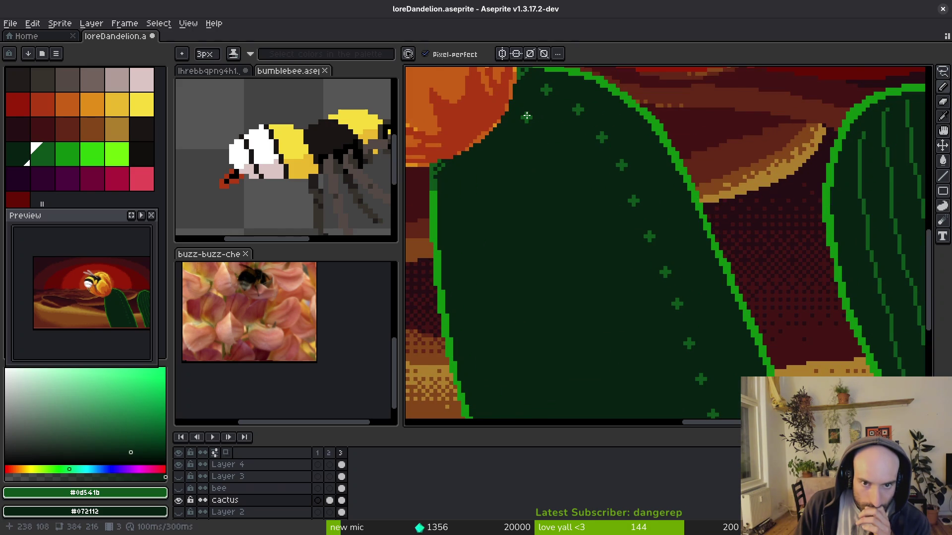
left_click(554, 141)
left_click(570, 173)
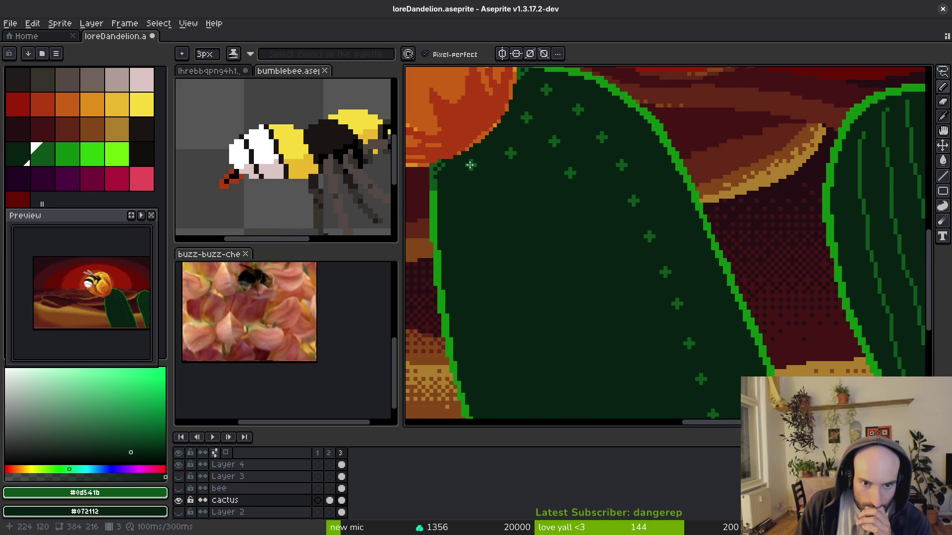
left_click(466, 197)
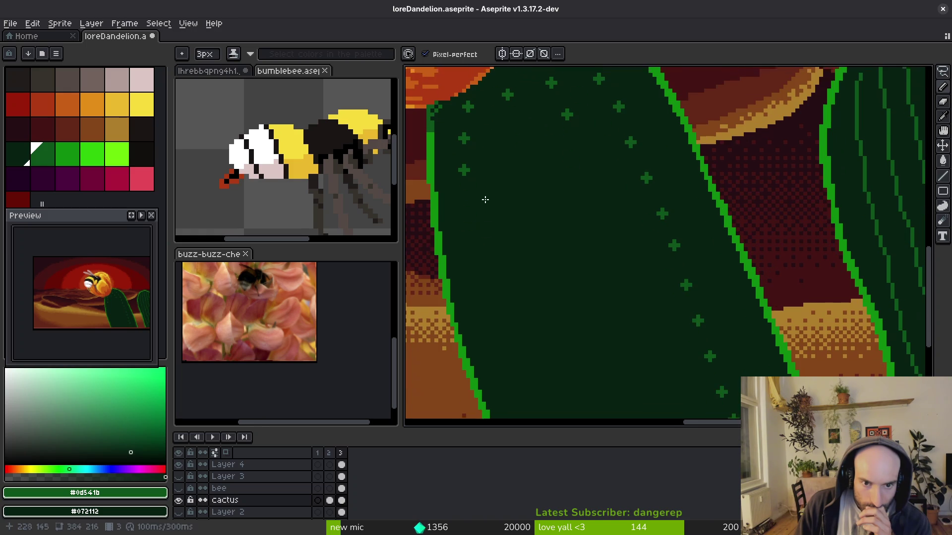
scroll(467, 228, "down", 3)
left_click(468, 199)
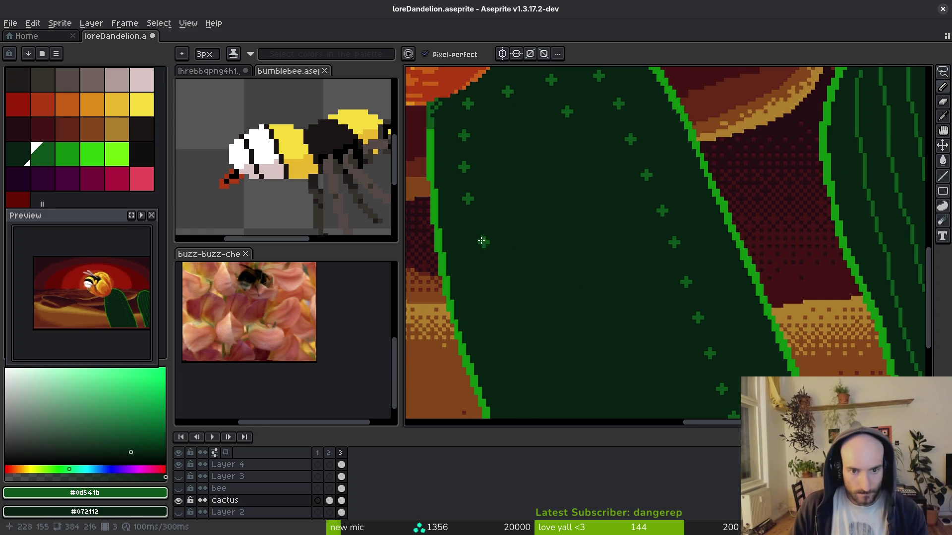
left_click(471, 238)
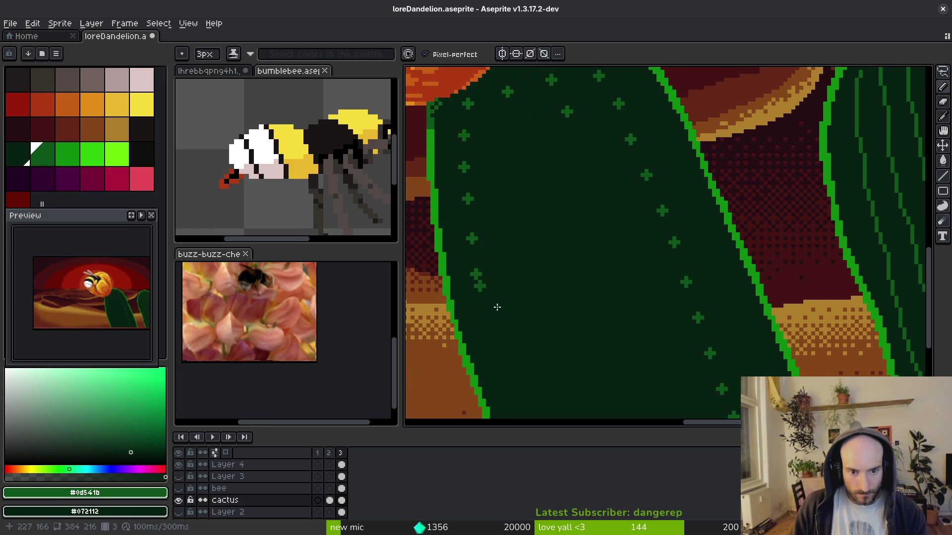
Stamp two more plus-shaped spines on the cactus, then zoom out to the full scene.
scroll(497, 308, "down", 5)
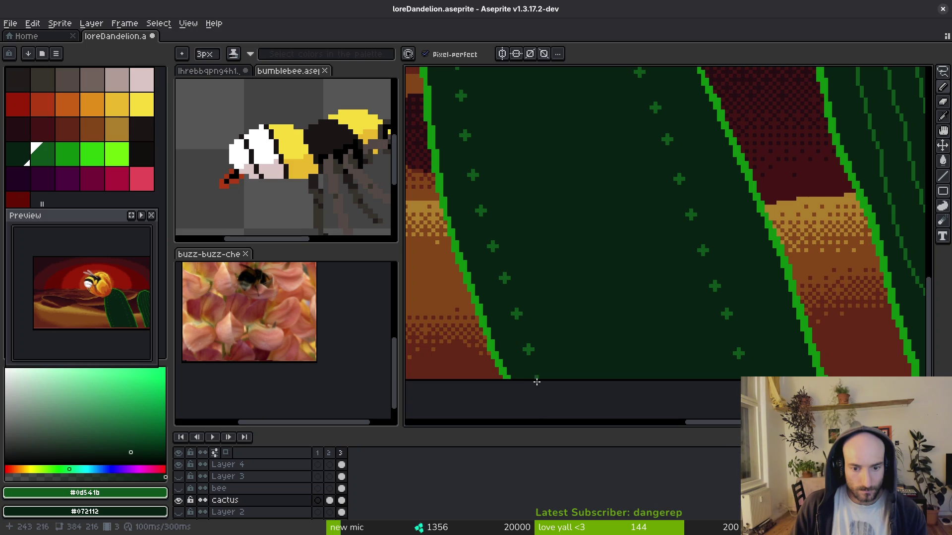
scroll(550, 297, "up", 5)
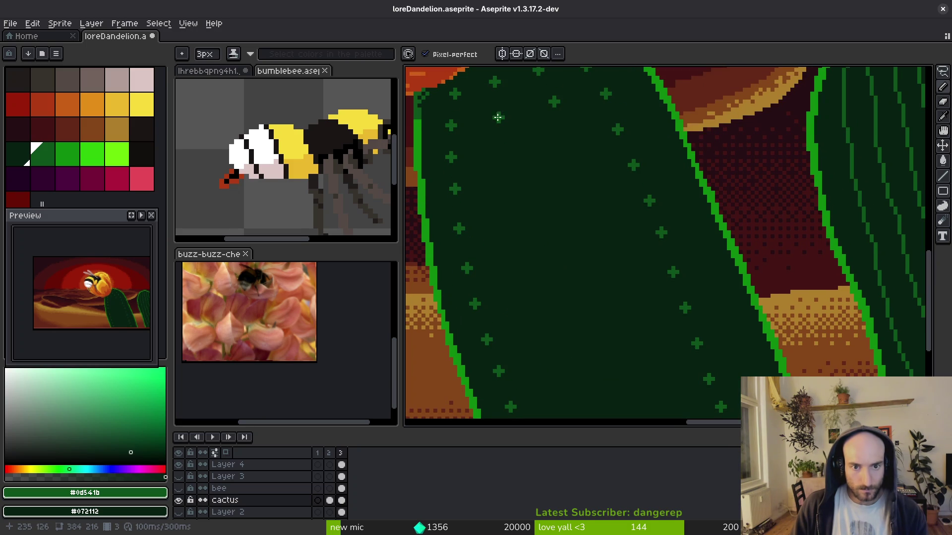
left_click(499, 188)
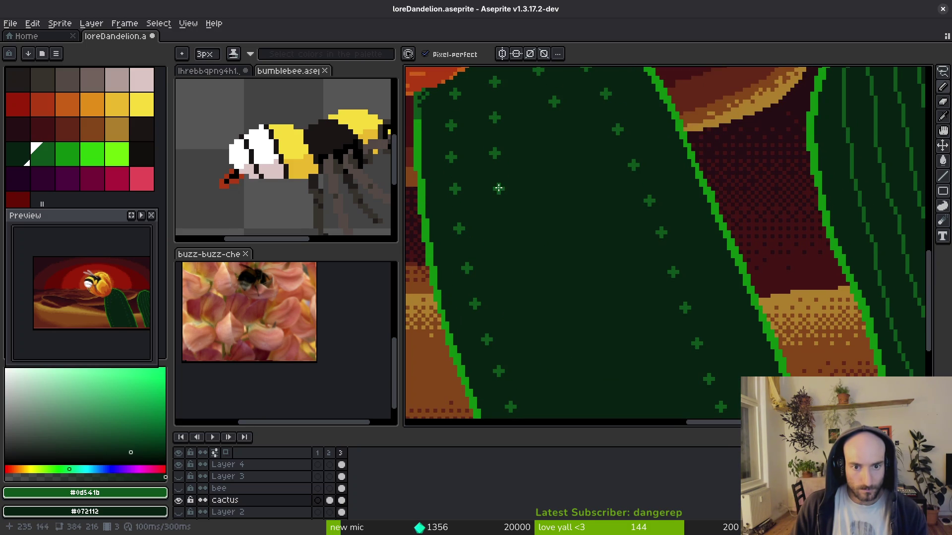
left_click(504, 217)
scroll(516, 233, "down", 1)
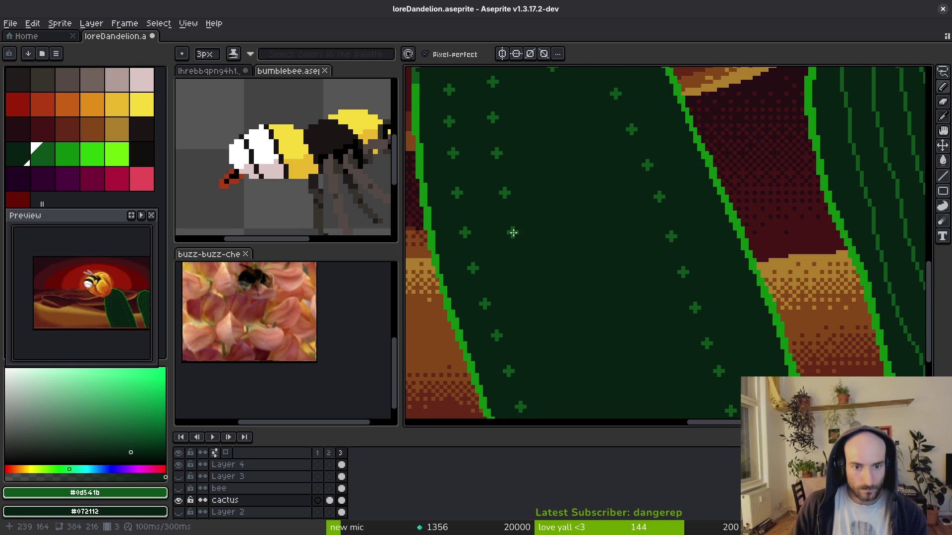
left_click_drag(524, 257, 503, 213)
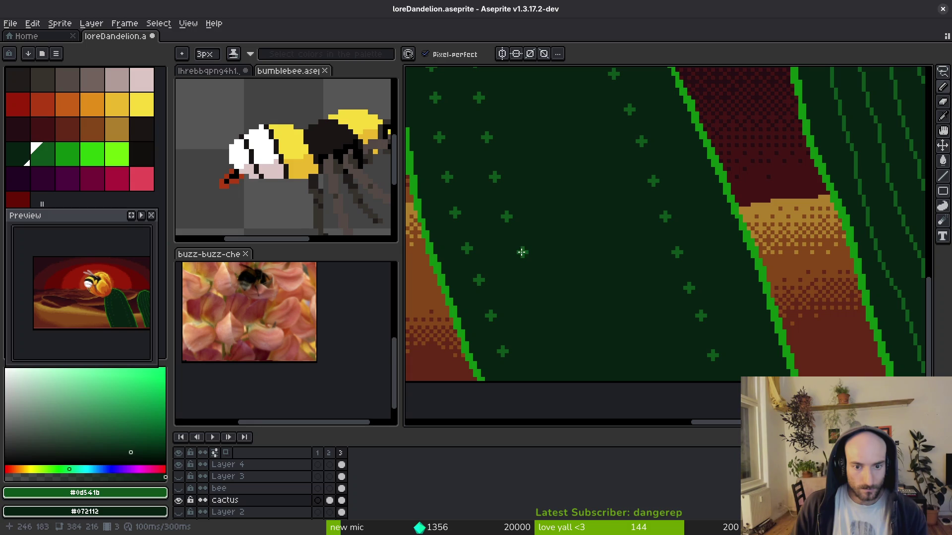
scroll(527, 260, "down", 1)
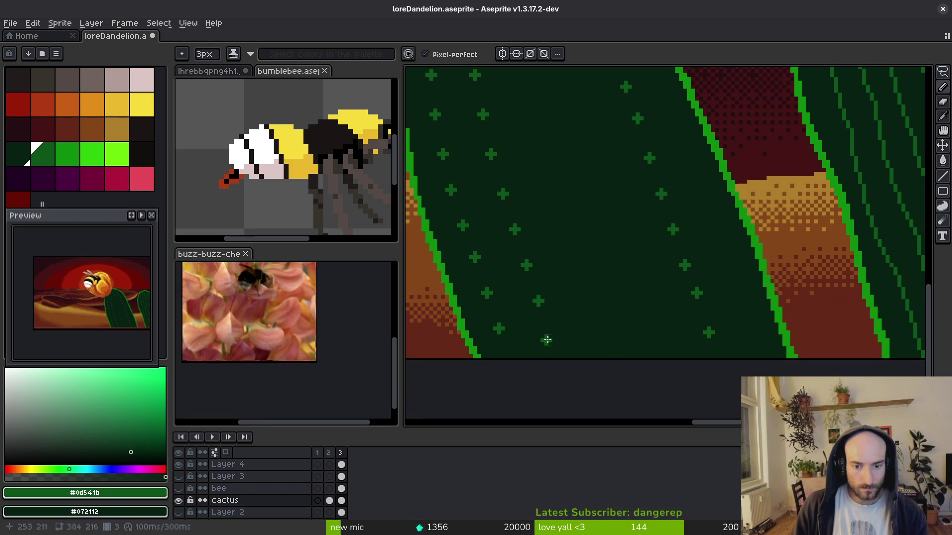
scroll(567, 195, "down", 2)
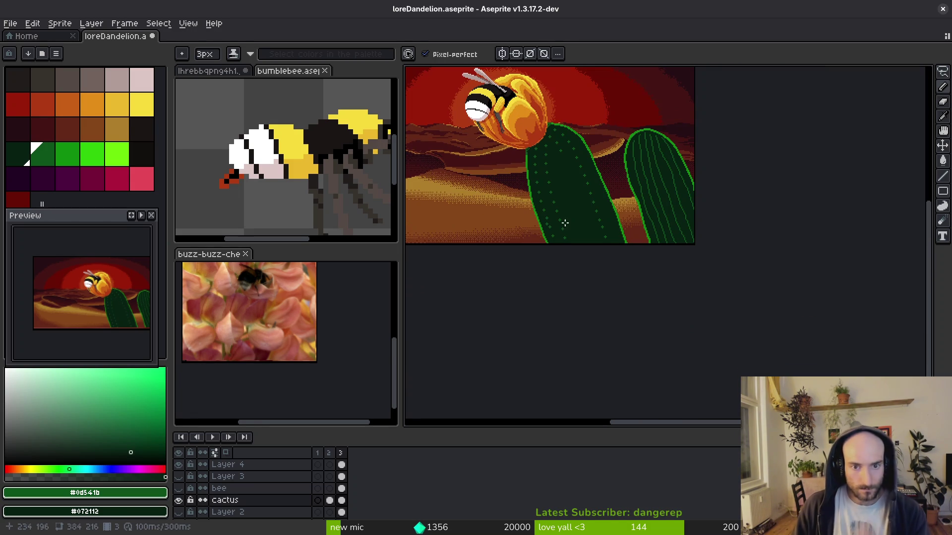
Add three green cross dots where gaps remain in the front cactus's spine pattern.
scroll(543, 188, "up", 2)
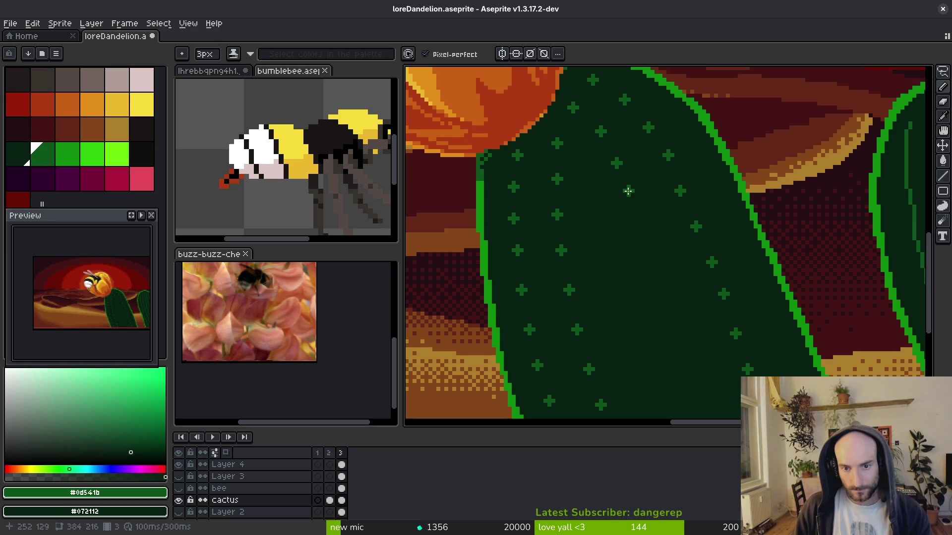
scroll(644, 213, "down", 1)
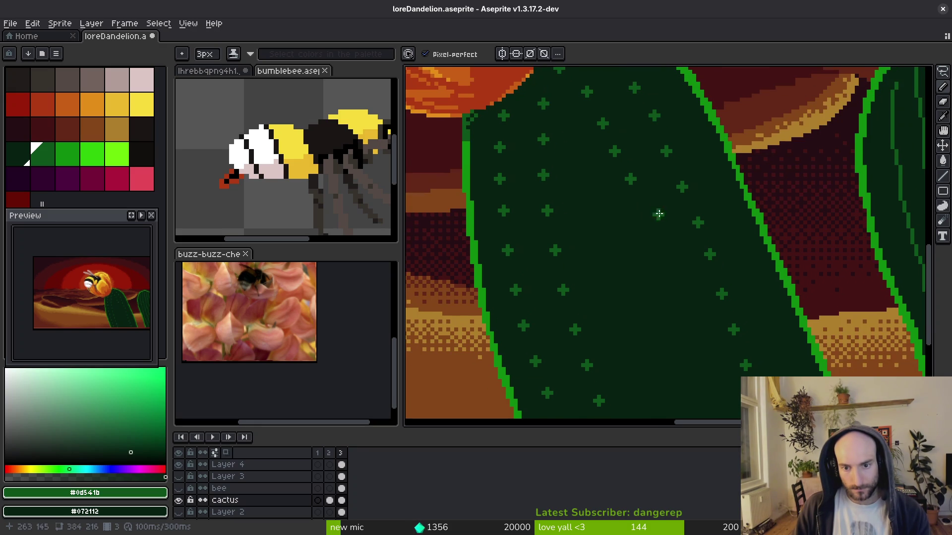
scroll(654, 238, "down", 1)
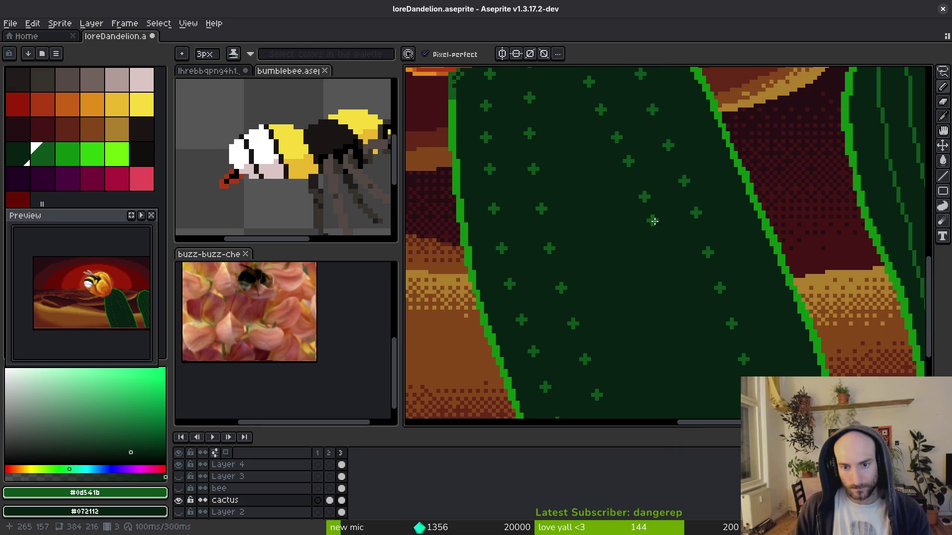
scroll(659, 212, "down", 1)
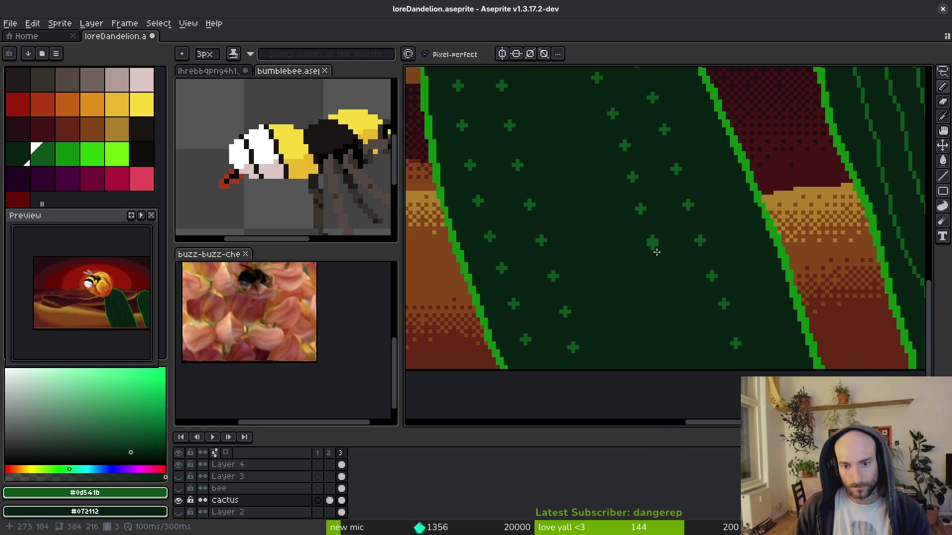
scroll(656, 252, "down", 1)
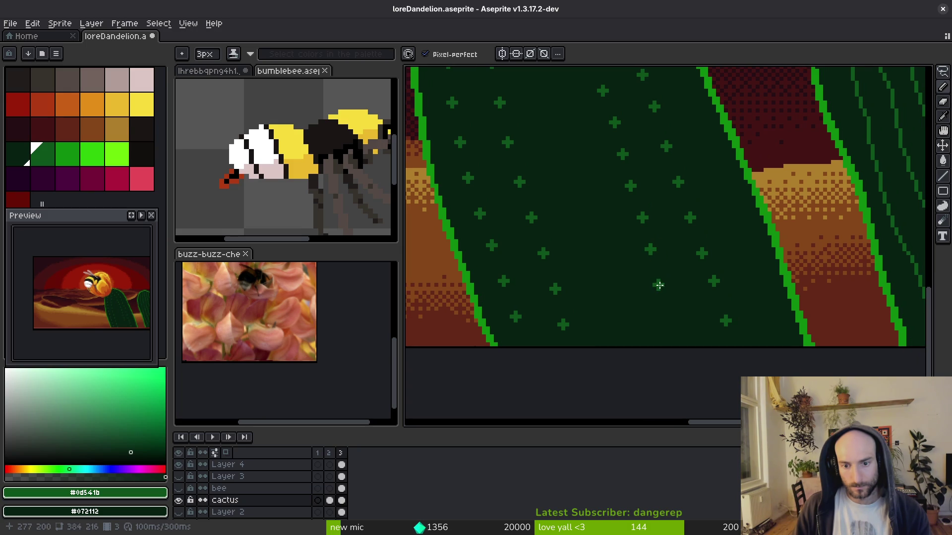
scroll(669, 312, "up", 3)
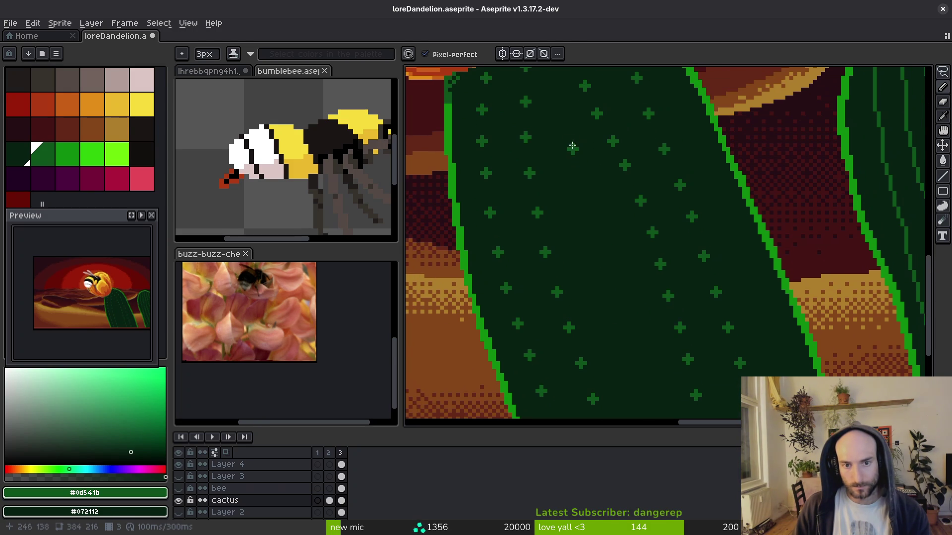
left_click(561, 121)
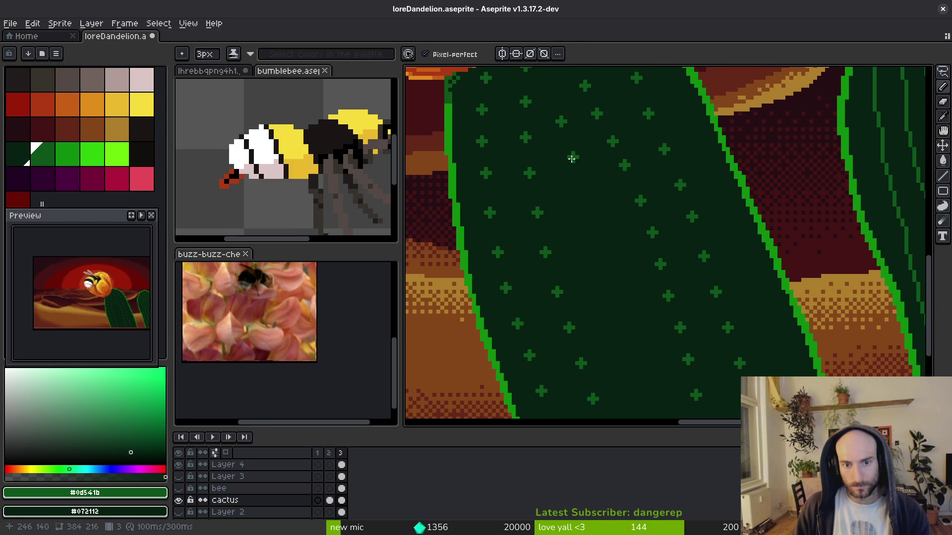
scroll(572, 155, "down", 2)
left_click(570, 142)
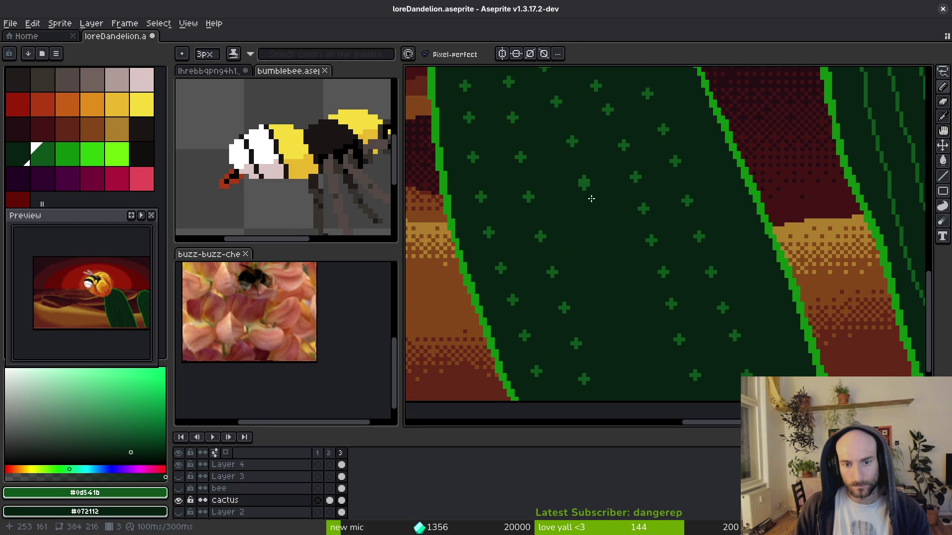
scroll(591, 199, "down", 1)
left_click(584, 210)
scroll(590, 224, "down", 1)
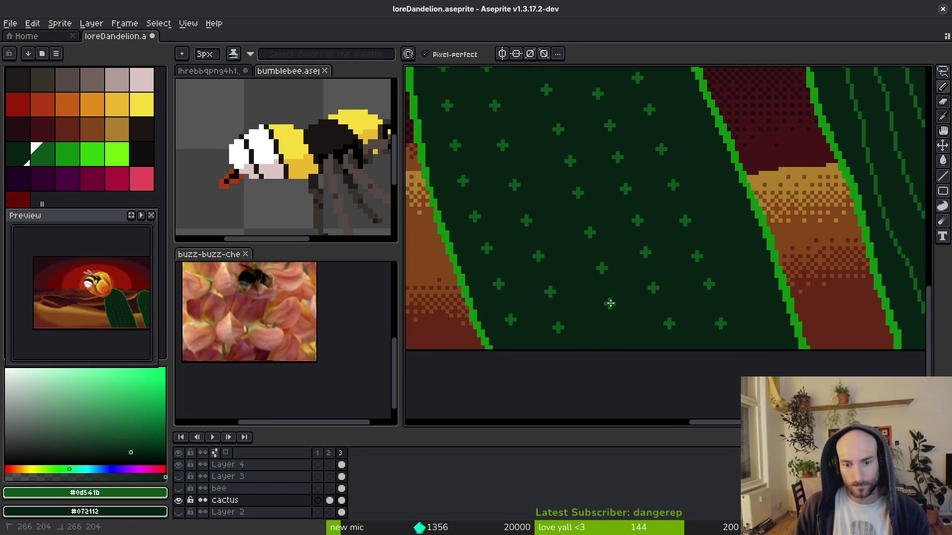
scroll(714, 293, "down", 2)
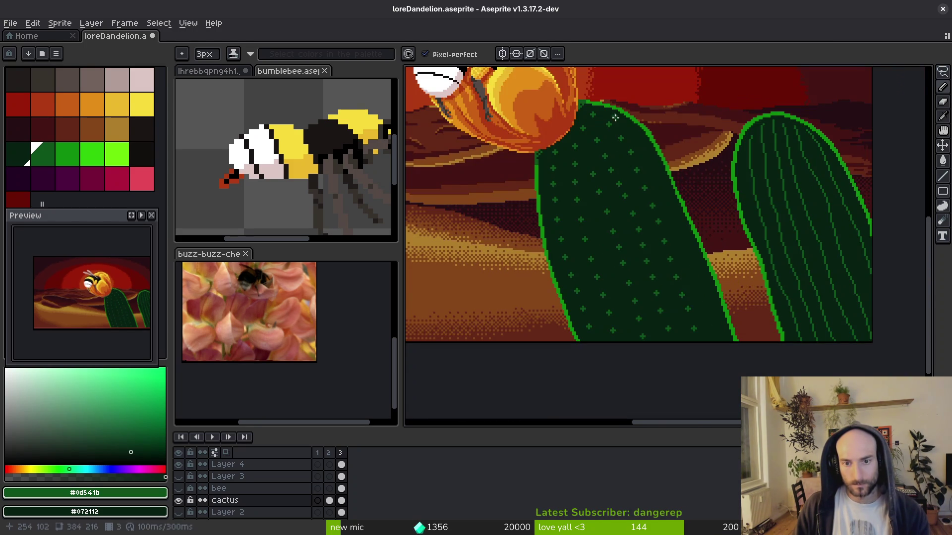
Stamp six cross spines along the front cactus's right outline, working down from the top.
scroll(615, 117, "up", 3)
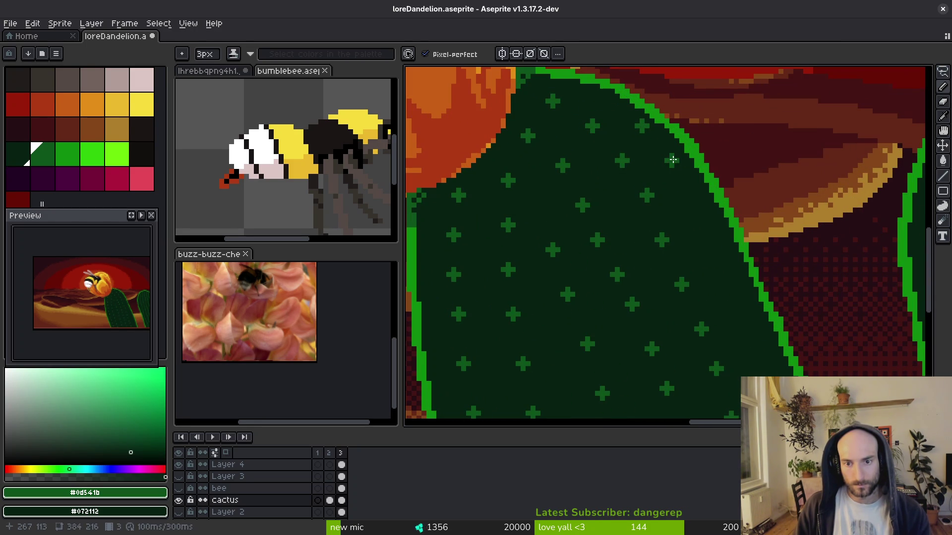
left_click(697, 201)
left_click(717, 245)
left_click(717, 264)
left_click_drag(717, 275, 667, 186)
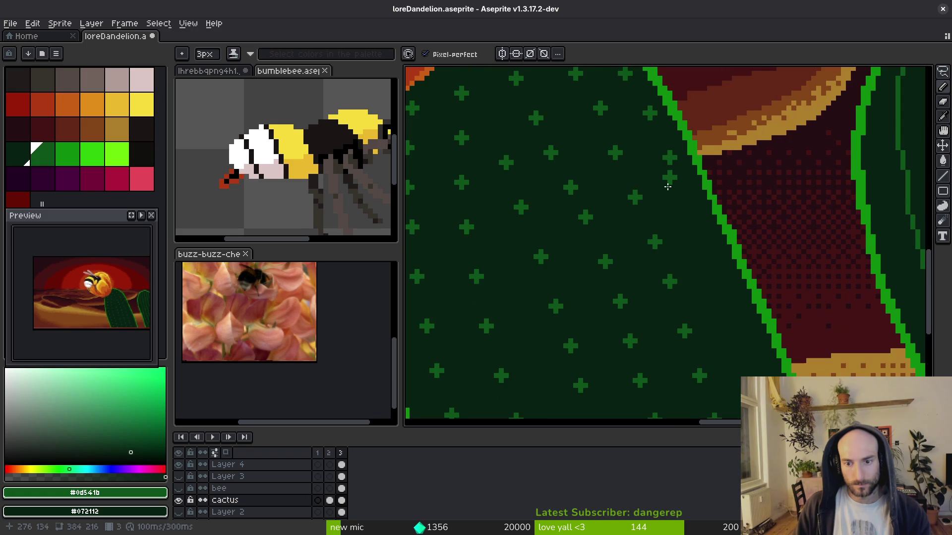
left_click(689, 202)
left_click(708, 250)
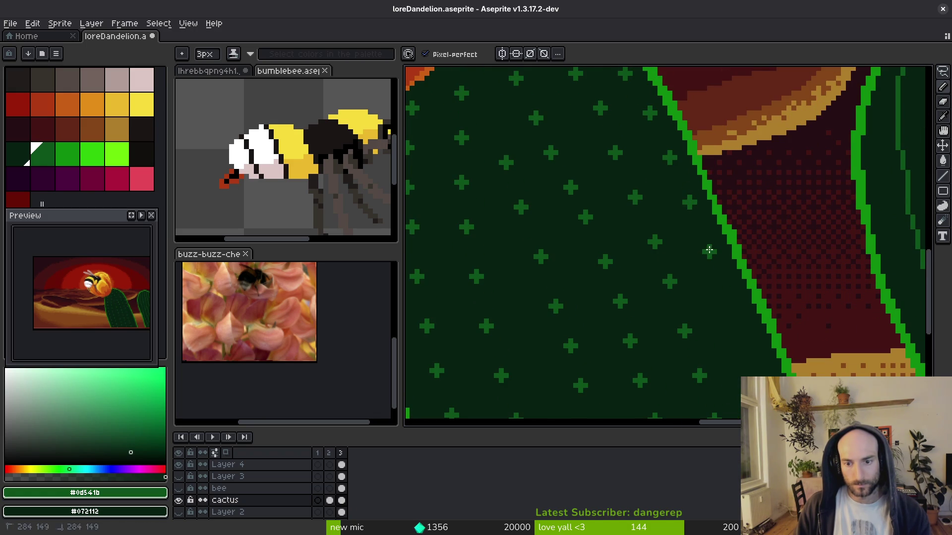
left_click_drag(709, 250, 610, 168)
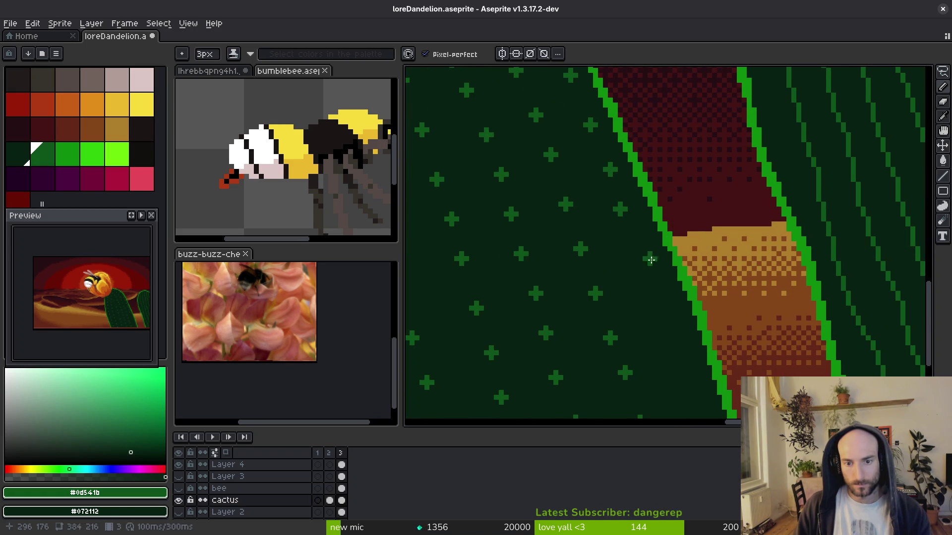
left_click(635, 254)
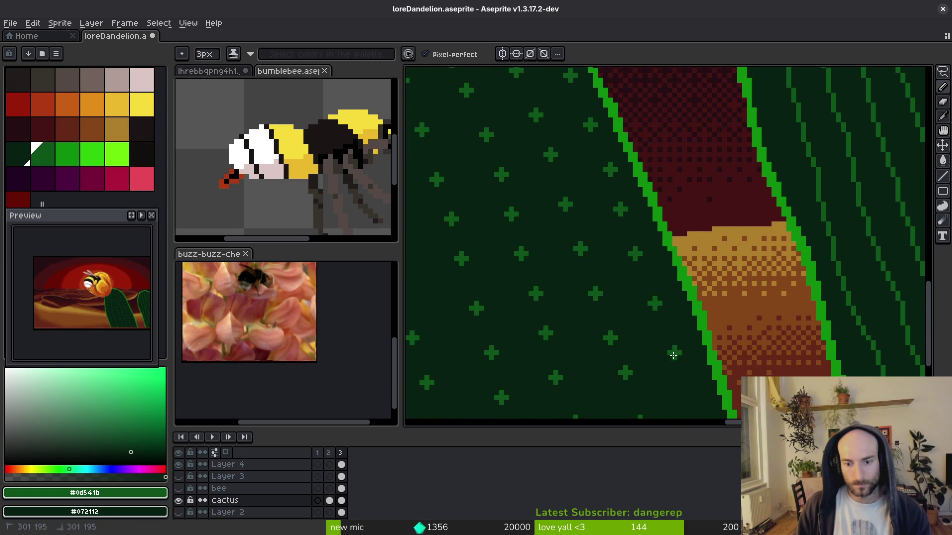
scroll(656, 318, "down", 3)
scroll(655, 317, "right", 1)
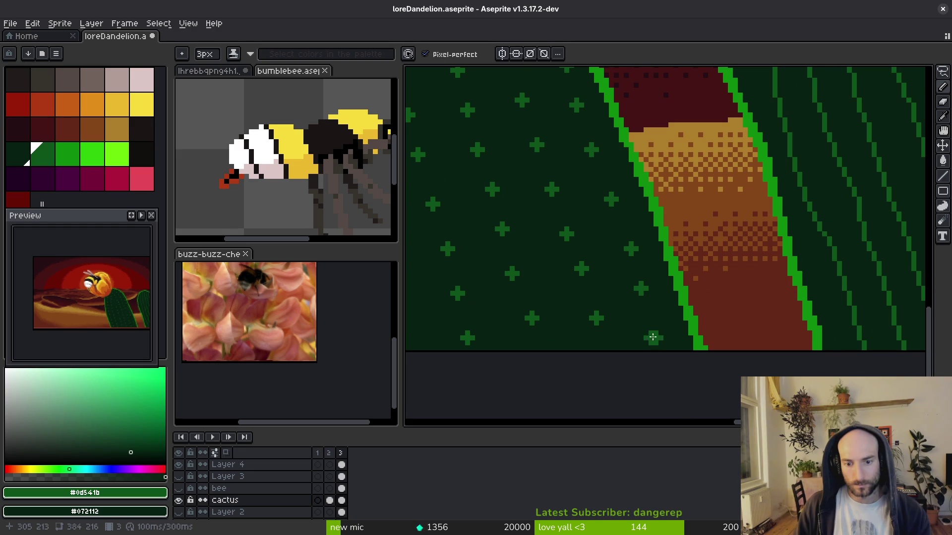
scroll(652, 334, "down", 5)
scroll(639, 300, "up", 5)
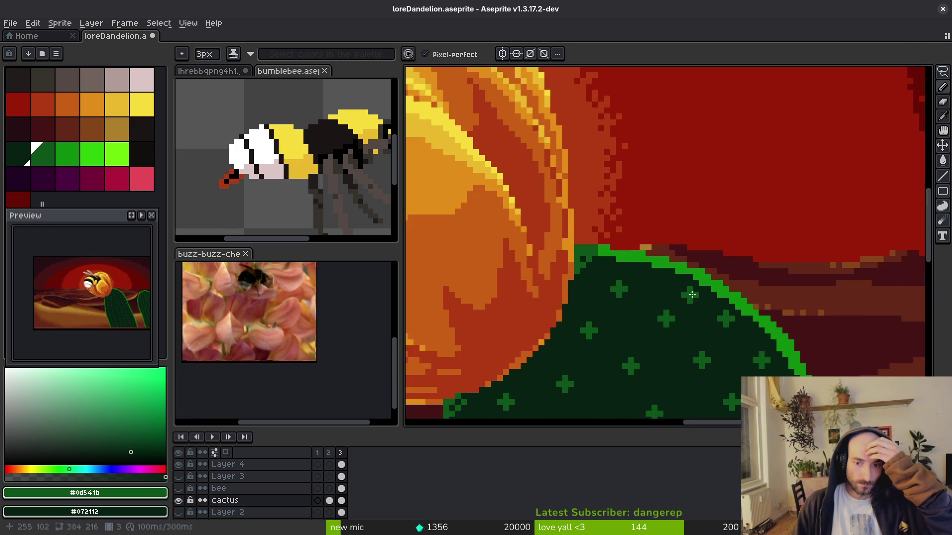
Add a dark dot on the front cactus's top outline and shrink the pencil brush.
scroll(691, 311, "up", 1)
left_click(662, 271)
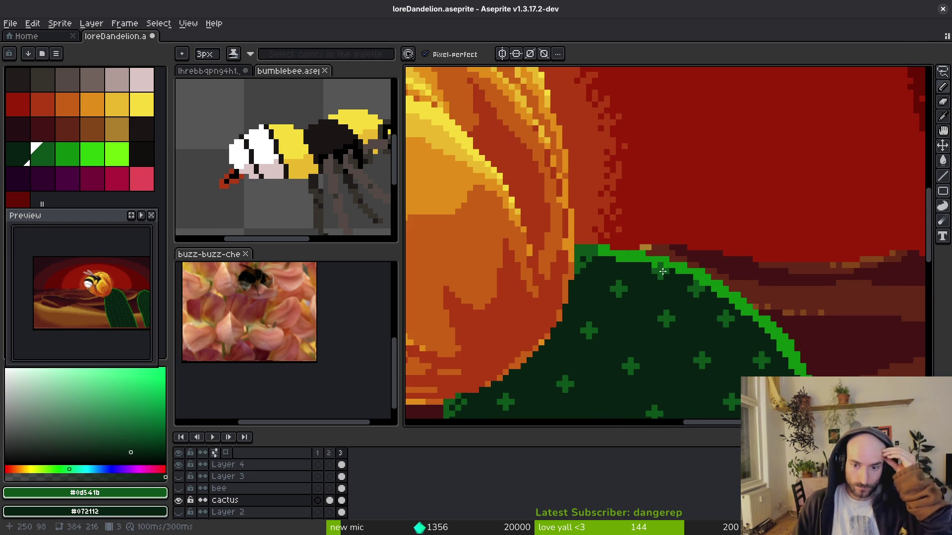
key("minus")
key("minus")
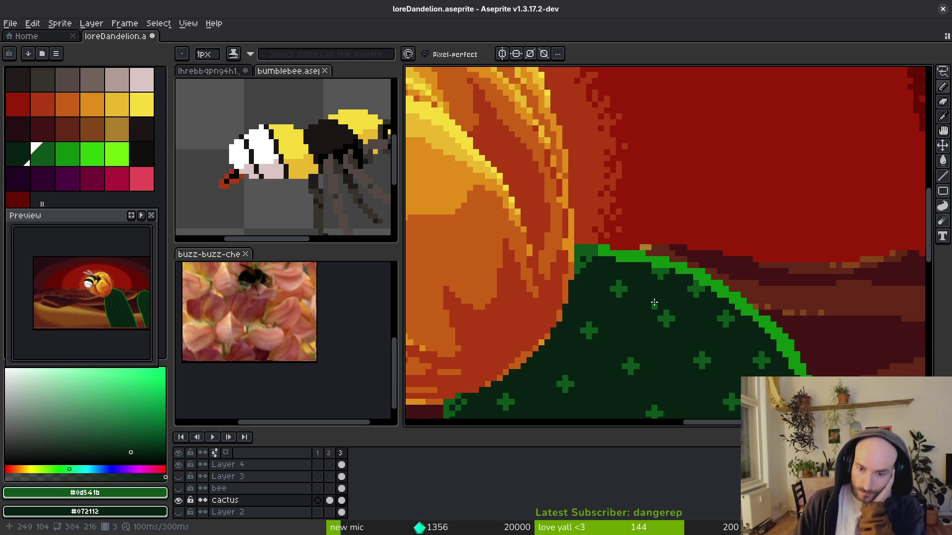
scroll(679, 270, "down", 3)
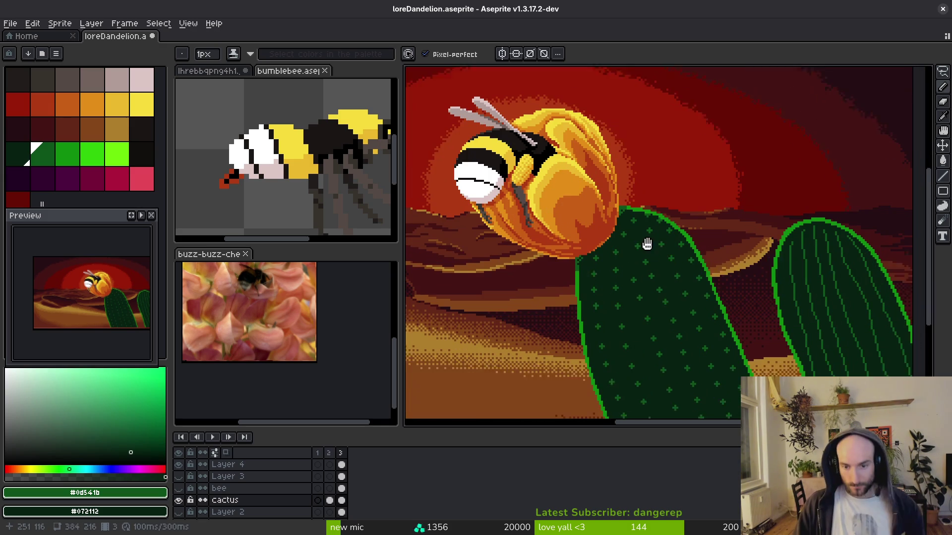
scroll(639, 274, "down", 2)
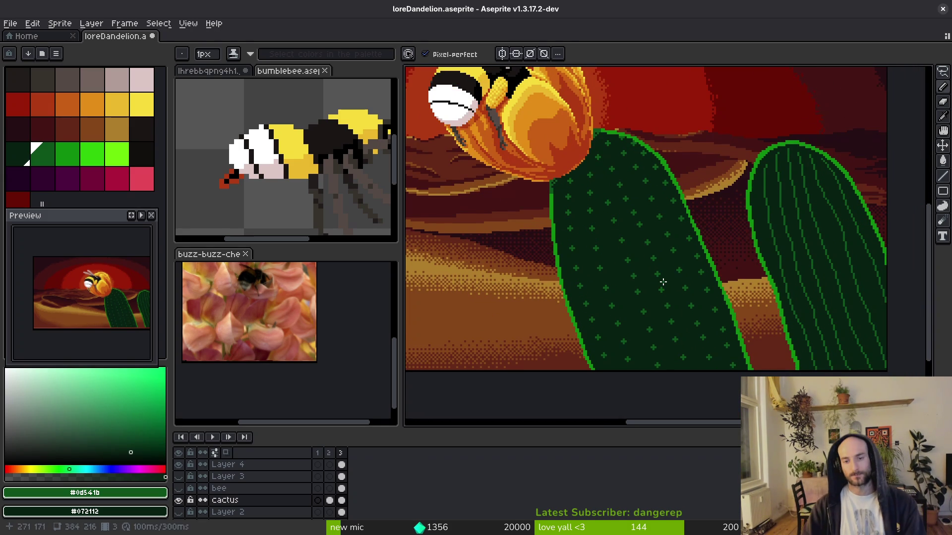
scroll(654, 280, "up", 5)
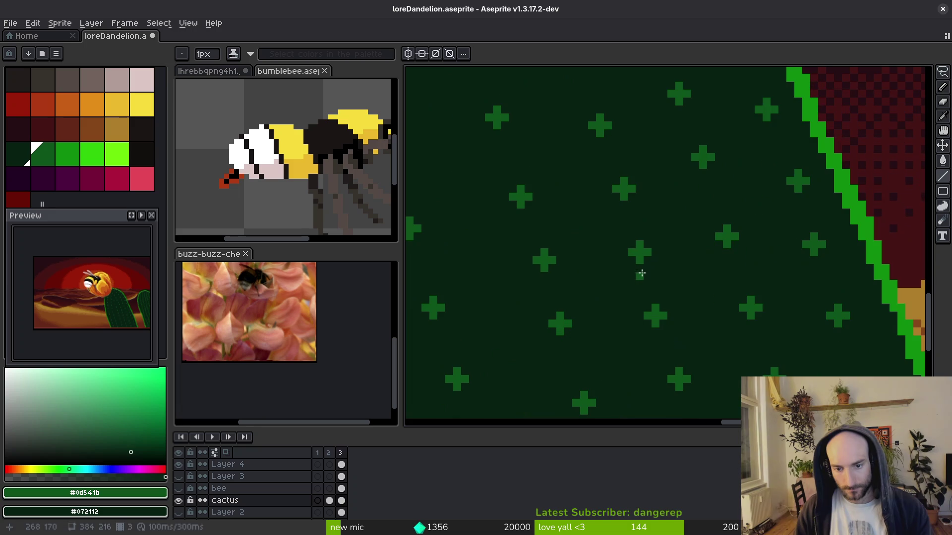
Draw the first dark-green #0d541b rib strokes running down the cactus body.
left_click_drag(647, 292, 653, 293)
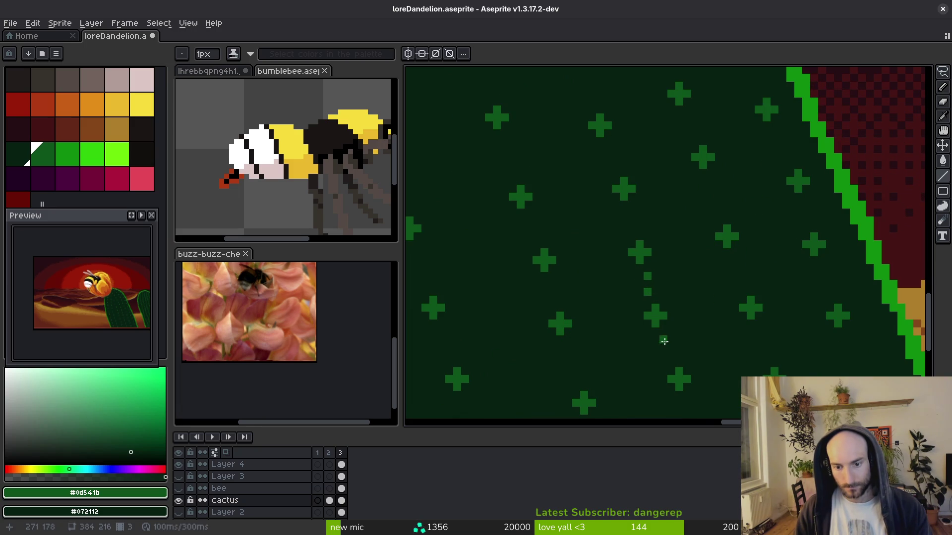
left_click_drag(664, 342, 672, 352)
scroll(686, 296, "down", 4)
left_click_drag(629, 283, 633, 302)
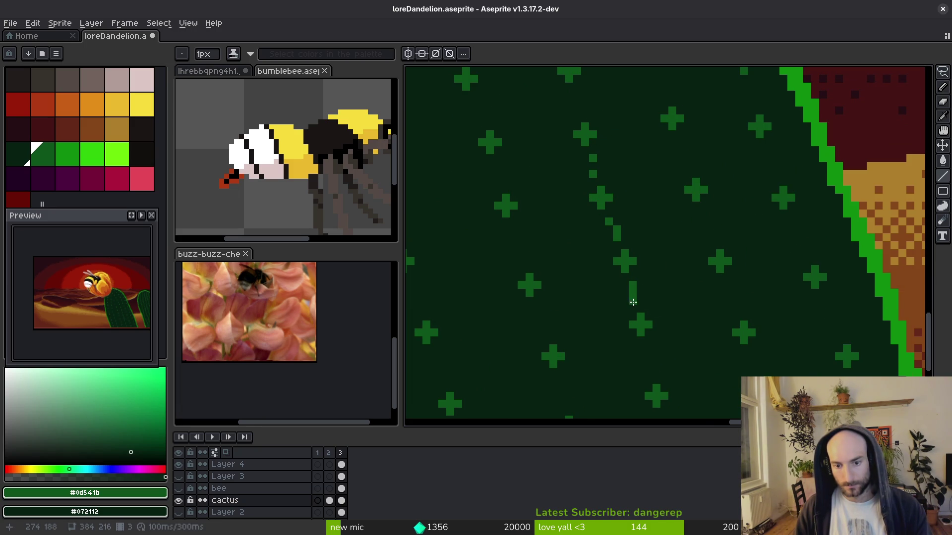
scroll(684, 372, "down", 1)
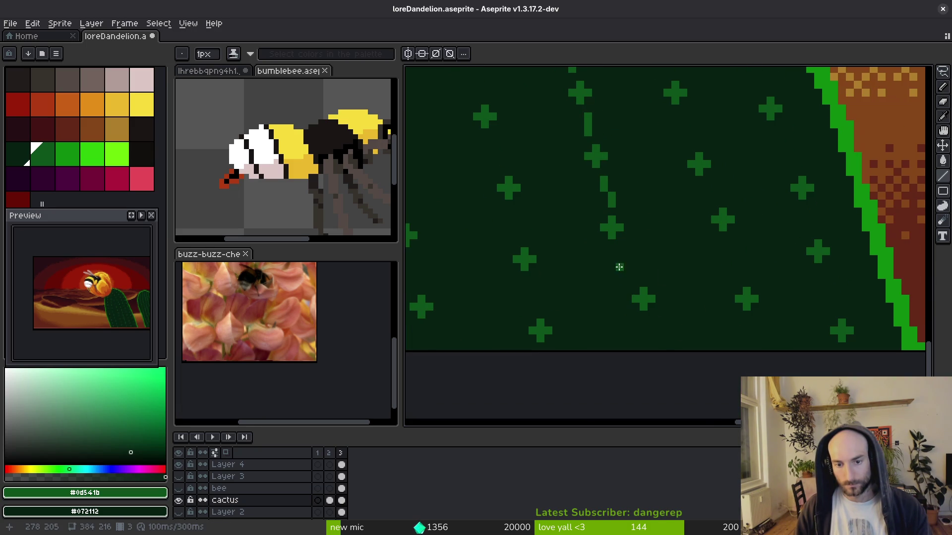
left_click_drag(620, 243, 628, 278)
left_click_drag(659, 323, 667, 343)
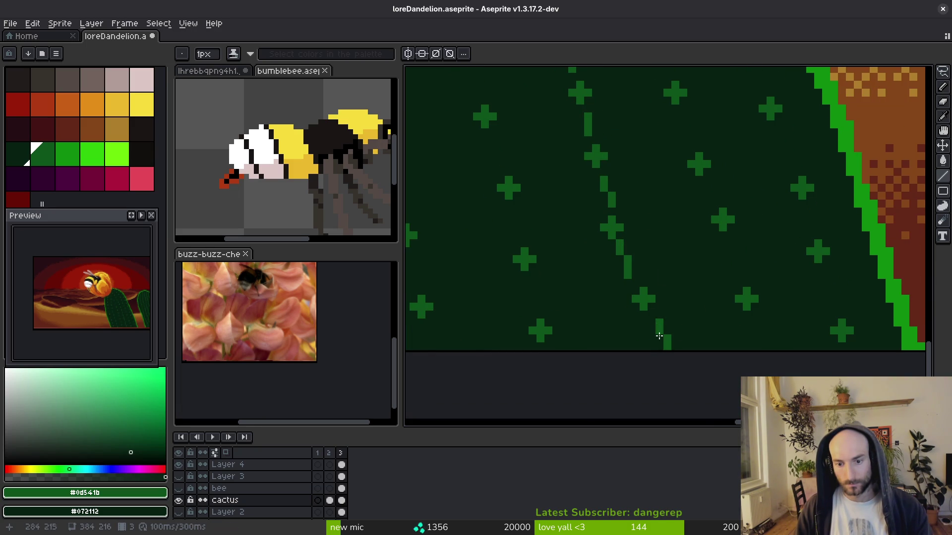
scroll(650, 316, "down", 4)
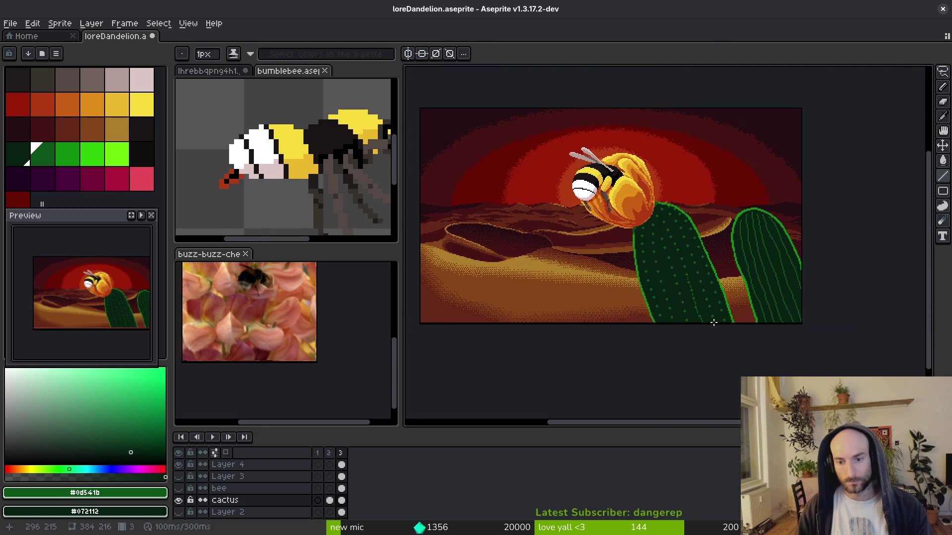
scroll(713, 322, "up", 2)
scroll(707, 321, "up", 2)
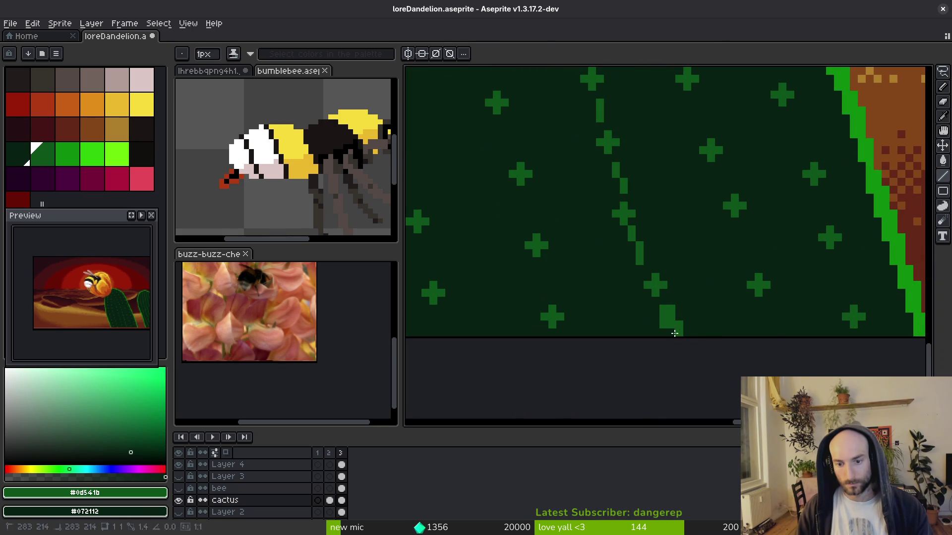
Reshape the bottom ends of the rib lines with the dark body colour, then return to rib green.
left_click(678, 321, "alt")
left_click(678, 330)
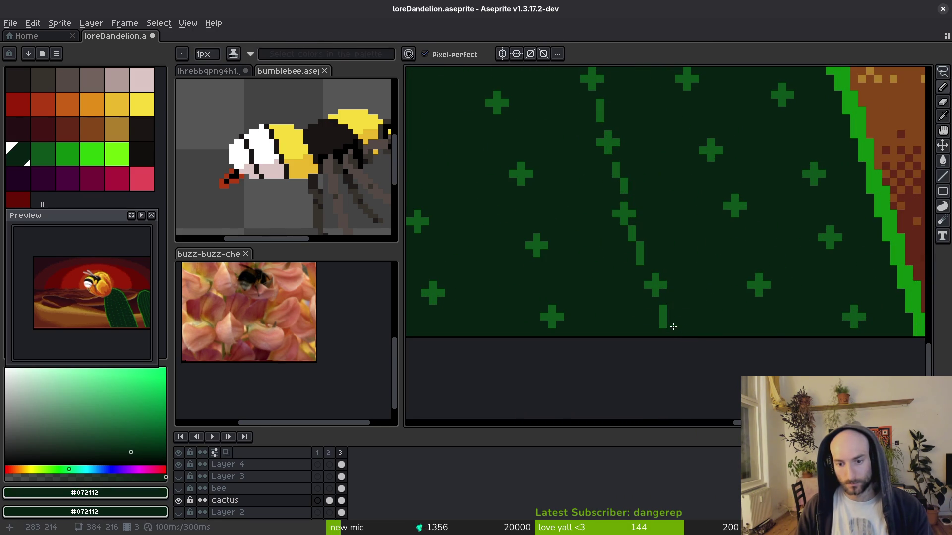
left_click(662, 317, "alt")
left_click(672, 331)
scroll(690, 317, "down", 7)
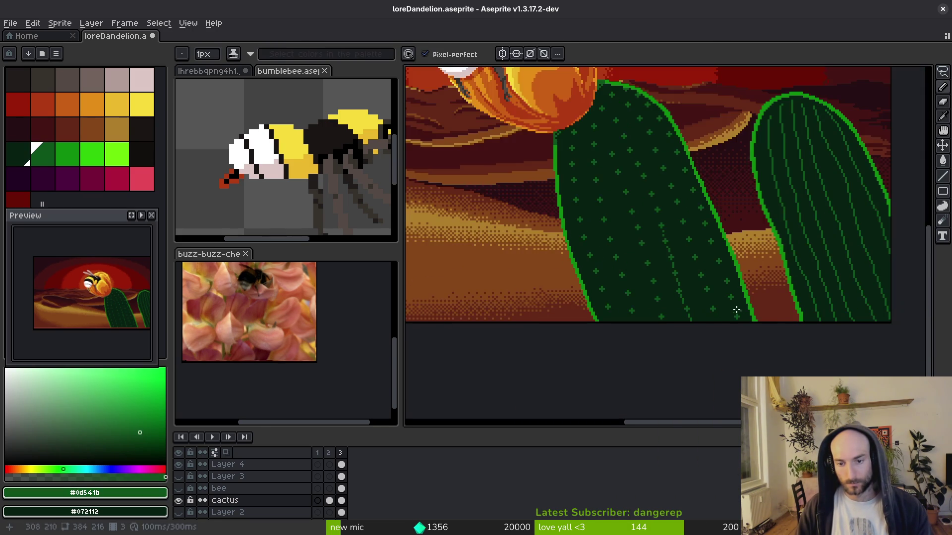
scroll(724, 306, "up", 8)
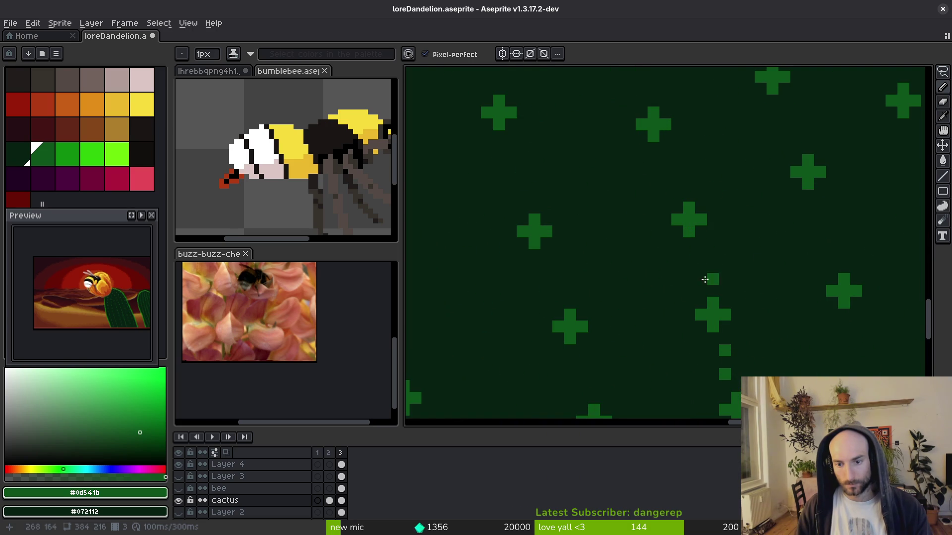
Add a short new rib segment and rib pixels above the spines, continuing upward.
left_click_drag(704, 277, 690, 266)
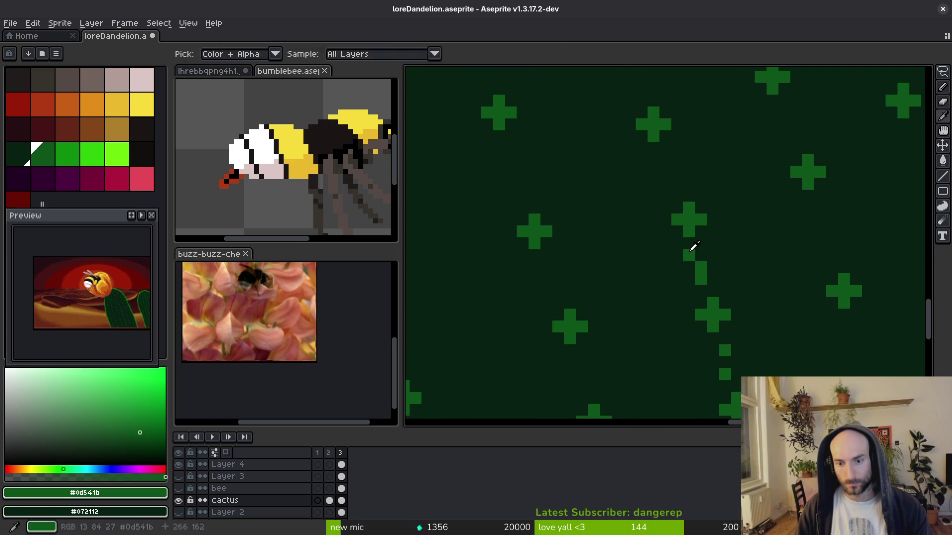
scroll(681, 252, "up", 3)
left_click(662, 230)
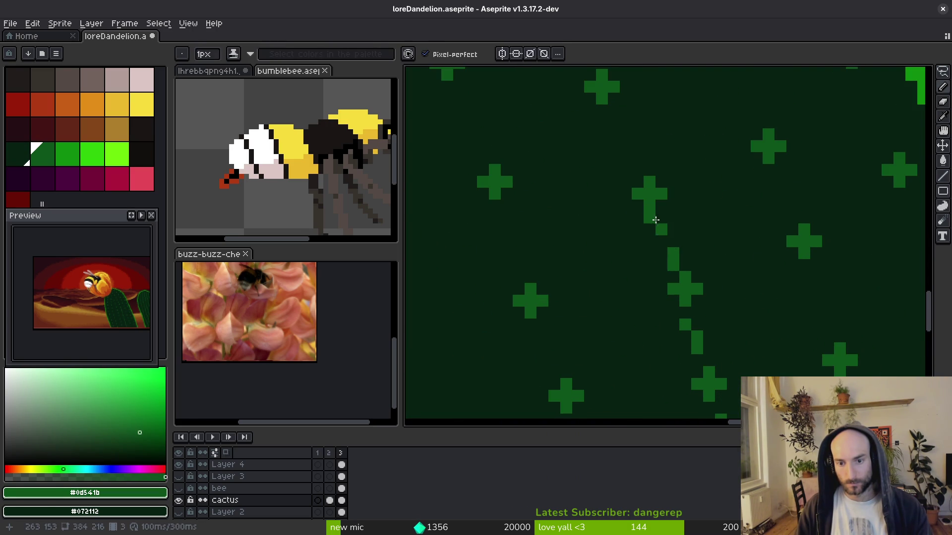
scroll(647, 218, "up", 5)
left_click(637, 278)
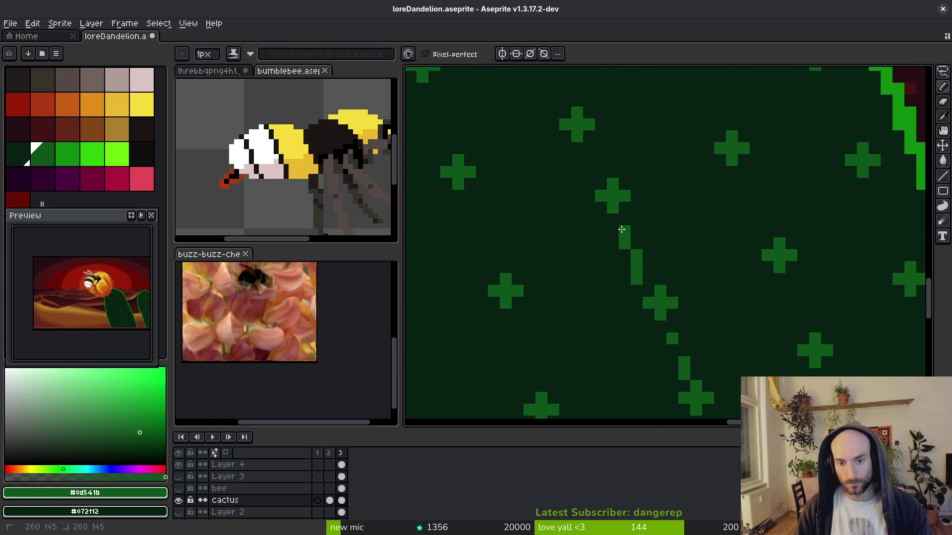
scroll(624, 244, "up", 3)
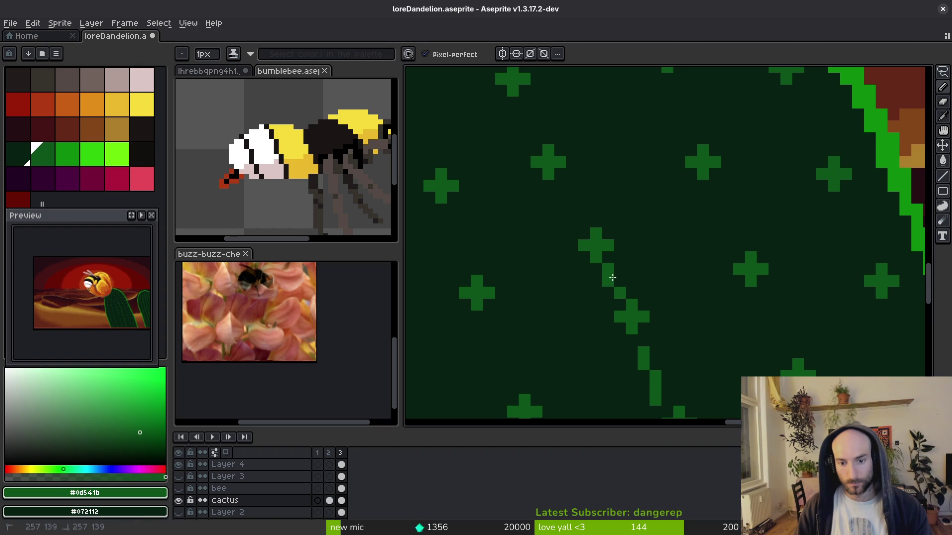
scroll(674, 329, "up", 3)
Place rib pixels along the diagonal, undoing misplaced ones, extending the line up-left.
key("ctrl+z")
left_click(650, 349)
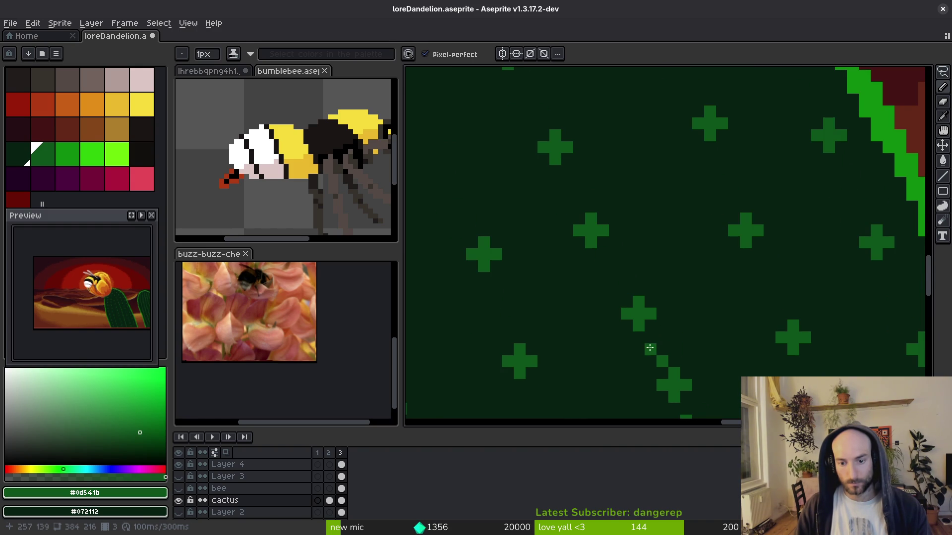
left_click(603, 277)
left_click(614, 289)
key("ctrl+z")
left_click(603, 266)
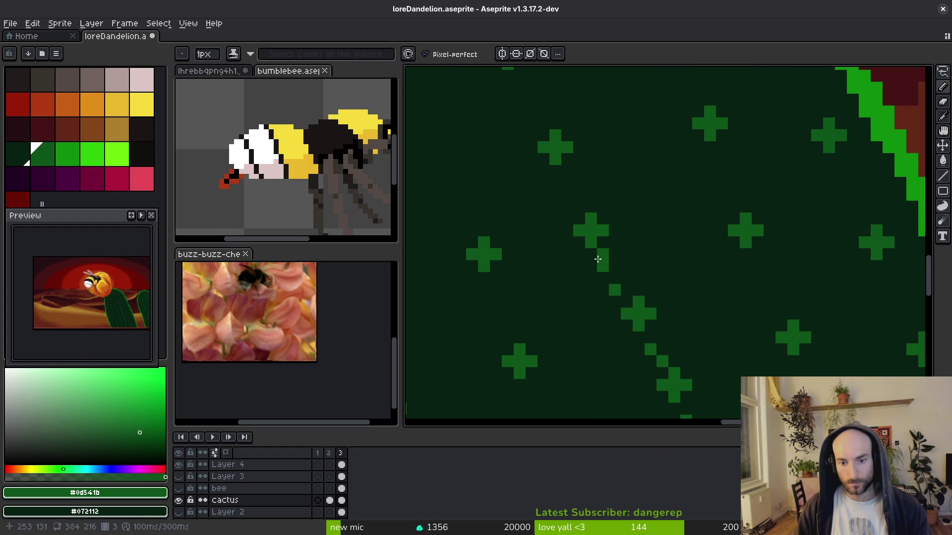
scroll(615, 298, "up", 3)
left_click(589, 310)
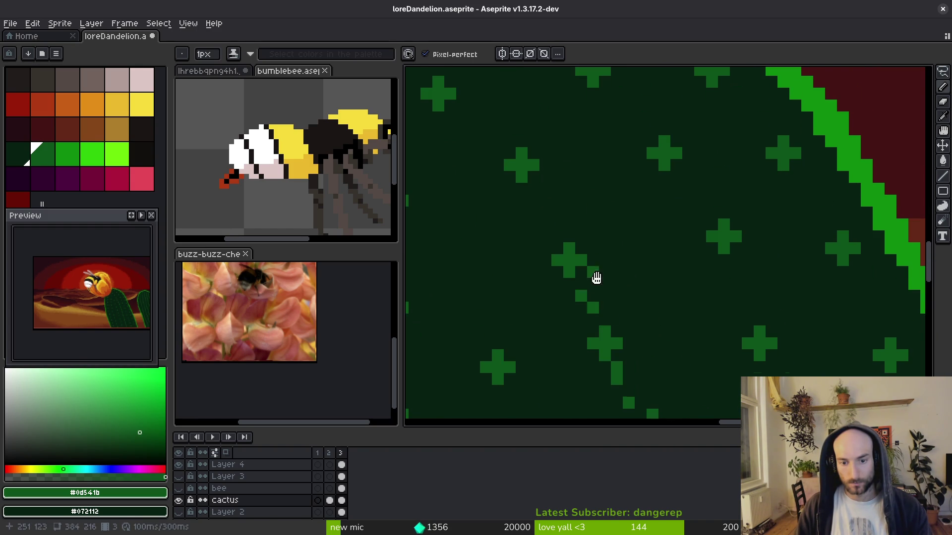
scroll(595, 276, "up", 3)
left_click(589, 315)
left_click(577, 298)
left_click(566, 272)
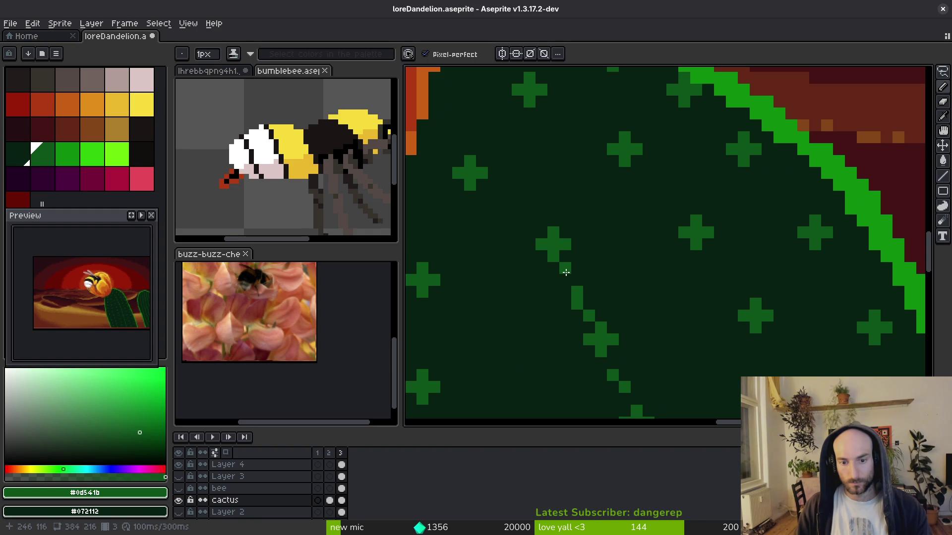
Continue the diagonal rib line up-left to the top of the cactus.
scroll(545, 243, "up", 1)
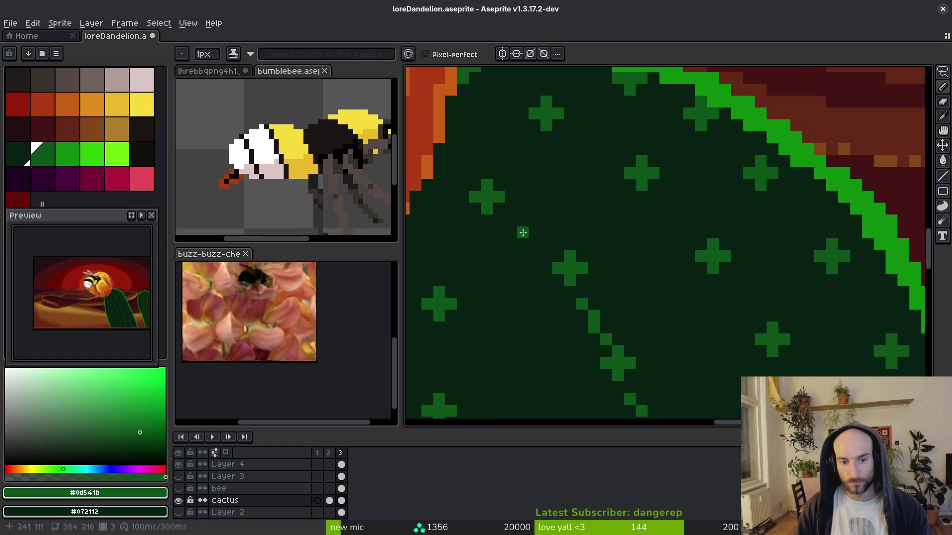
left_click(511, 219)
left_click(534, 233)
left_click(545, 245)
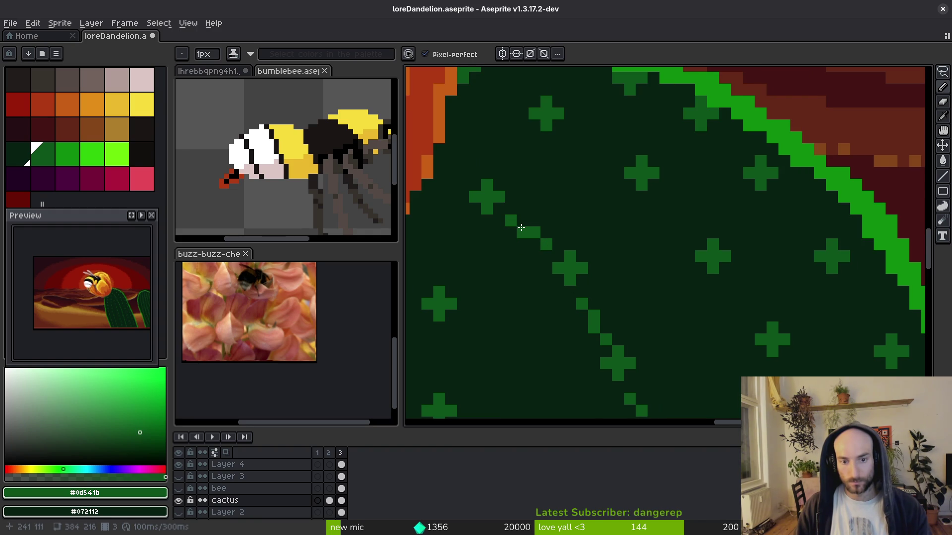
scroll(545, 223, "down", 3)
scroll(510, 197, "up", 4)
left_click(510, 197)
left_click(496, 182)
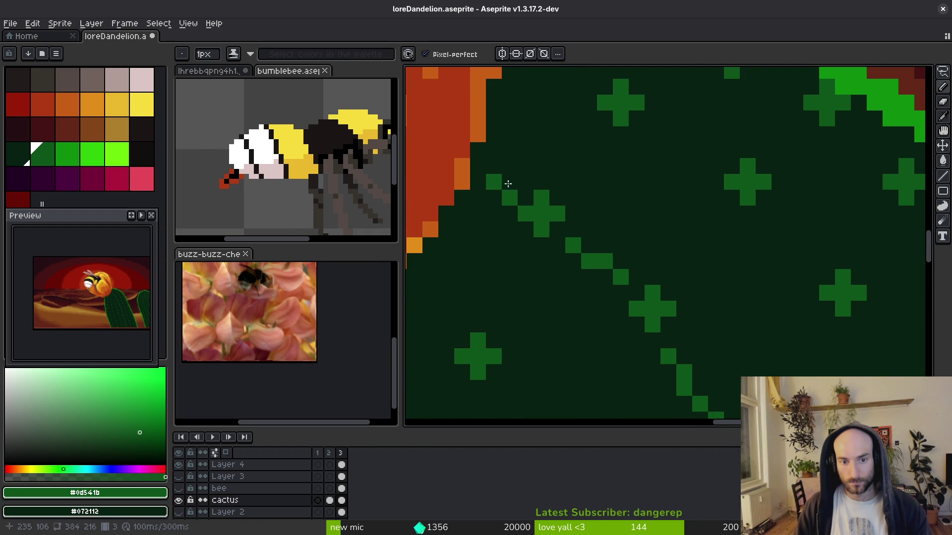
scroll(507, 183, "down", 3)
scroll(594, 248, "up", 1)
scroll(644, 297, "down", 1)
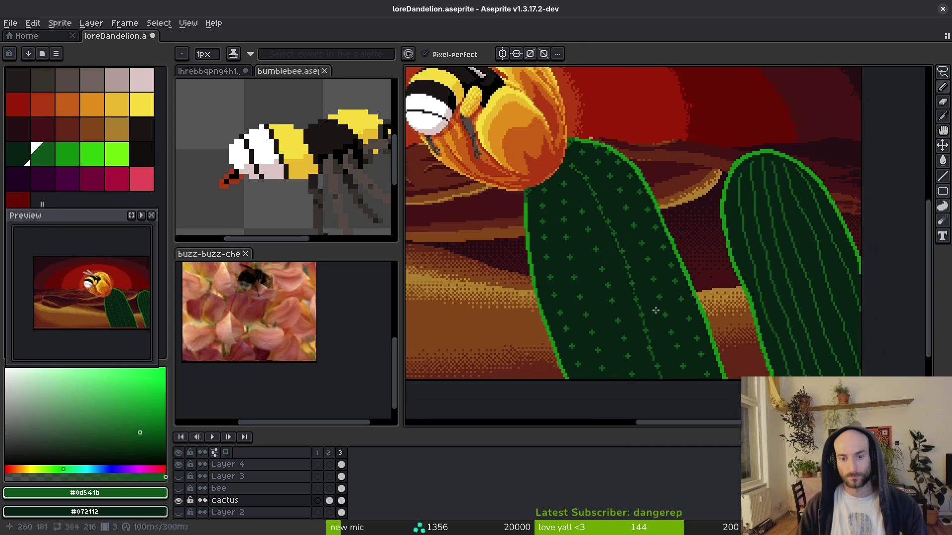
scroll(655, 310, "down", 2)
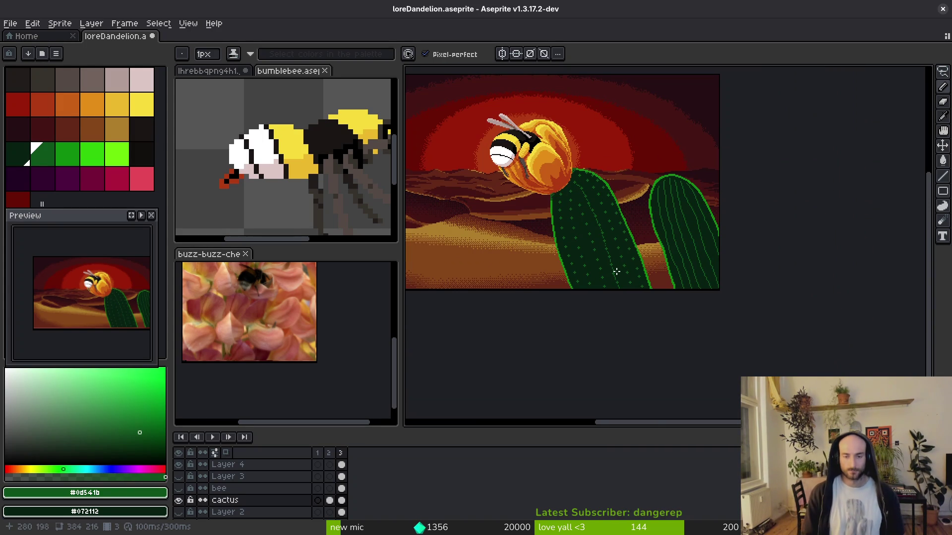
Switch to palette index 20 bright green and highlight pixels on the right-side spine crosses.
left_click(65, 154)
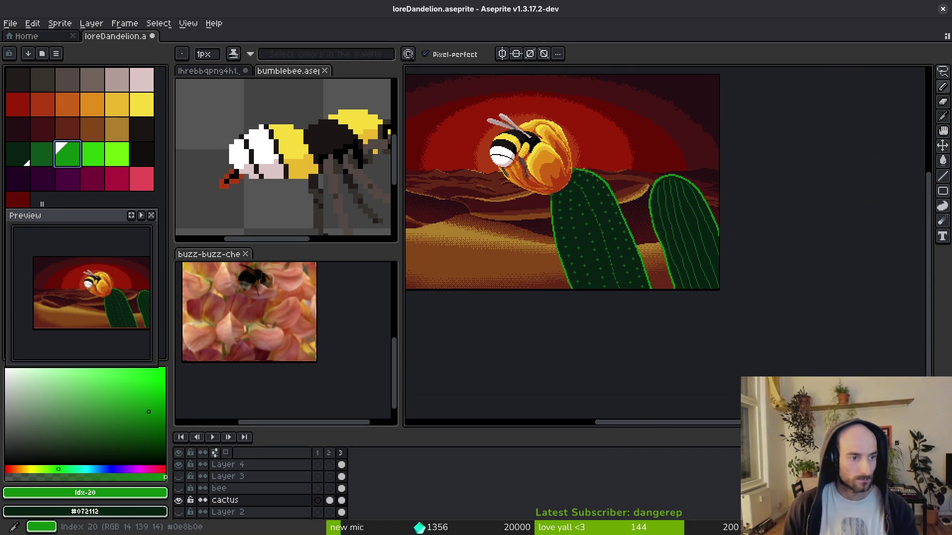
scroll(685, 235, "up", 4)
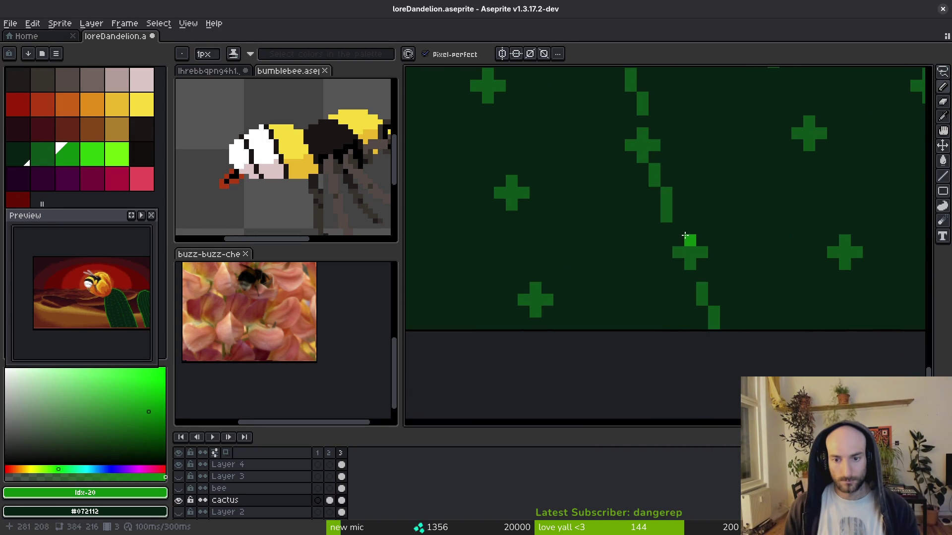
left_click(690, 253)
left_click(678, 253)
scroll(686, 248, "up", 3)
left_click(664, 237)
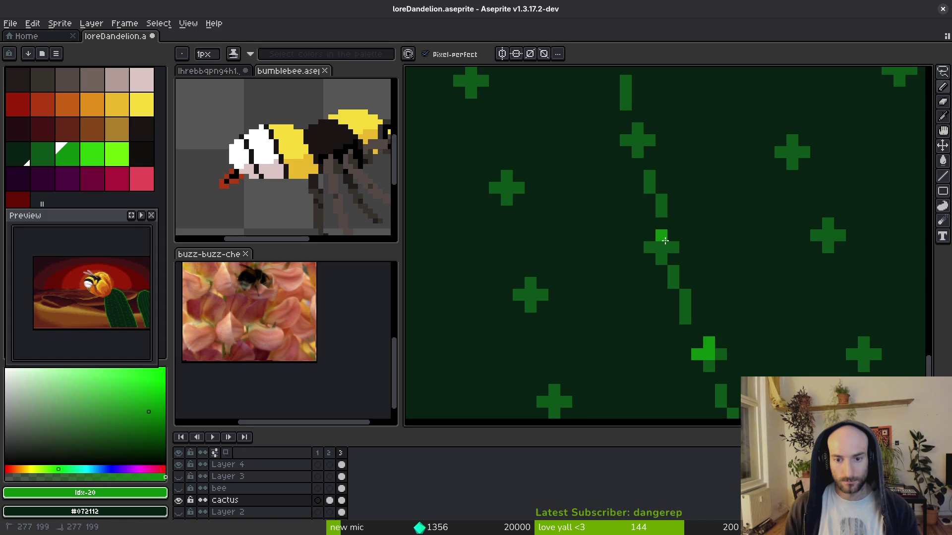
left_click(674, 246)
scroll(673, 246, "up", 3)
left_click(644, 223)
left_click(643, 211)
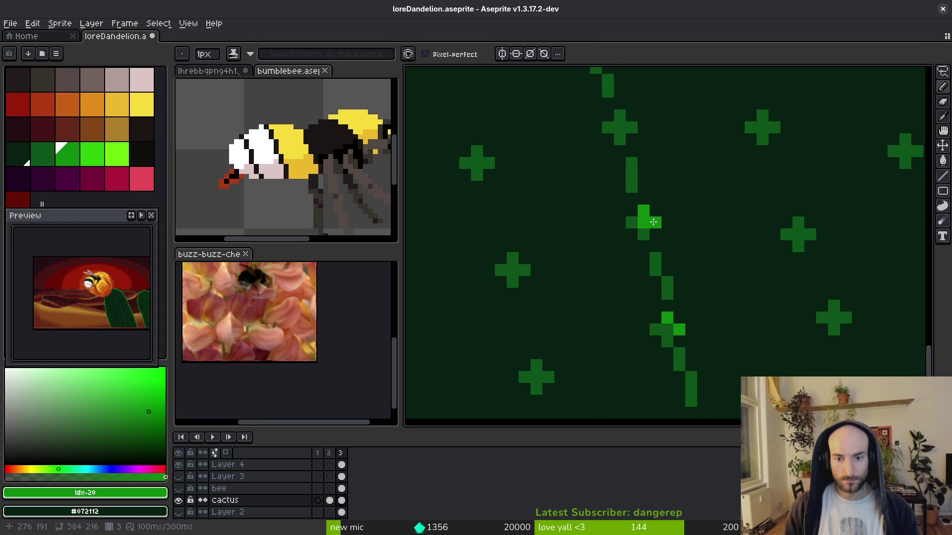
Highlight the tops, centres and arms of more spine crosses lower and higher on the cactus.
scroll(653, 222, "up", 3)
left_click(656, 315)
left_click(657, 327)
left_click(668, 327)
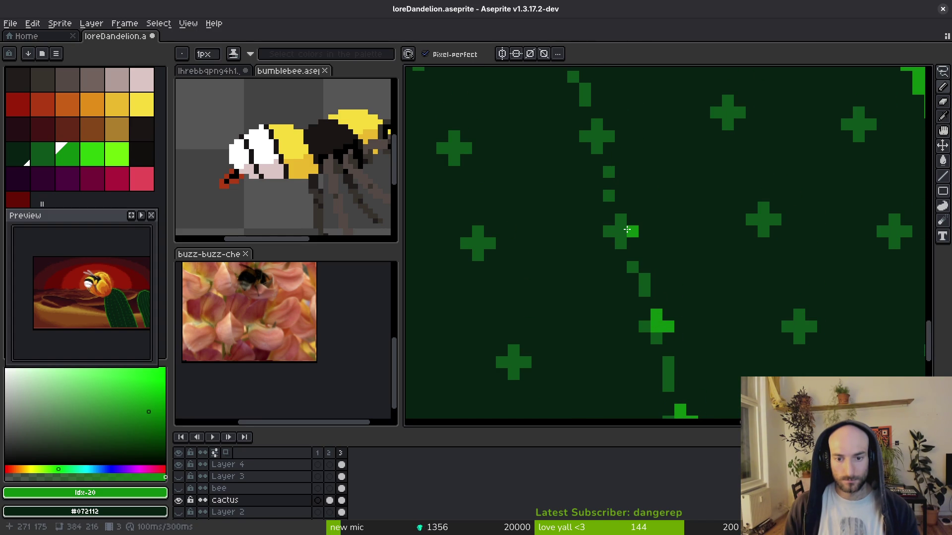
scroll(609, 138, "up", 3)
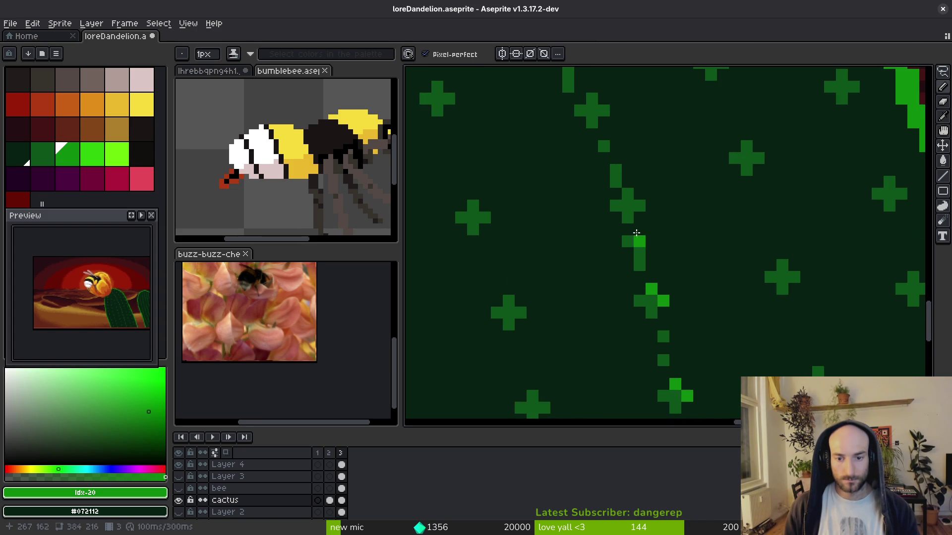
left_click(627, 193)
left_click(639, 205)
scroll(640, 205, "up", 3)
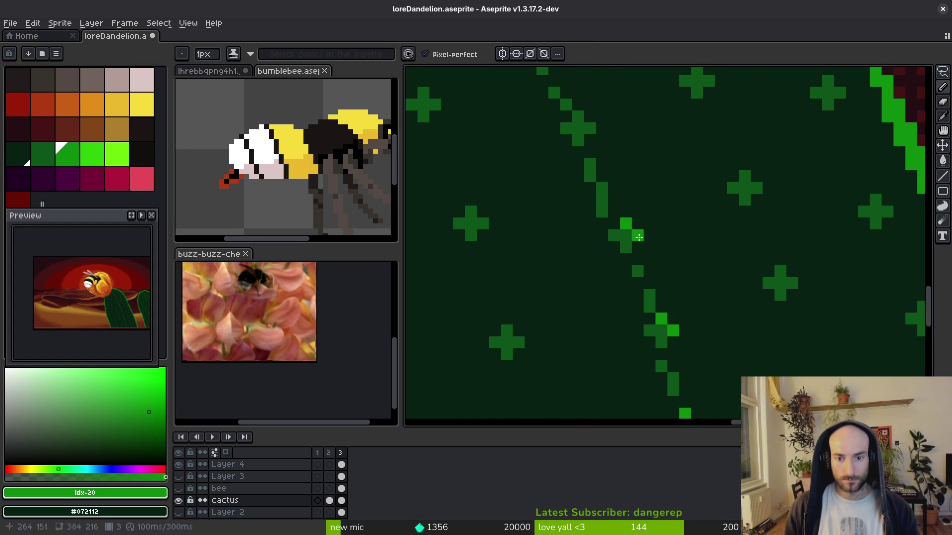
left_click(586, 128)
scroll(586, 148, "up", 3)
left_click(583, 229)
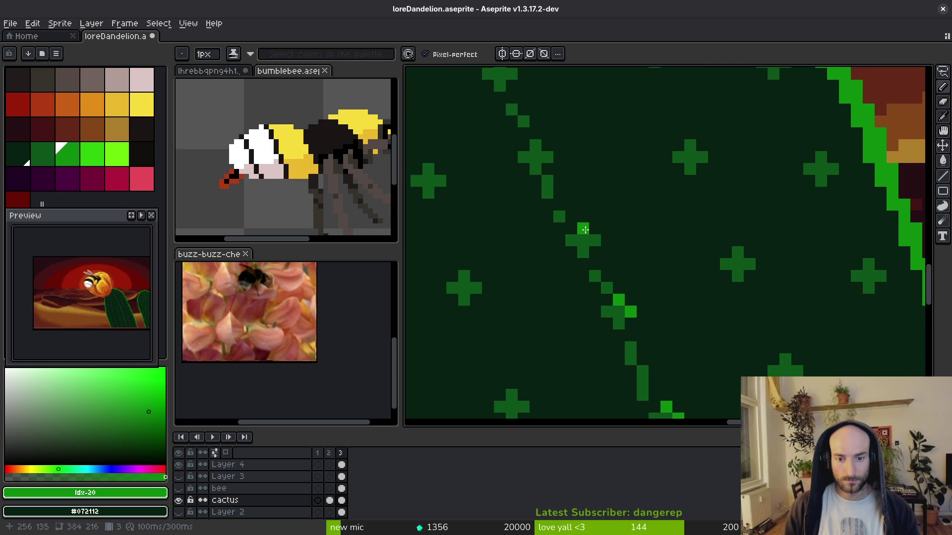
left_click(572, 241)
Add bright green highlights to the remaining spine crosses on the left side.
scroll(575, 240, "up", 3)
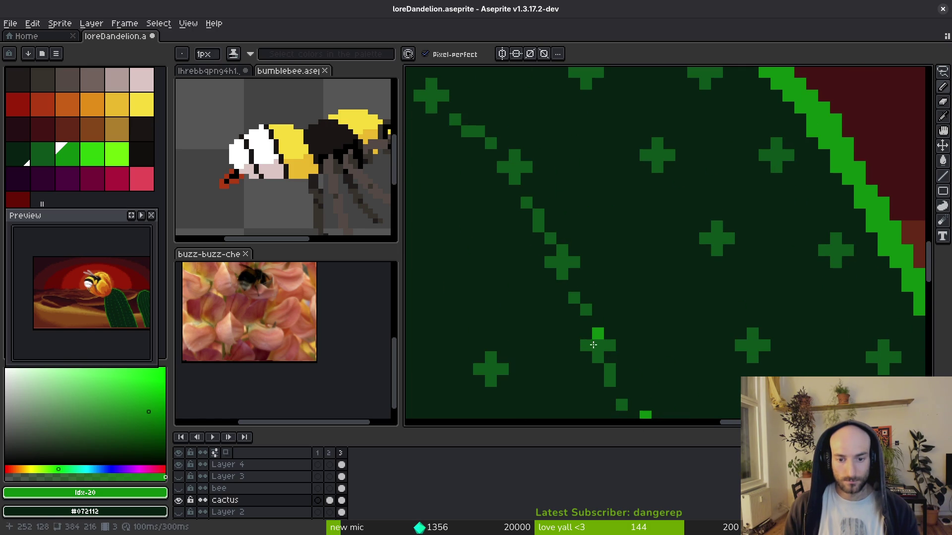
left_click(561, 251)
left_click(574, 262)
left_click(514, 155)
left_click(526, 167)
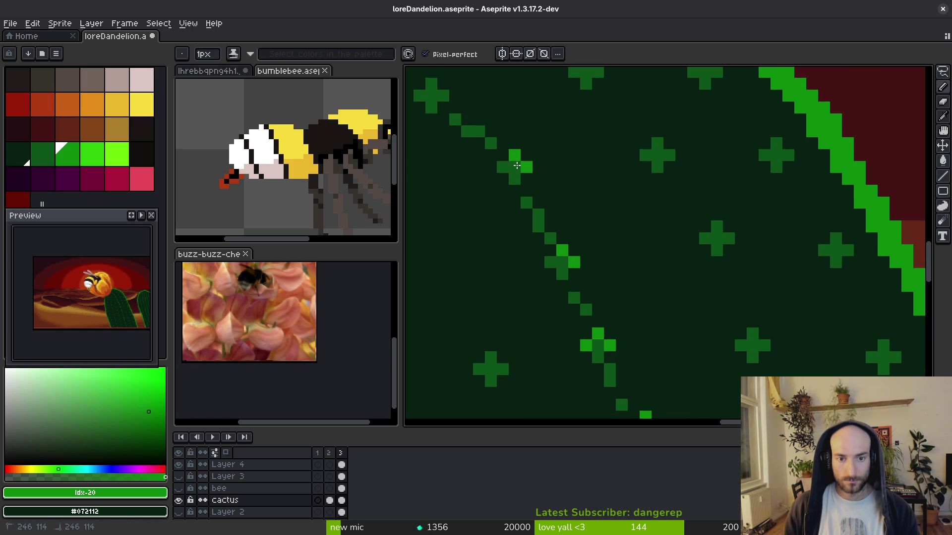
scroll(455, 119, "up", 3)
scroll(455, 119, "left", 5)
left_click(596, 195)
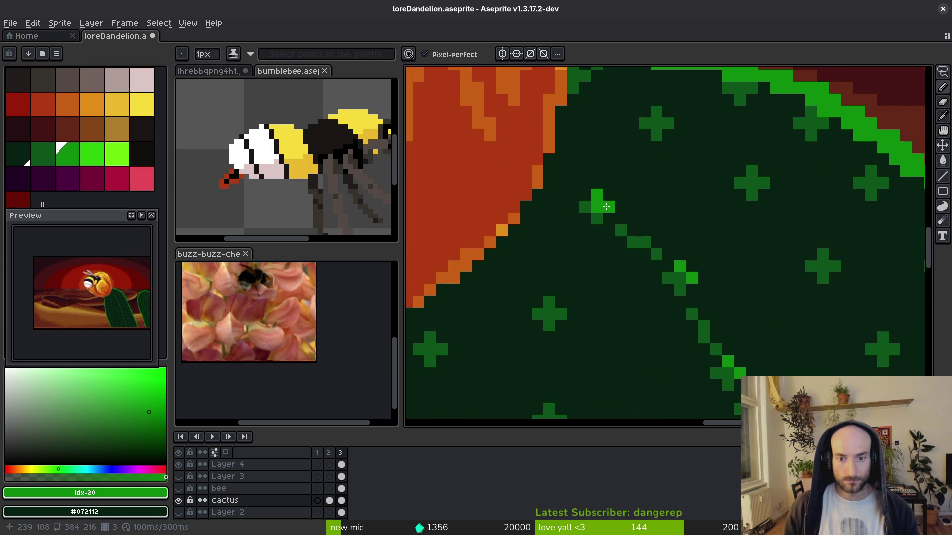
scroll(695, 336, "down", 4)
scroll(696, 336, "up", 1)
scroll(696, 336, "right", 1)
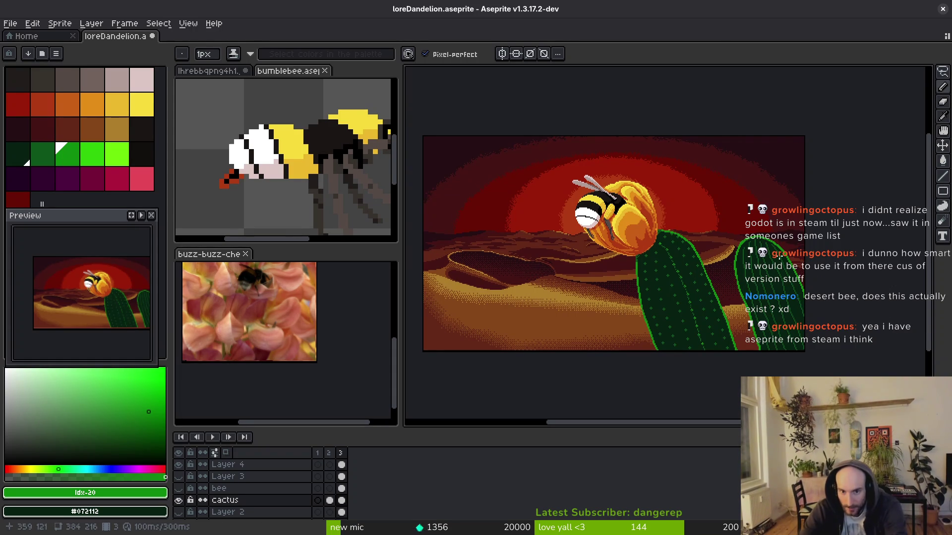
scroll(654, 250, "up", 4)
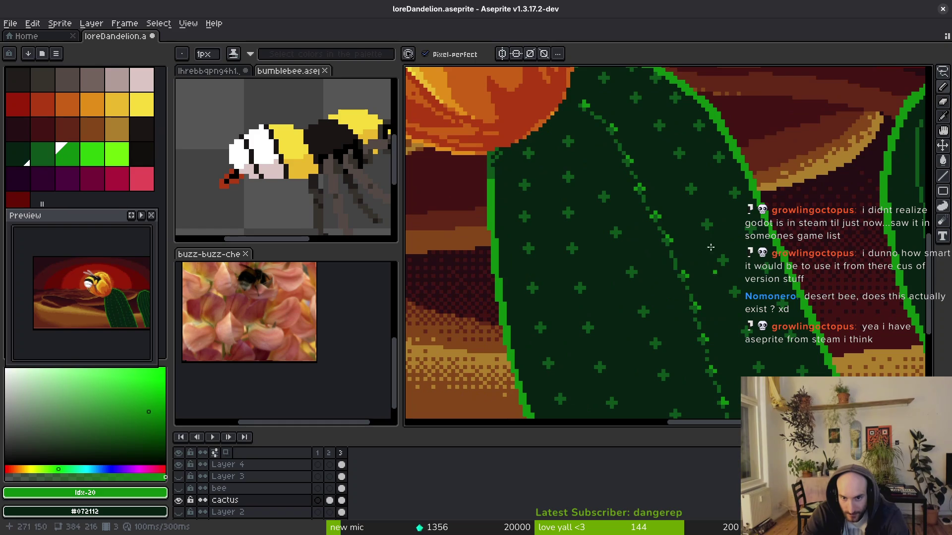
scroll(666, 329, "up", 2)
scroll(637, 255, "up", 2)
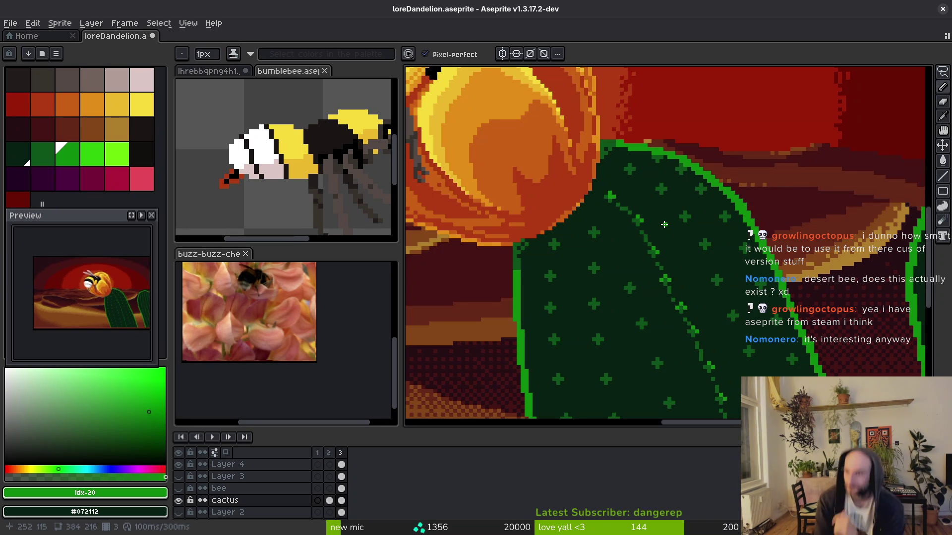
scroll(752, 254, "down", 3)
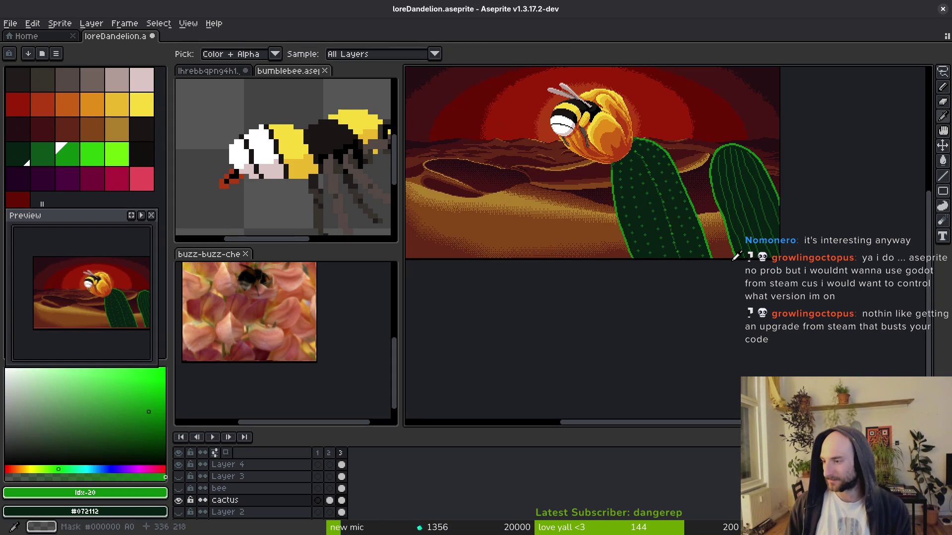
key("alt+Tab")
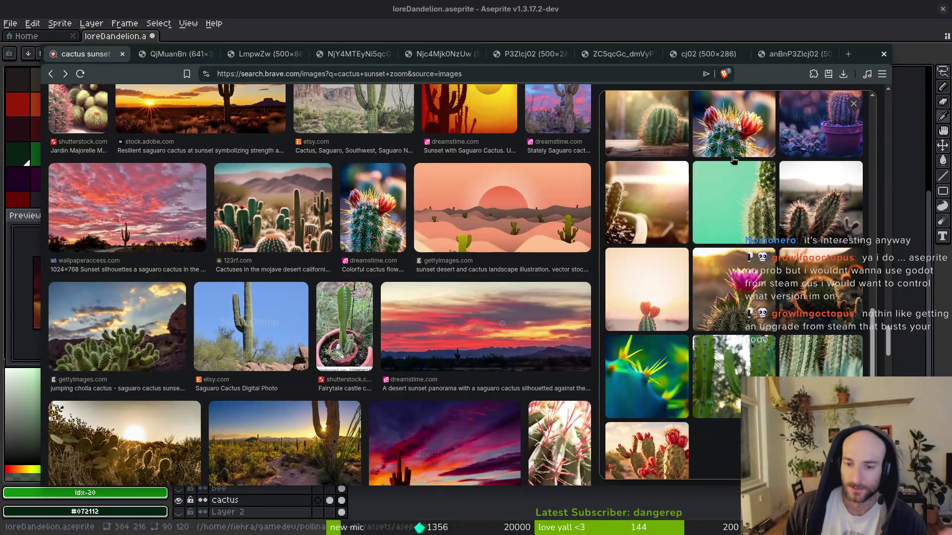
Close the reference images and switch the drawing colour to dark red.
left_click(883, 54)
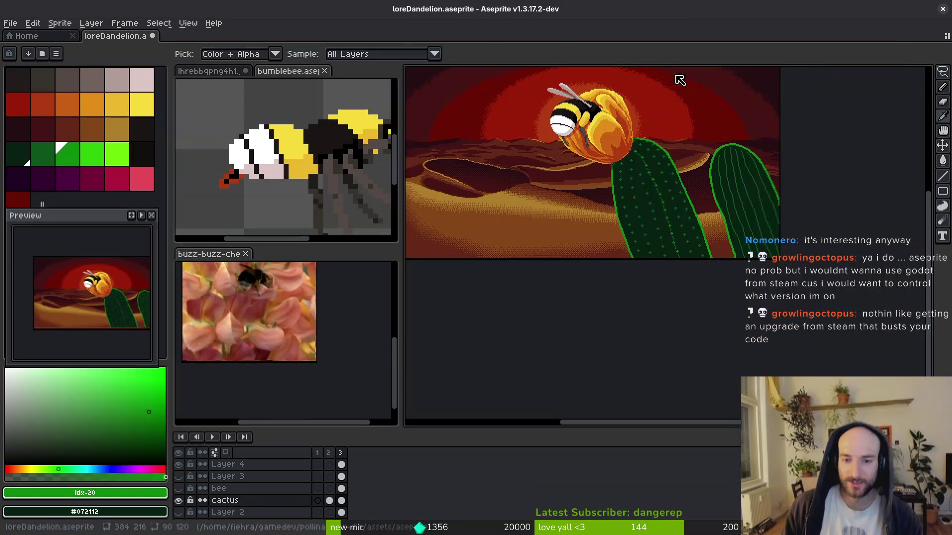
scroll(613, 224, "up", 3)
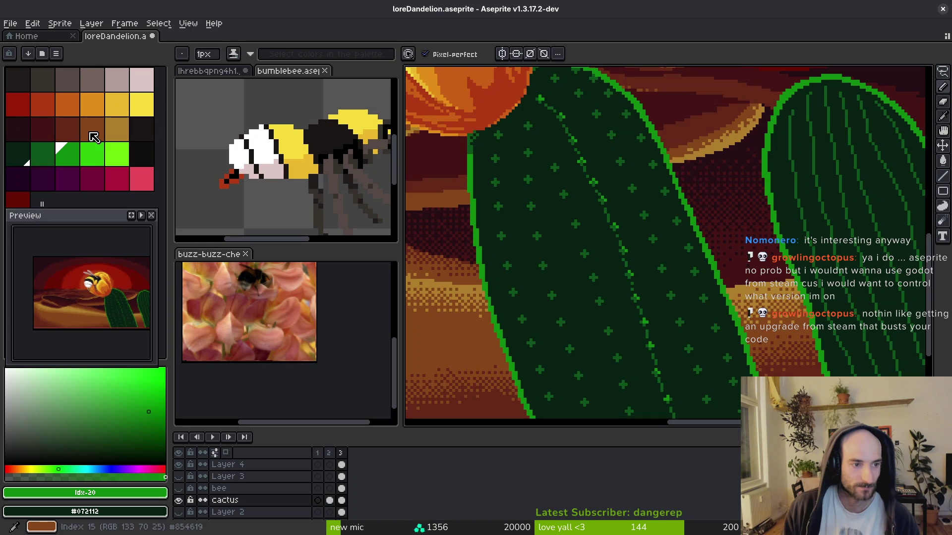
left_click(67, 128)
scroll(572, 232, "up", 2)
Draw diagonal, horizontal and vertical dark-red twig strokes along the upper rib, undoing stray pixels.
left_click_drag(555, 206, 574, 176)
mouse_move(563, 218)
left_mouse_down()
mouse_move(570, 218)
mouse_move(519, 213)
left_mouse_up()
scroll(552, 247, "down", 2)
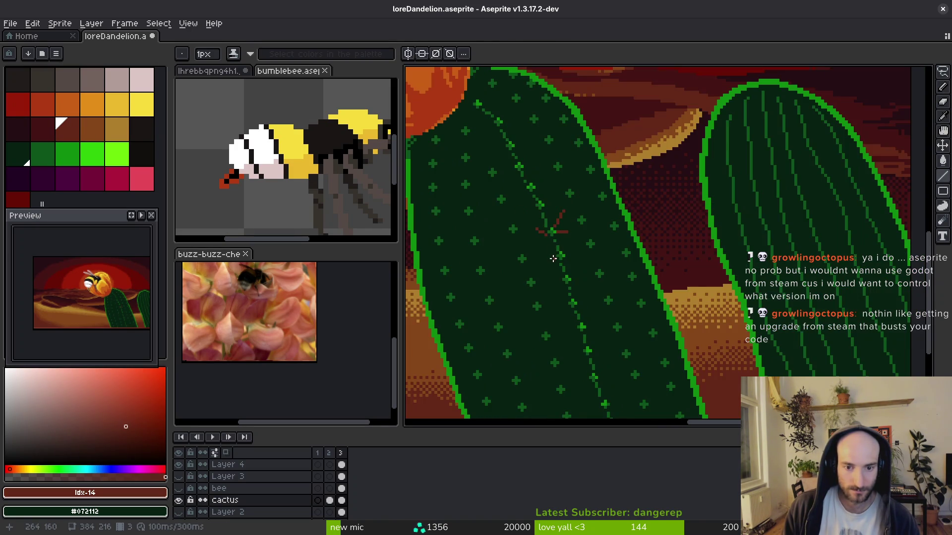
scroll(551, 230, "up", 2)
left_click_drag(551, 214, 551, 182)
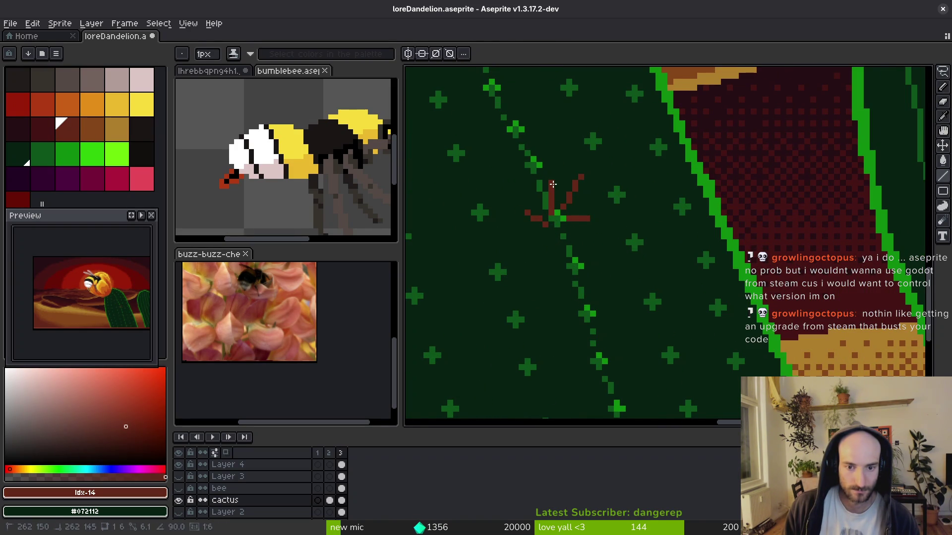
scroll(591, 248, "up", 2)
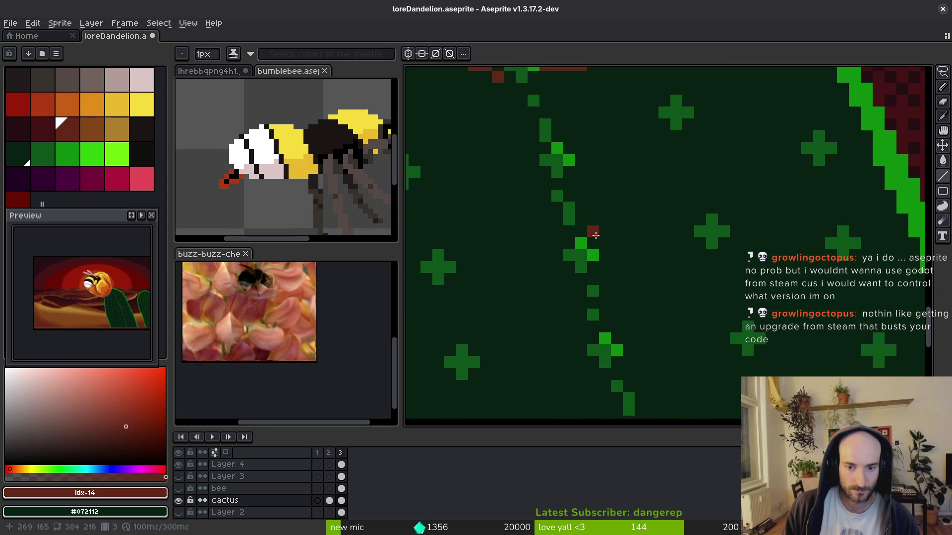
left_click_drag(592, 234, 604, 193)
left_click(606, 252)
left_click_drag(606, 252, 628, 220)
key("ctrl+z")
left_click(577, 269)
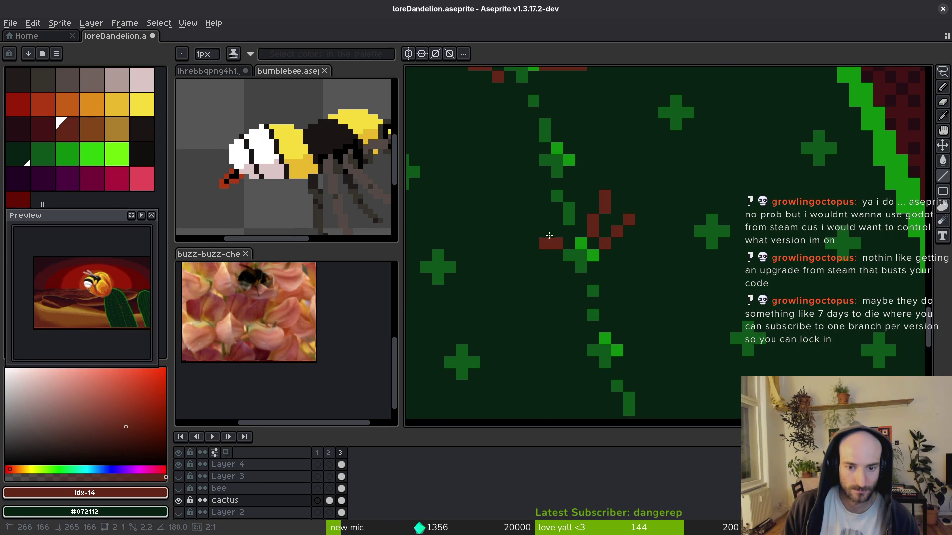
left_click_drag(545, 231, 571, 294)
key("ctrl+z")
Further along the rib, draw red branches running down-left and up-left, removing stray pixels.
scroll(570, 295, "down", 3)
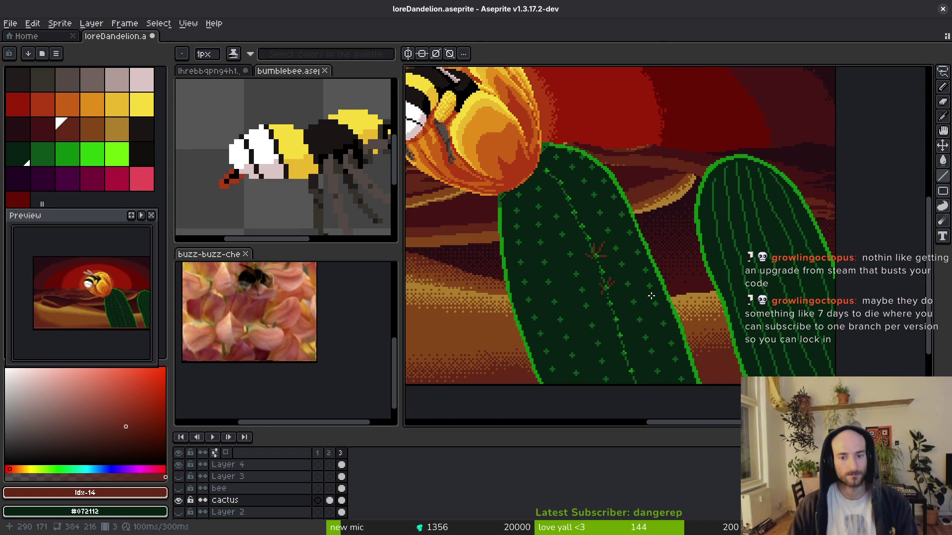
scroll(650, 304, "down", 1)
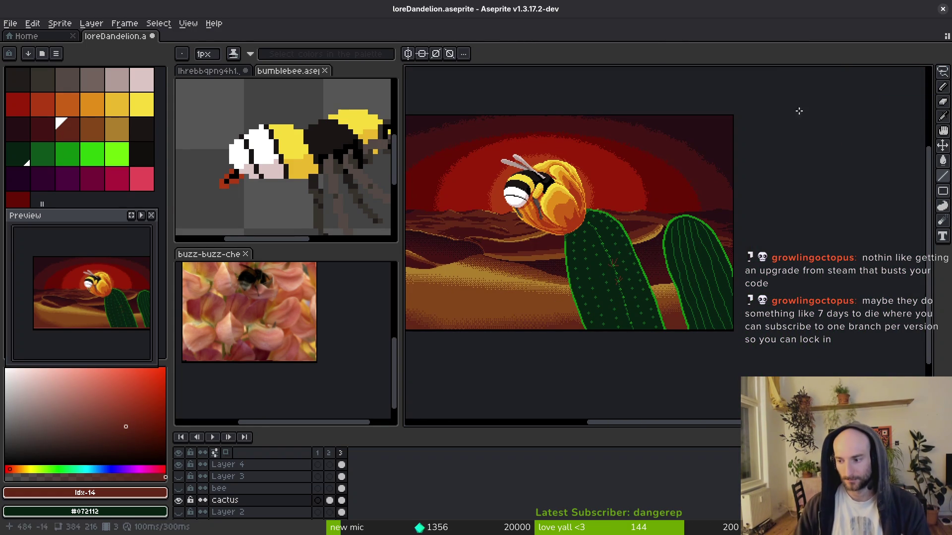
scroll(665, 260, "up", 1)
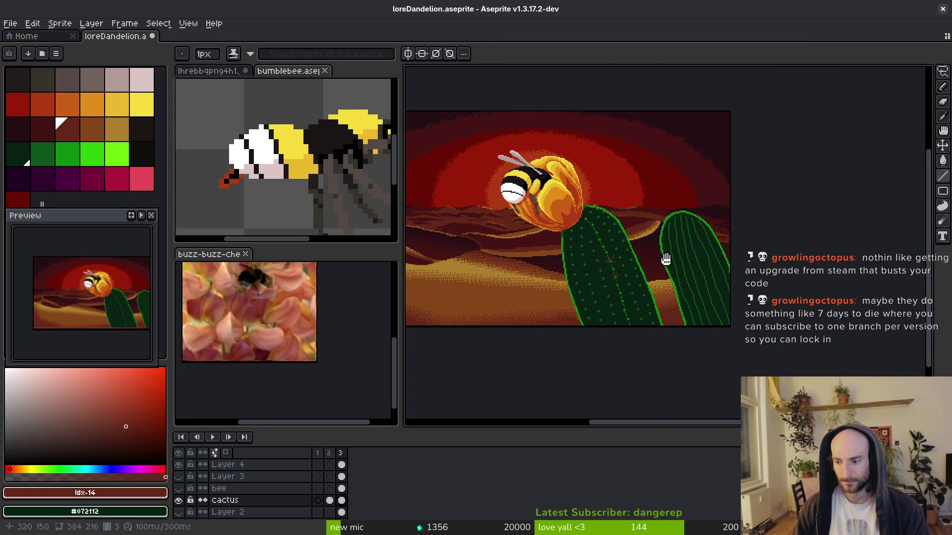
scroll(602, 244, "down", 1)
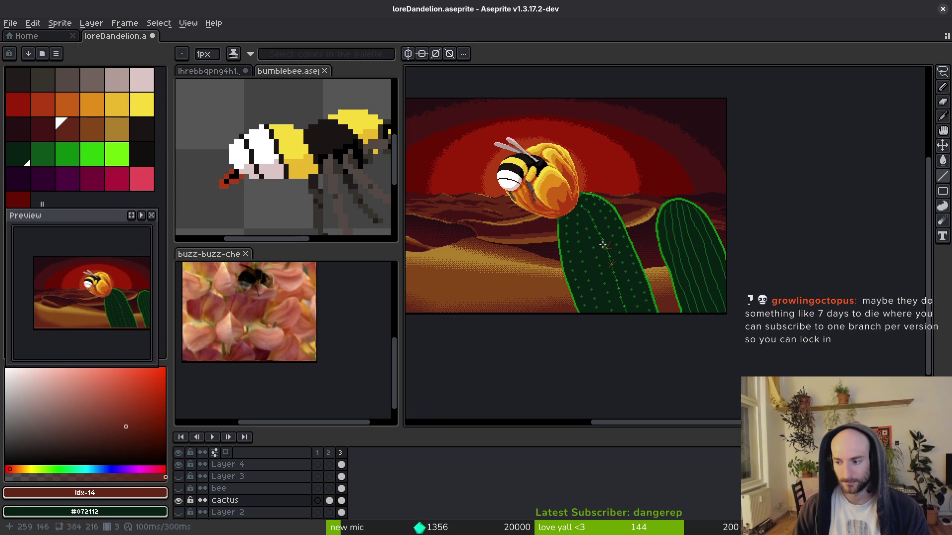
scroll(588, 246, "up", 5)
mouse_move(609, 351)
left_mouse_down()
mouse_move(659, 332)
mouse_move(658, 263)
mouse_move(699, 171)
left_mouse_up()
scroll(624, 238, "up", 2)
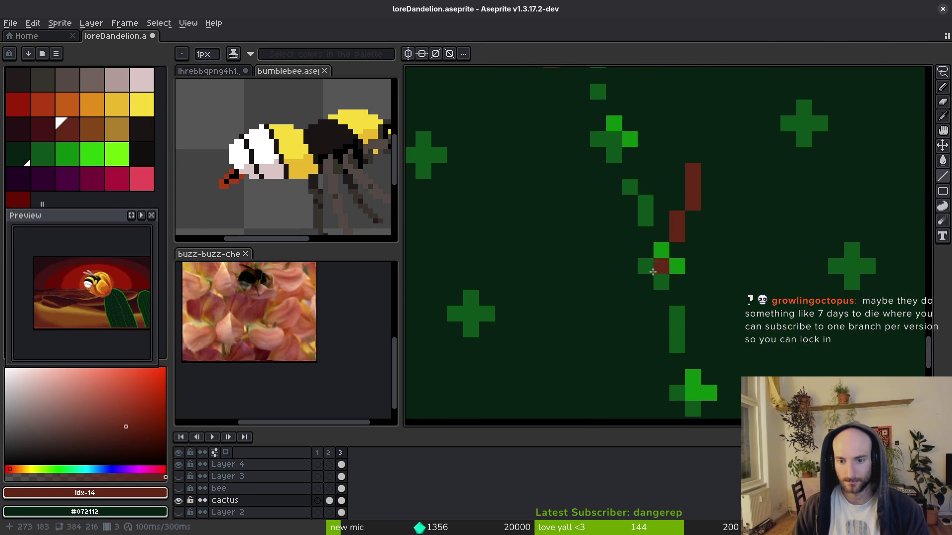
left_click(638, 282)
left_click_drag(638, 283, 598, 346)
left_click_drag(645, 251, 602, 211)
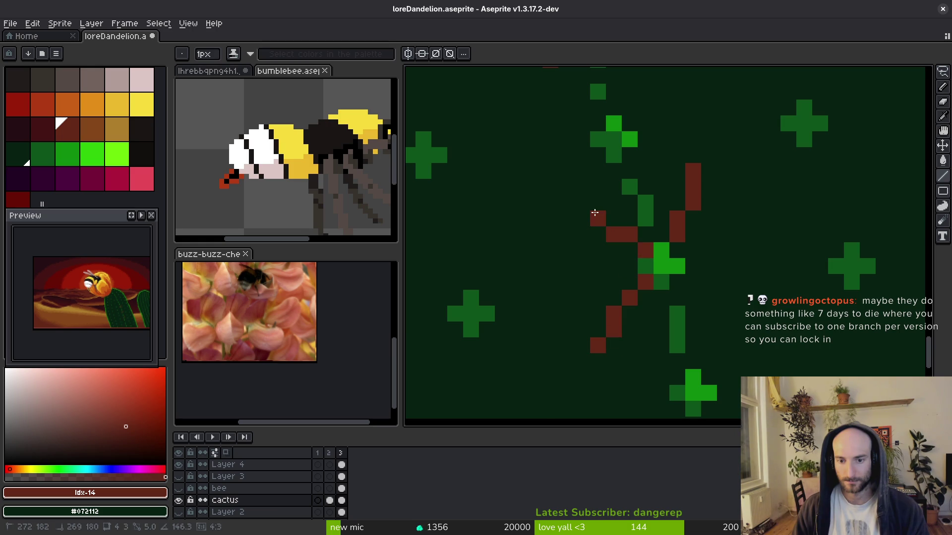
scroll(602, 211, "down", 4)
scroll(664, 199, "up", 3)
left_click(655, 194)
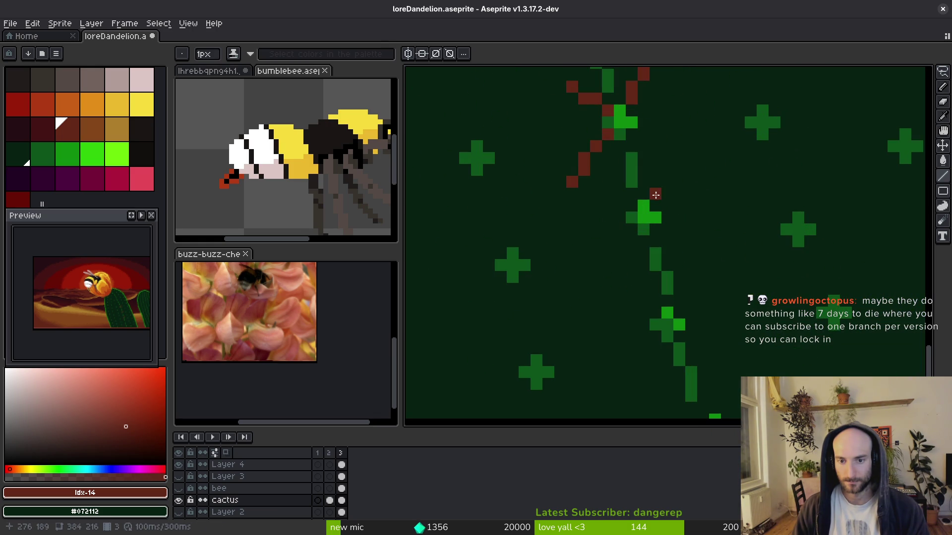
left_click(667, 181, "shift")
key("ctrl+z")
Add red strokes on both sides of the rib and straight red lines up it.
left_click_drag(679, 300, 691, 277)
left_click_drag(655, 312, 644, 285)
left_click(644, 263, "shift")
left_click(655, 348)
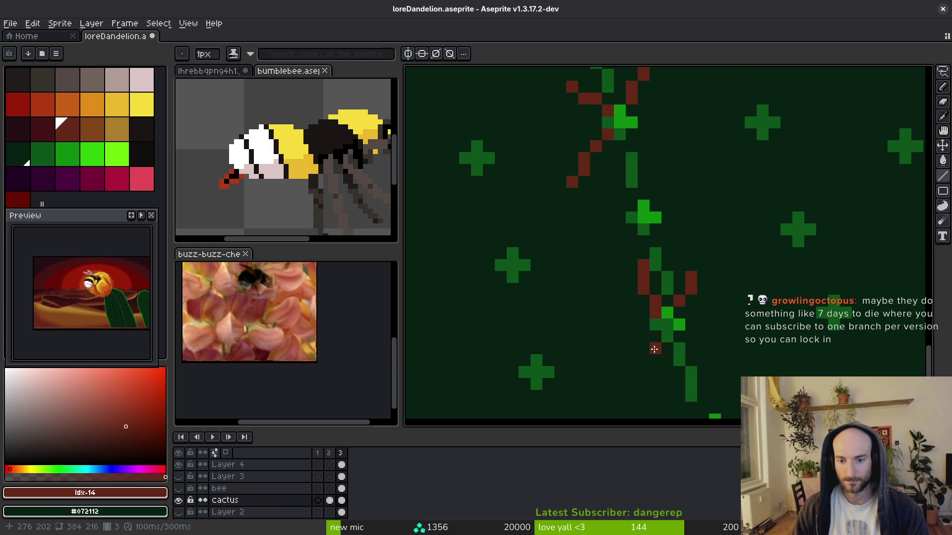
scroll(634, 347, "down", 5)
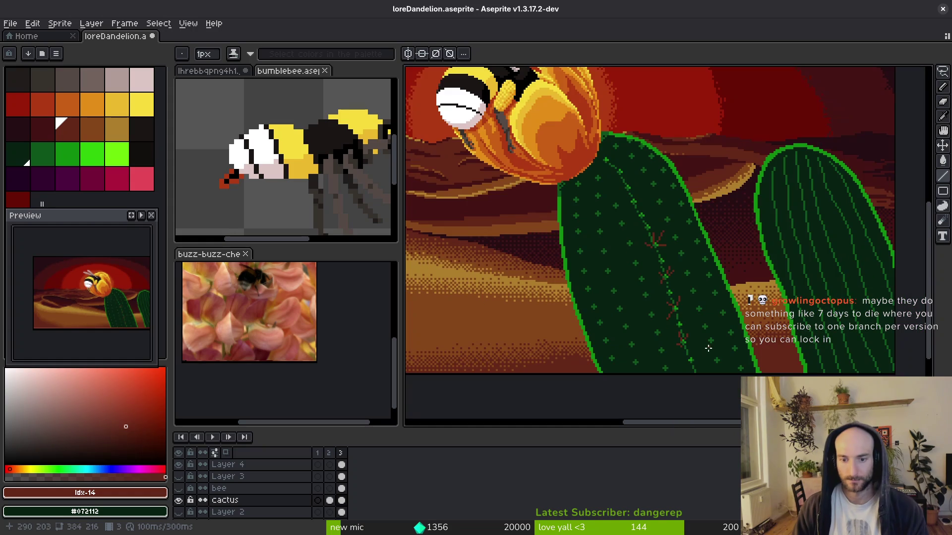
scroll(684, 317, "up", 3)
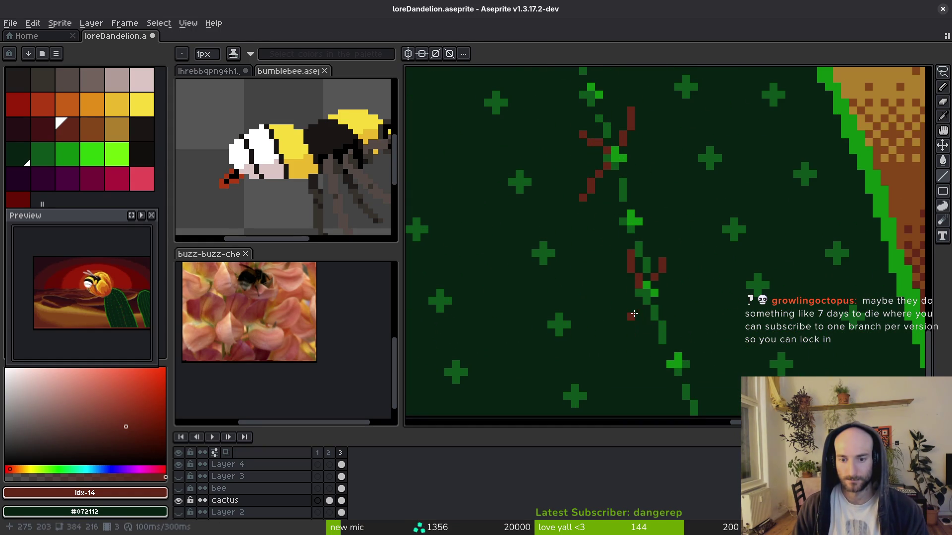
scroll(708, 309, "down", 3)
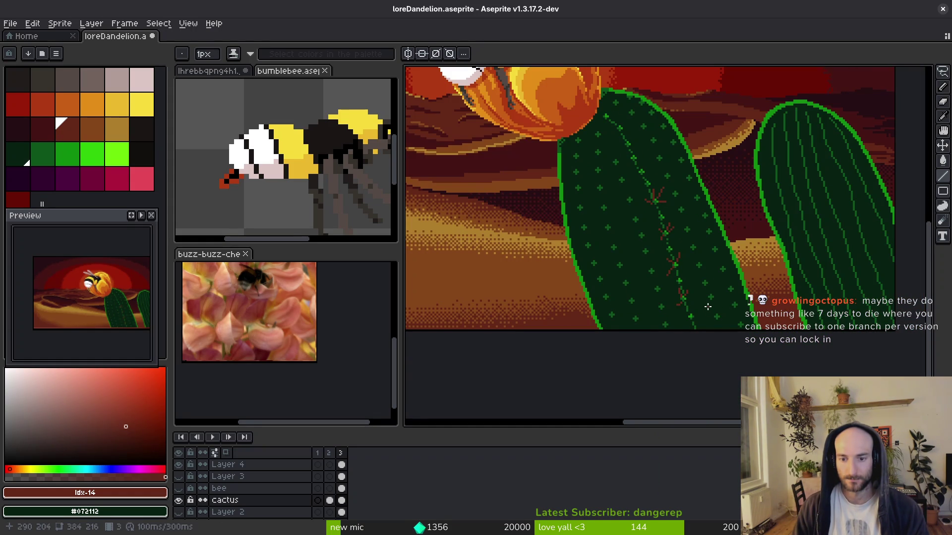
scroll(707, 307, "down", 2)
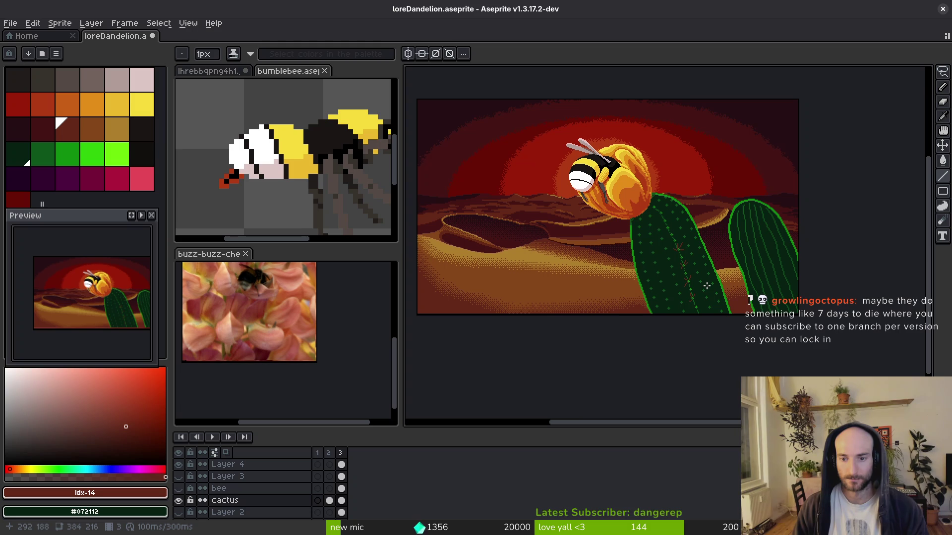
scroll(705, 284, "up", 4)
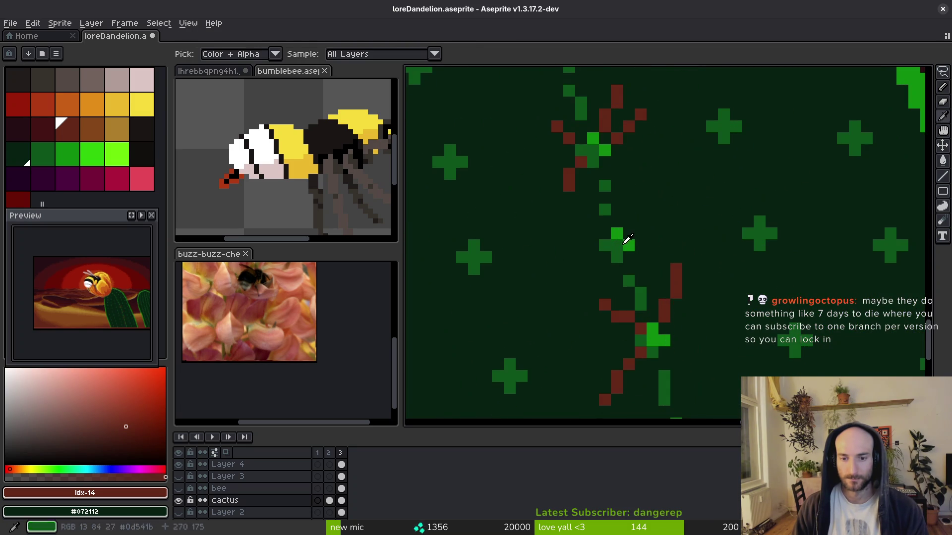
Repaint the stray bright-green pixels on the front cactus's central rib with the dark body green.
left_click(630, 242, "alt")
left_click_drag(633, 238, 616, 233)
left_click(618, 246, "alt")
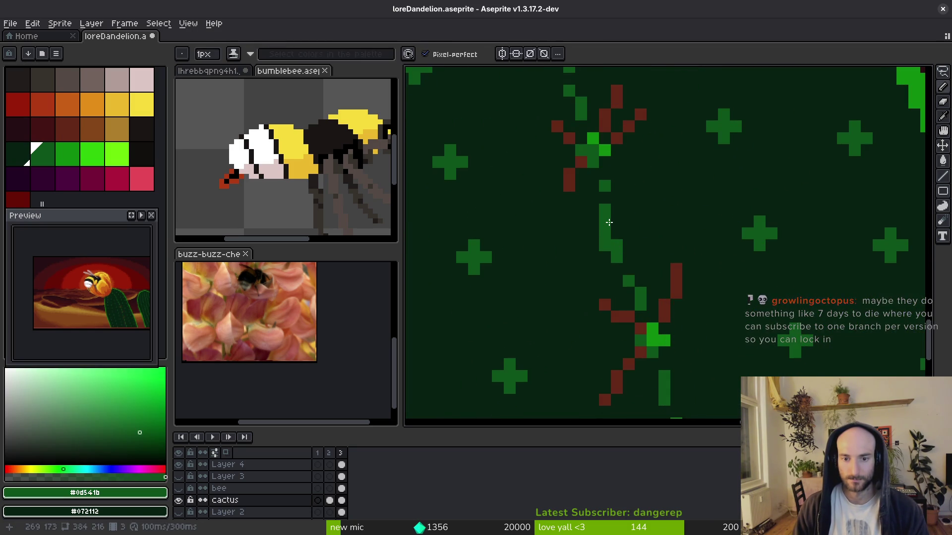
left_click(614, 237)
left_click(614, 226, "alt")
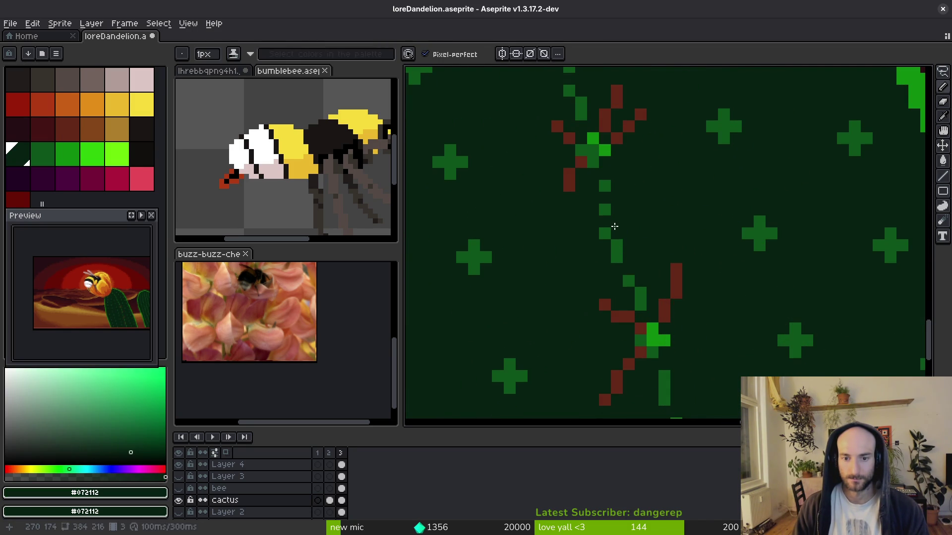
left_click(606, 233, "alt")
scroll(625, 247, "down", 2)
scroll(644, 267, "up", 2)
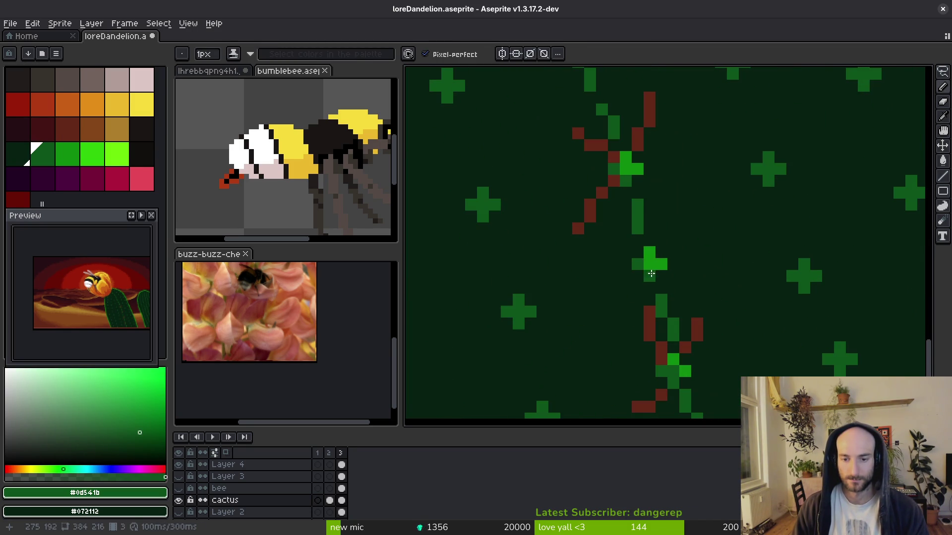
left_click(649, 264)
left_click(664, 275, "alt")
left_click(649, 252)
scroll(669, 262, "down", 3)
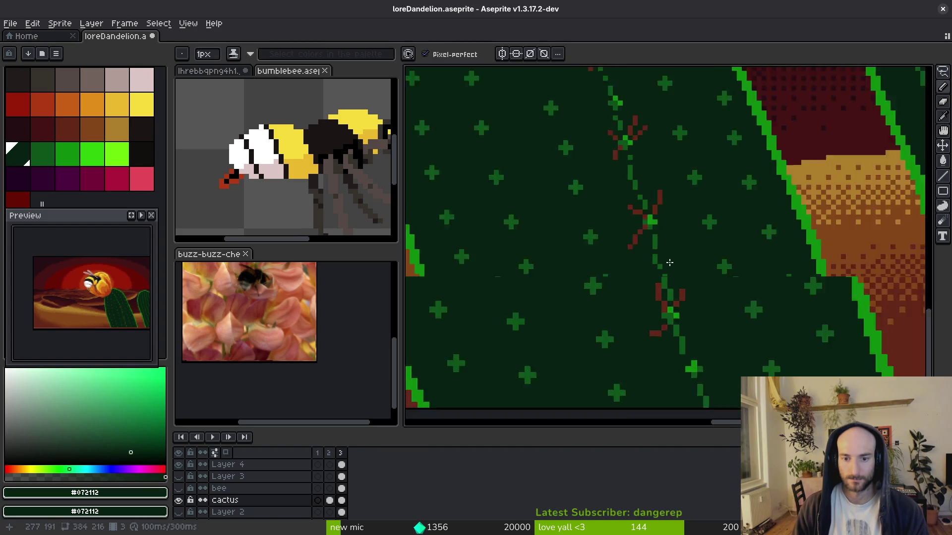
scroll(664, 263, "up", 1)
left_click(667, 272, "alt")
scroll(700, 276, "down", 2)
scroll(684, 274, "up", 2)
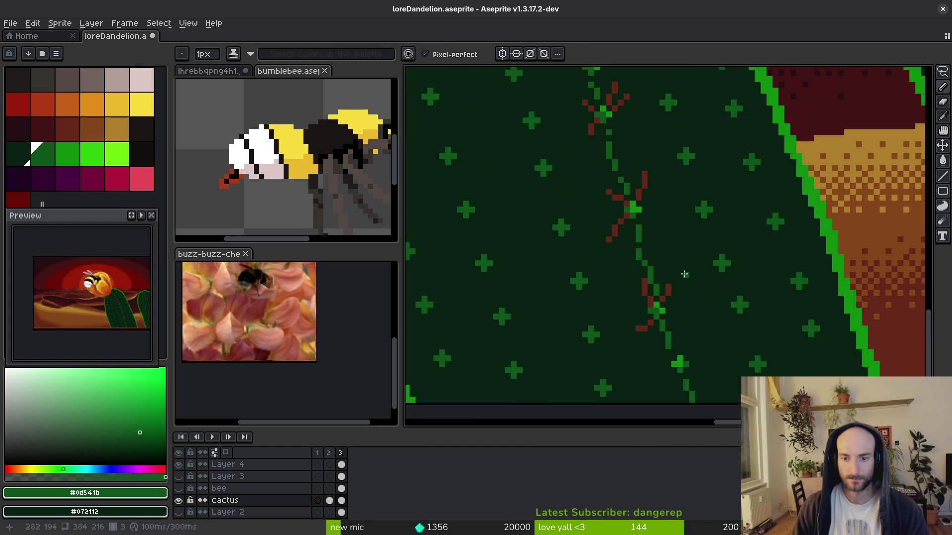
left_click(646, 256, "alt")
left_click(639, 250)
scroll(665, 268, "down", 3)
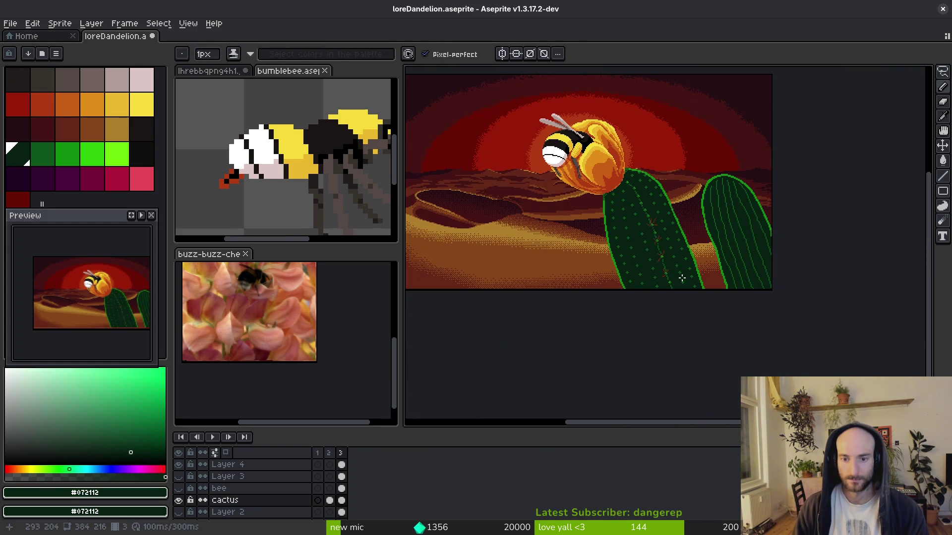
scroll(675, 257, "up", 5)
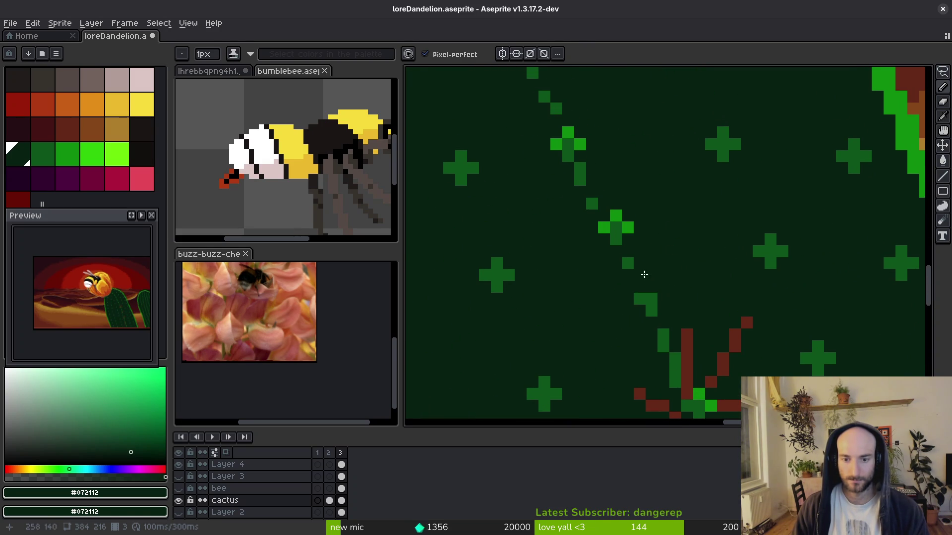
Draw a short mid-green rib stroke and add two more green pixels along the rib line.
left_click_drag(639, 274, 639, 297)
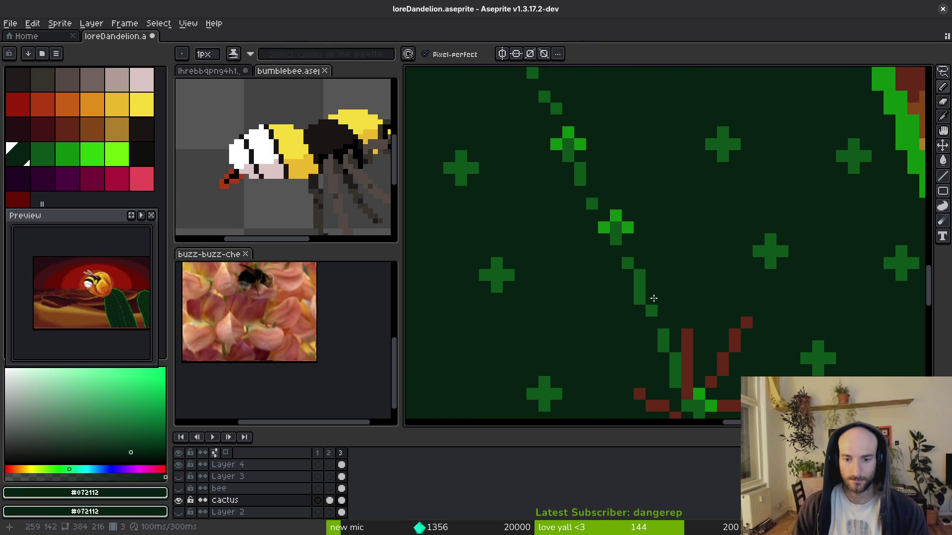
scroll(613, 206, "up", 3)
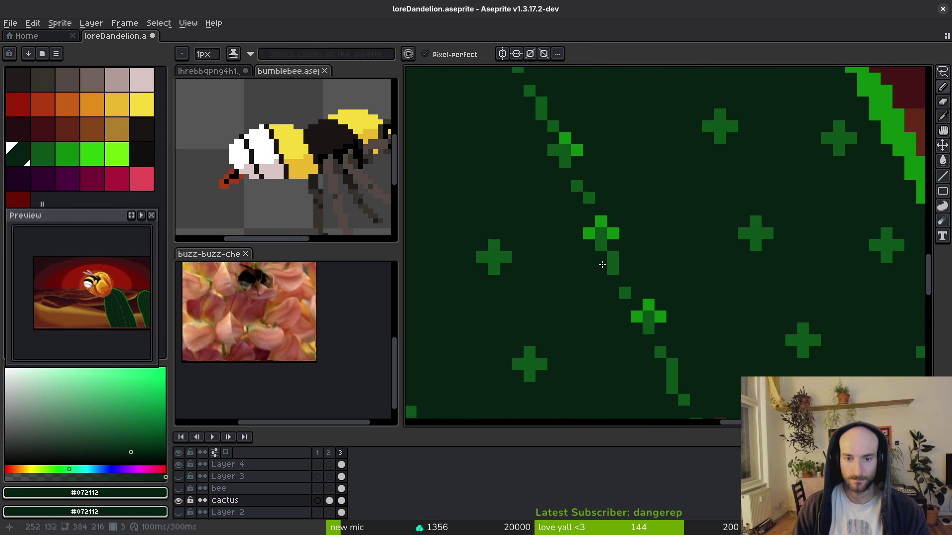
scroll(594, 231, "down", 3)
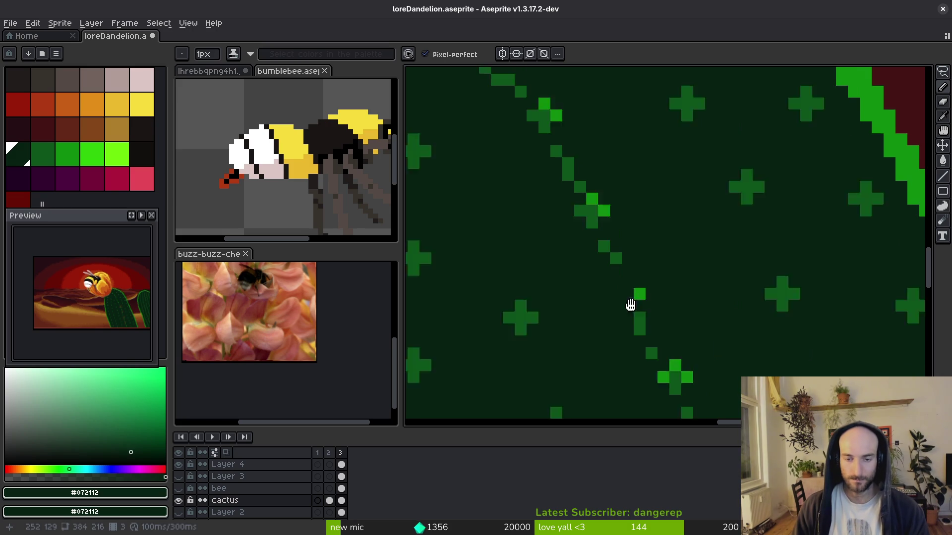
scroll(568, 155, "up", 1)
key("alt")
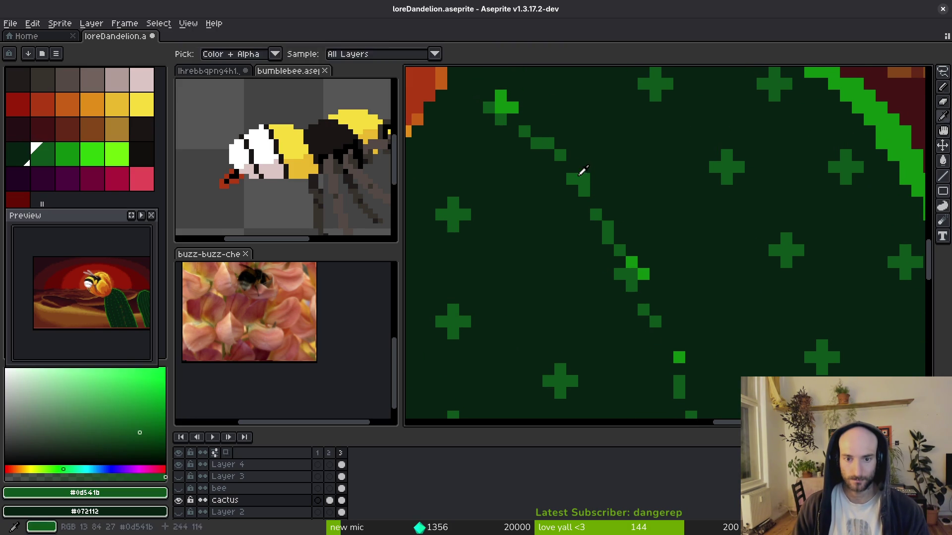
scroll(614, 198, "down", 2)
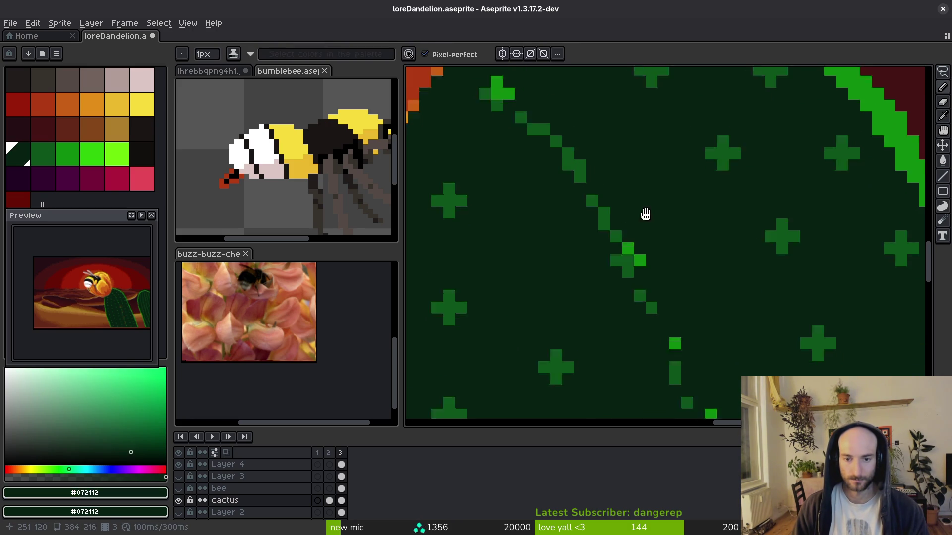
left_click(632, 254, "alt")
left_click(642, 265)
left_click(643, 289)
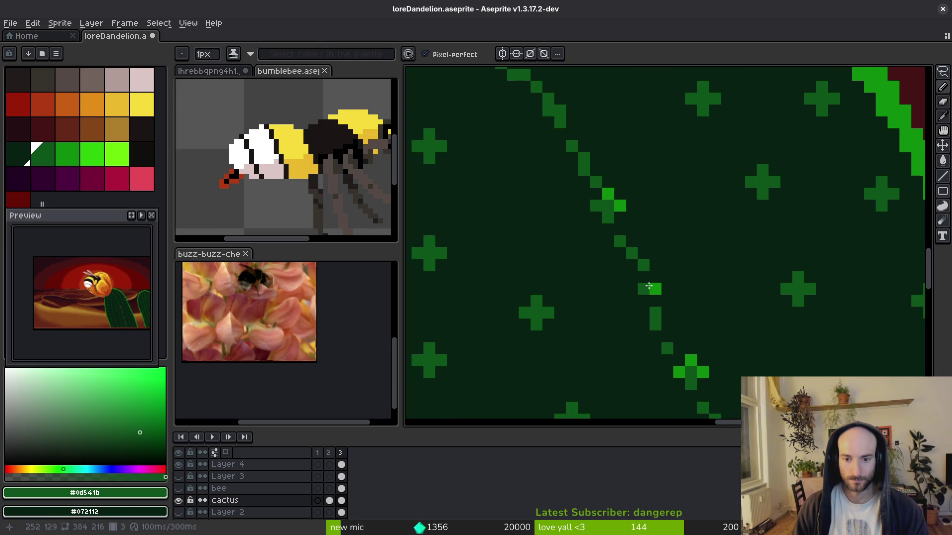
scroll(646, 278, "down", 4)
scroll(684, 297, "up", 4)
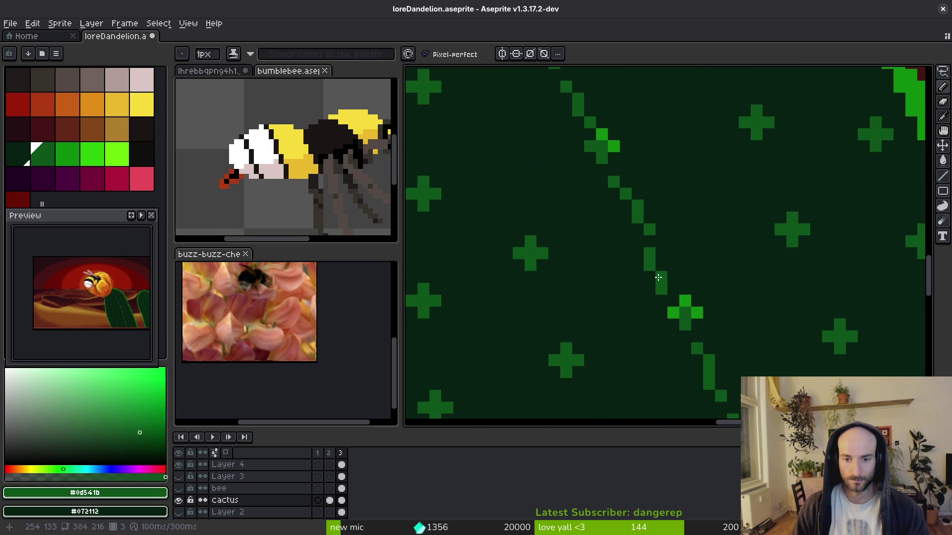
scroll(693, 287, "down", 4)
scroll(693, 288, "down", 2)
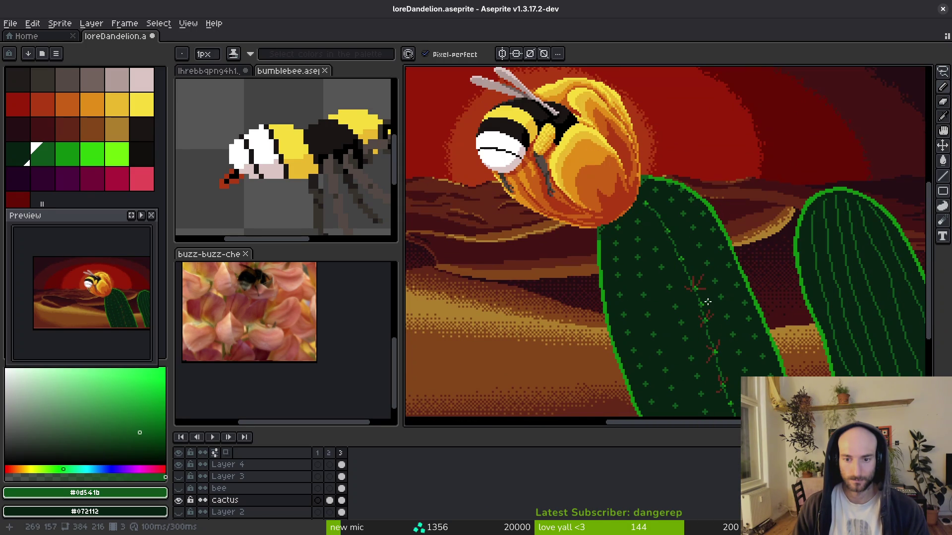
scroll(678, 259, "up", 3)
Sample the red-brown and draw three spine lines out from a lower rib node.
left_click(708, 397, "alt")
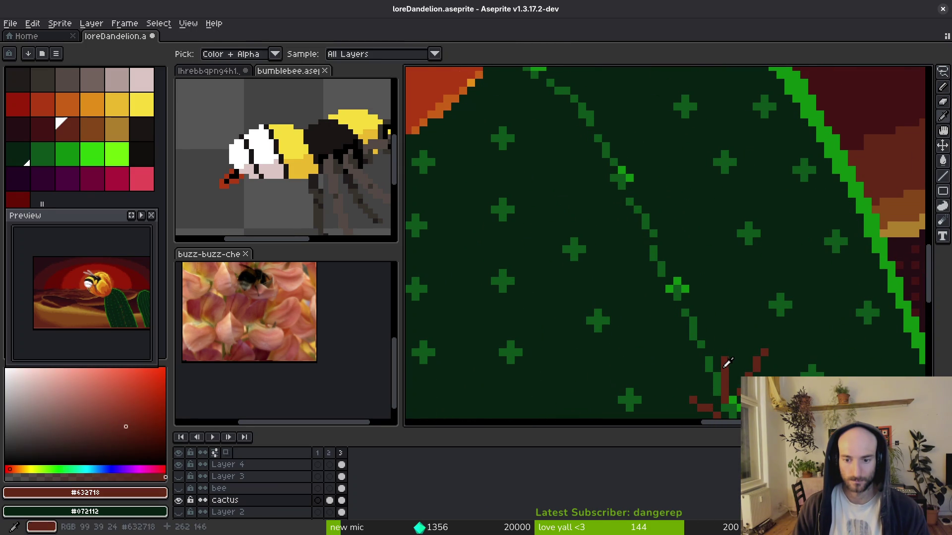
scroll(707, 397, "up", 2)
left_click(689, 263)
key("l")
left_click_drag(659, 285, 675, 220)
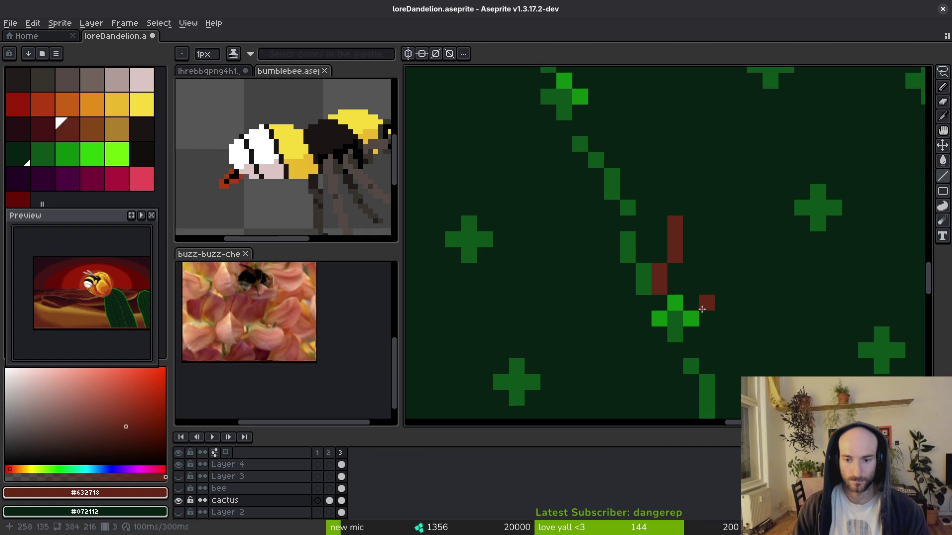
left_click_drag(707, 303, 738, 271)
mouse_move(643, 334)
left_mouse_down()
mouse_move(606, 353)
mouse_move(614, 319)
left_mouse_up()
scroll(655, 297, "down", 5)
scroll(656, 297, "up", 4)
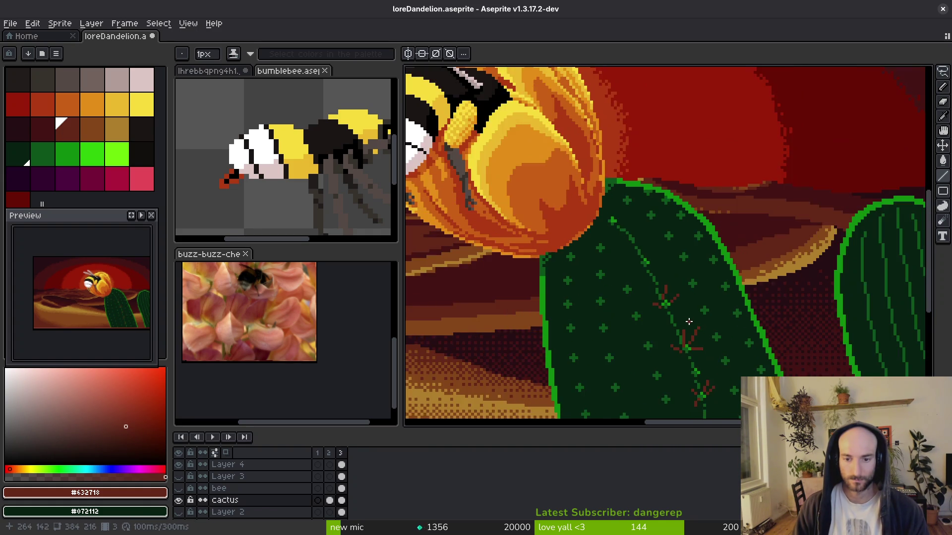
Add six more red-brown spine lines radiating from the middle rib nodes.
mouse_move(656, 292)
left_mouse_down()
mouse_move(648, 280)
mouse_move(657, 293)
mouse_move(630, 287)
left_mouse_up()
scroll(660, 328, "down", 4)
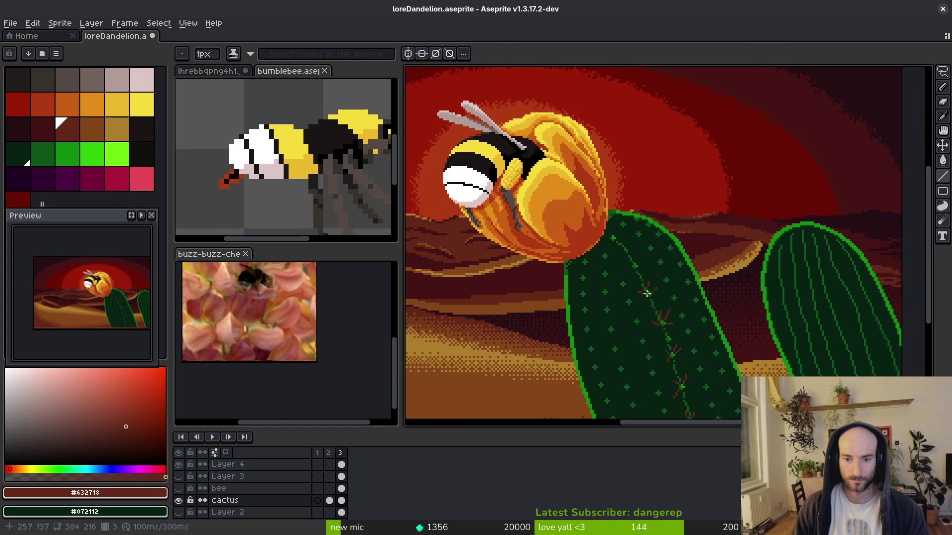
scroll(660, 329, "up", 3)
scroll(660, 329, "up", 3)
mouse_move(654, 251)
left_mouse_down()
mouse_move(629, 187)
mouse_move(625, 258)
mouse_move(621, 191)
mouse_move(624, 265)
mouse_move(633, 252)
mouse_move(625, 184)
left_mouse_up()
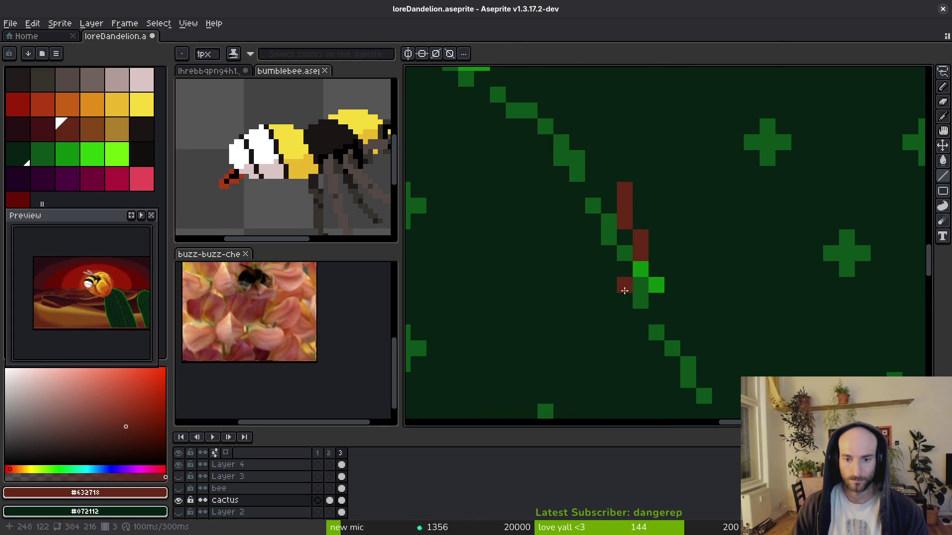
left_click_drag(655, 270, 702, 219)
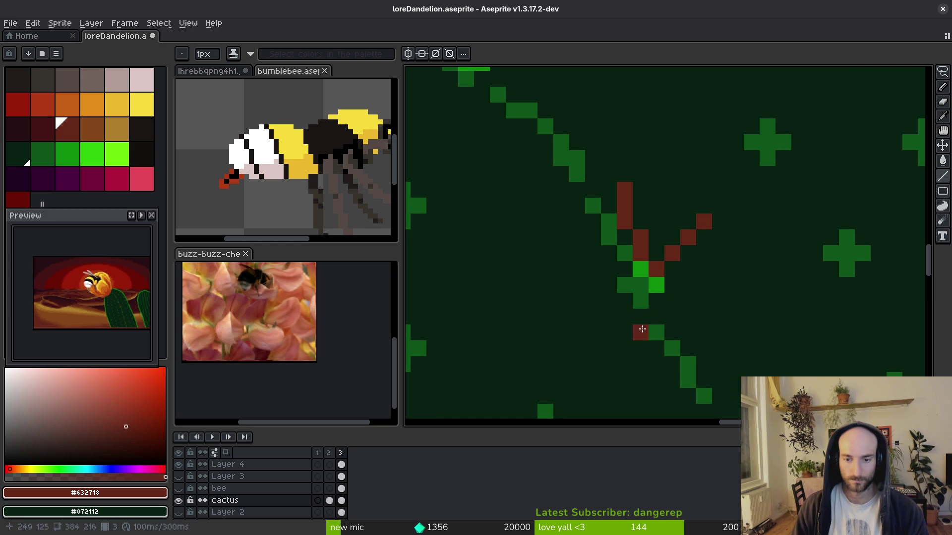
left_click_drag(651, 301, 706, 327)
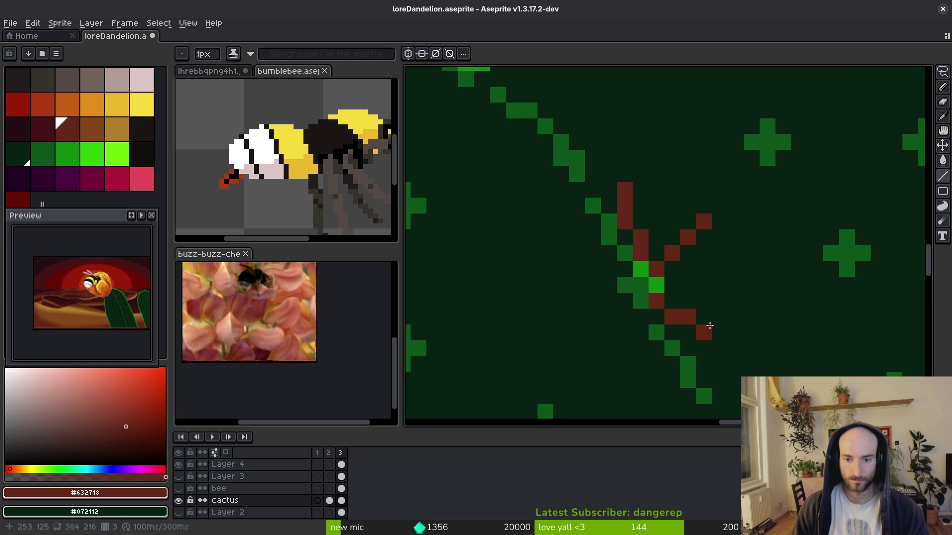
scroll(706, 327, "down", 5)
scroll(660, 305, "up", 4)
left_click_drag(660, 305, 634, 292)
scroll(634, 292, "down", 3)
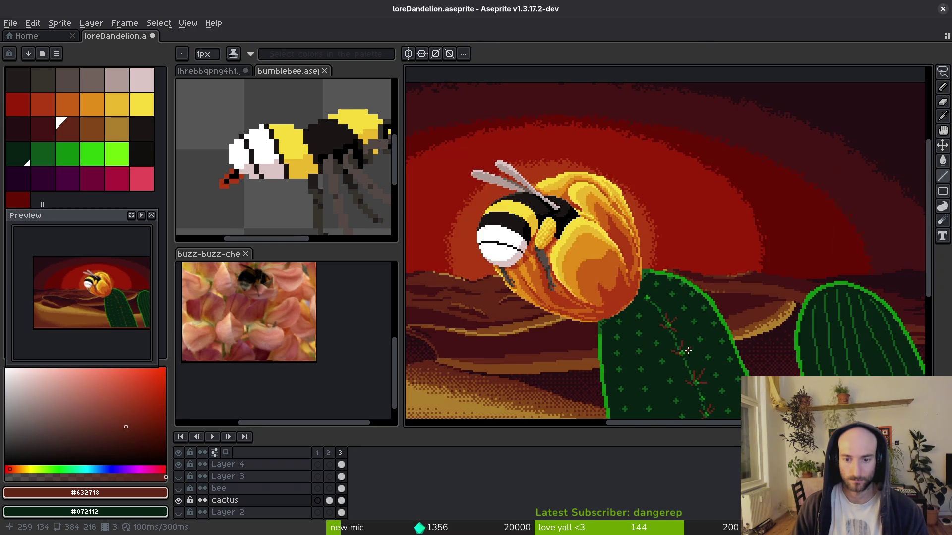
scroll(656, 327, "up", 2)
scroll(656, 328, "up", 2)
left_click_drag(684, 276, 647, 304)
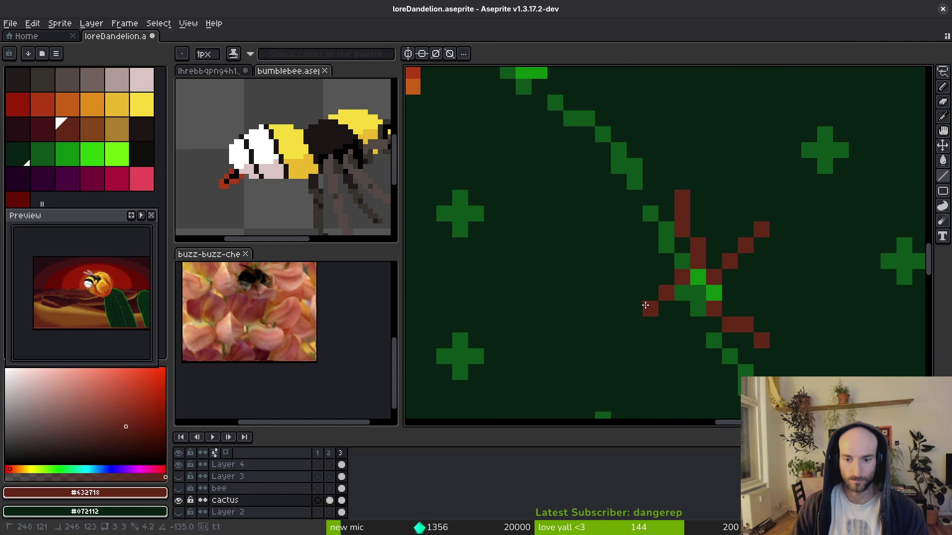
scroll(670, 361, "down", 3)
scroll(669, 361, "down", 3)
scroll(669, 353, "up", 5)
Add red-brown spines radiating from the node near the top of the central rib.
left_click(622, 286)
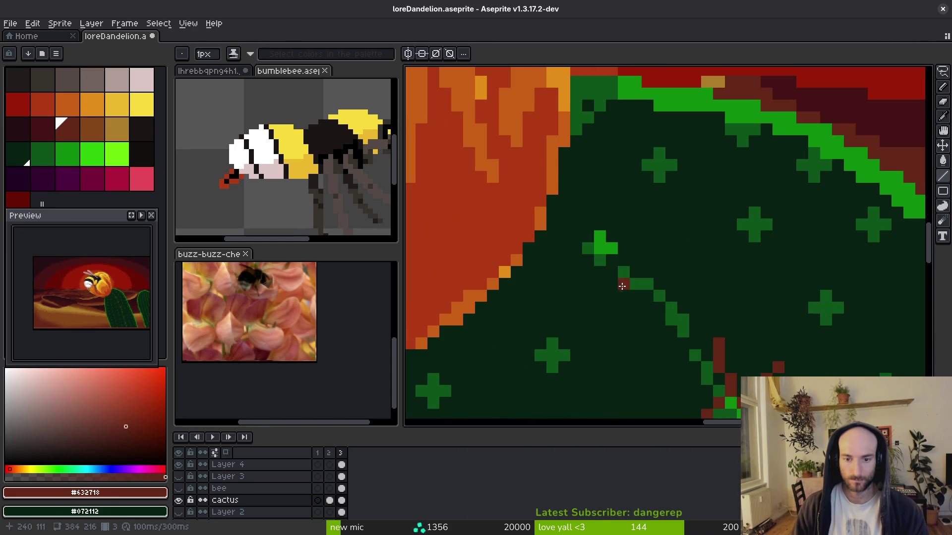
mouse_move(587, 262)
left_mouse_down()
mouse_move(576, 296)
mouse_move(639, 251)
mouse_move(624, 260)
mouse_move(618, 236)
mouse_move(633, 213)
left_mouse_up()
scroll(607, 253, "down", 2)
scroll(605, 287, "up", 2)
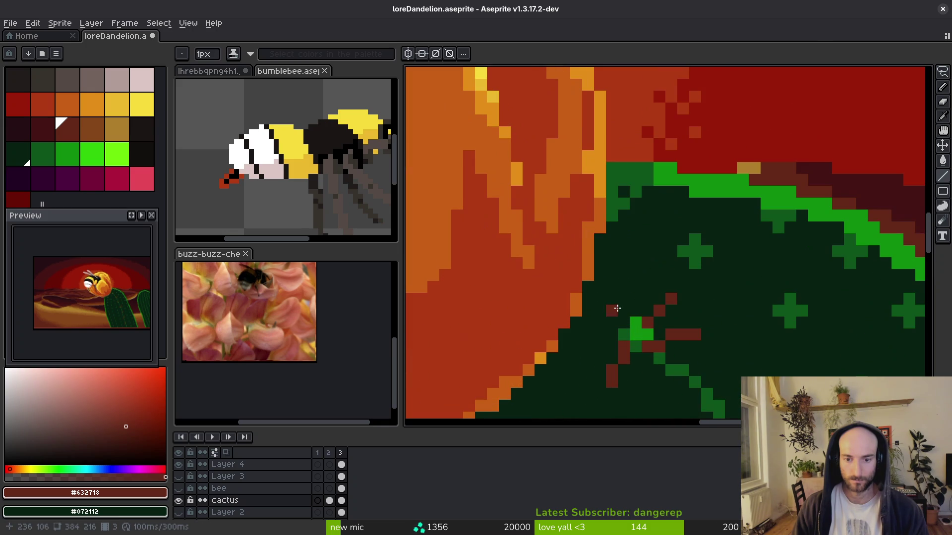
left_click_drag(623, 310, 623, 284)
scroll(624, 288, "down", 8)
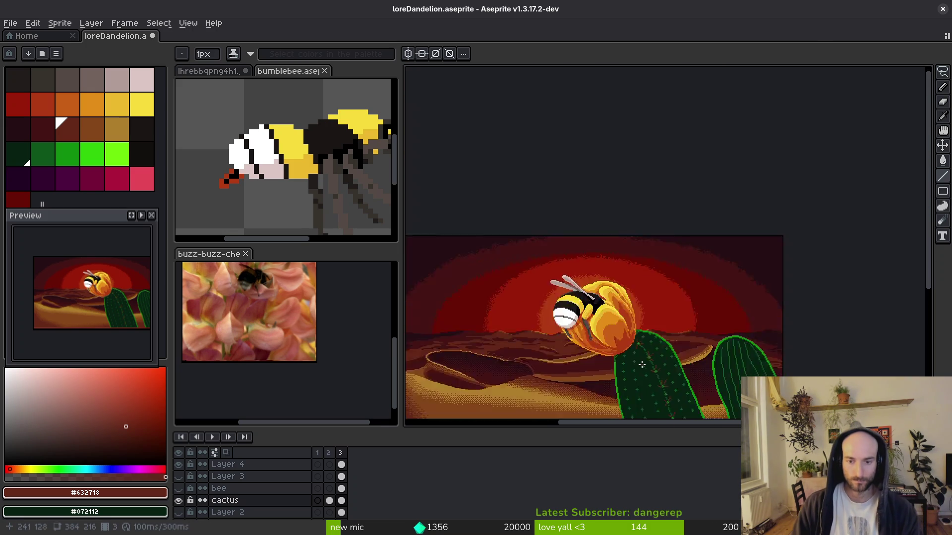
scroll(650, 342, "up", 6)
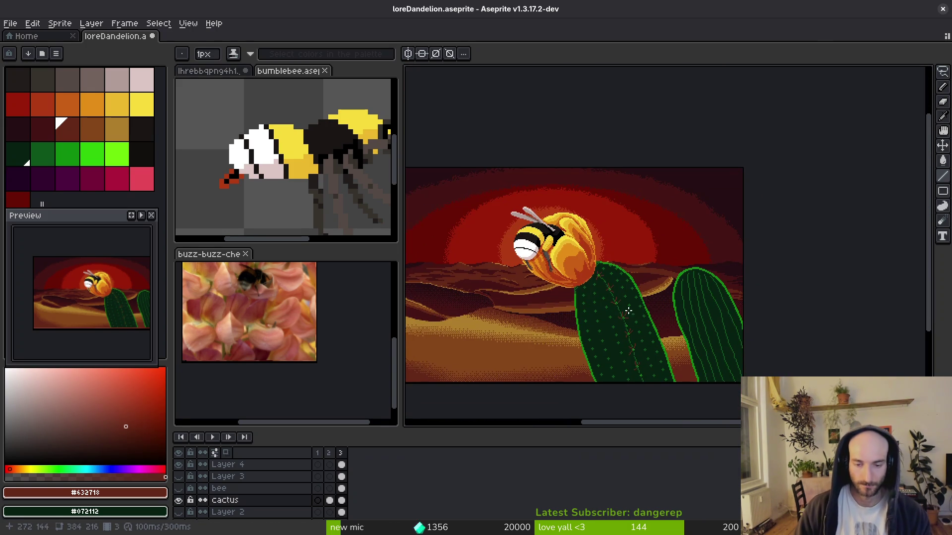
Draw two trial yellow spines up from the top of the front cactus.
left_click_drag(608, 244, 608, 288)
left_click(117, 104)
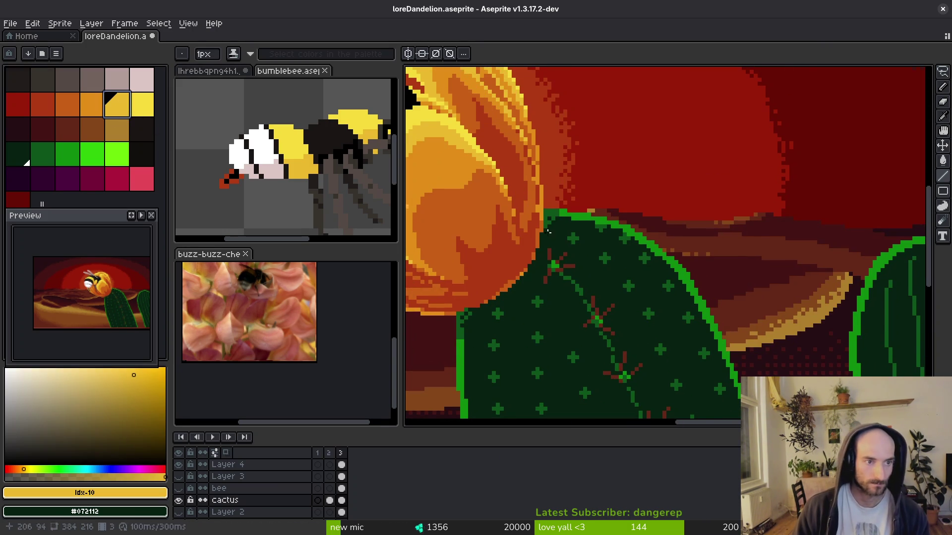
scroll(614, 232, "up", 2)
key("b")
mouse_move(614, 232)
left_mouse_down()
mouse_move(615, 257)
mouse_move(642, 182)
left_mouse_up()
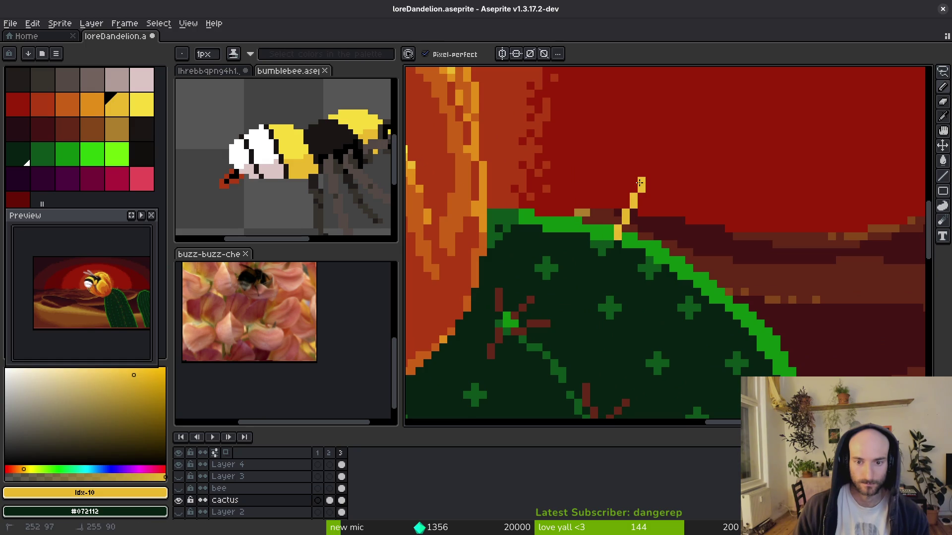
left_click_drag(595, 228, 586, 179)
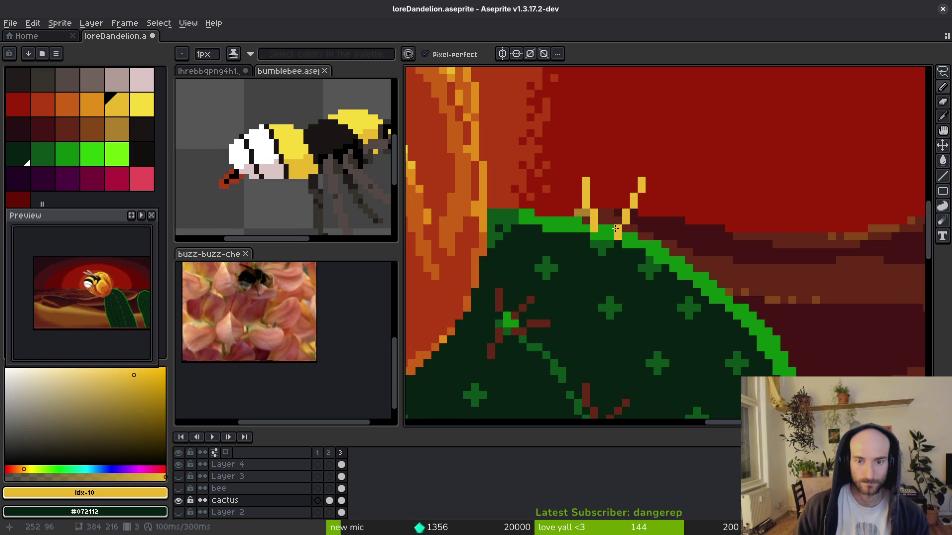
Draw a brown diagonal line on the cactus top below the yellow spines.
left_click(93, 129)
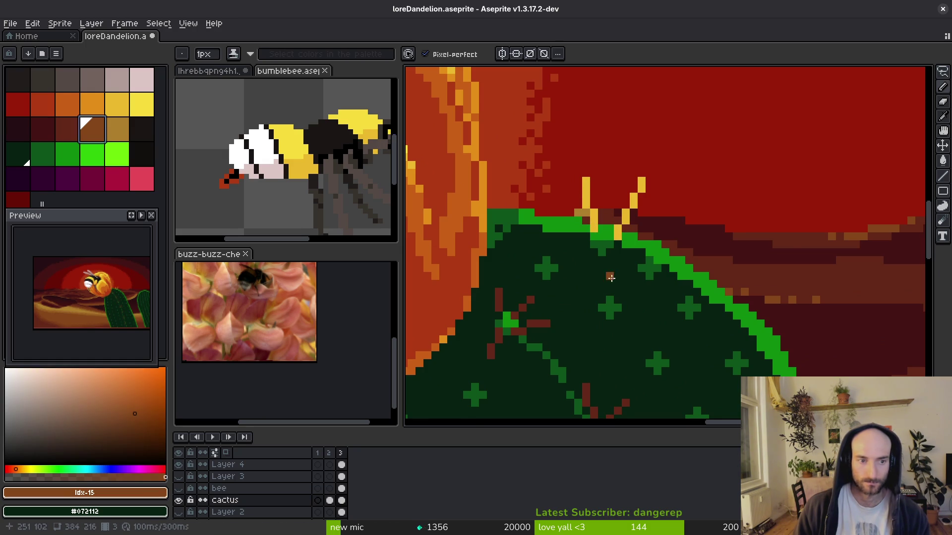
scroll(584, 218, "up", 3)
left_click_drag(584, 215, 609, 278)
key("ctrl+z")
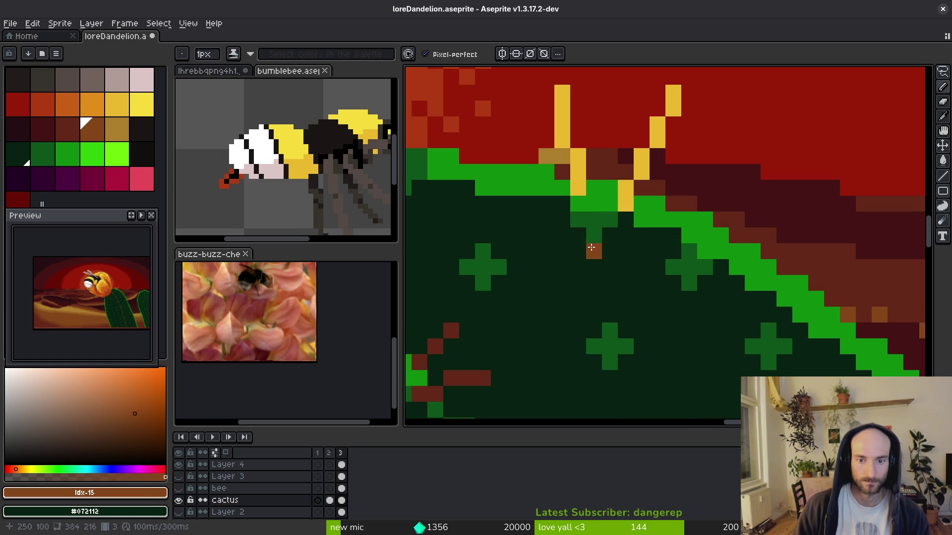
left_click_drag(577, 233, 621, 295)
Undo the yellow spine strokes and save loreDandelion.aseprite.
left_click(629, 204, "alt")
scroll(621, 295, "down", 8)
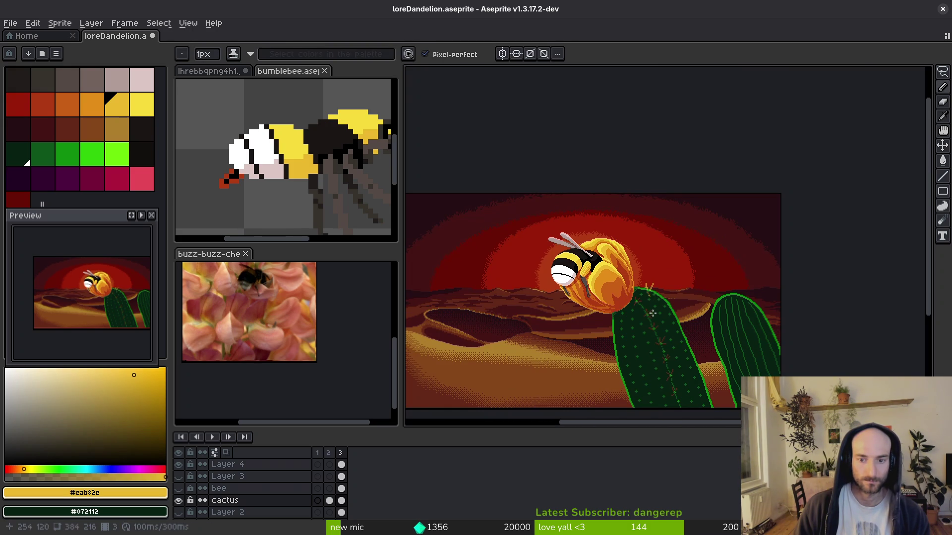
scroll(655, 309, "up", 4)
key("ctrl+z")
key("ctrl+z")
scroll(633, 288, "down", 2)
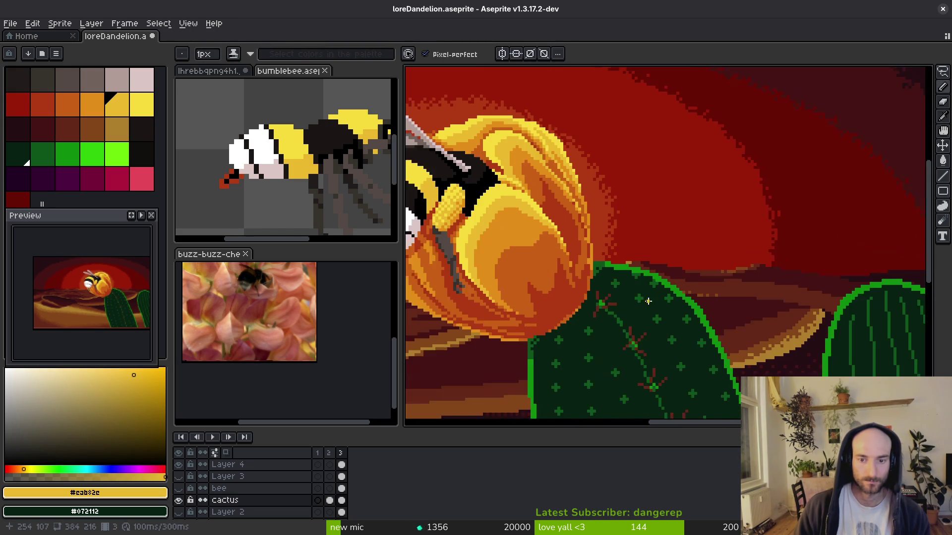
scroll(632, 288, "up", 1)
scroll(579, 202, "down", 2)
key("ctrl+s")
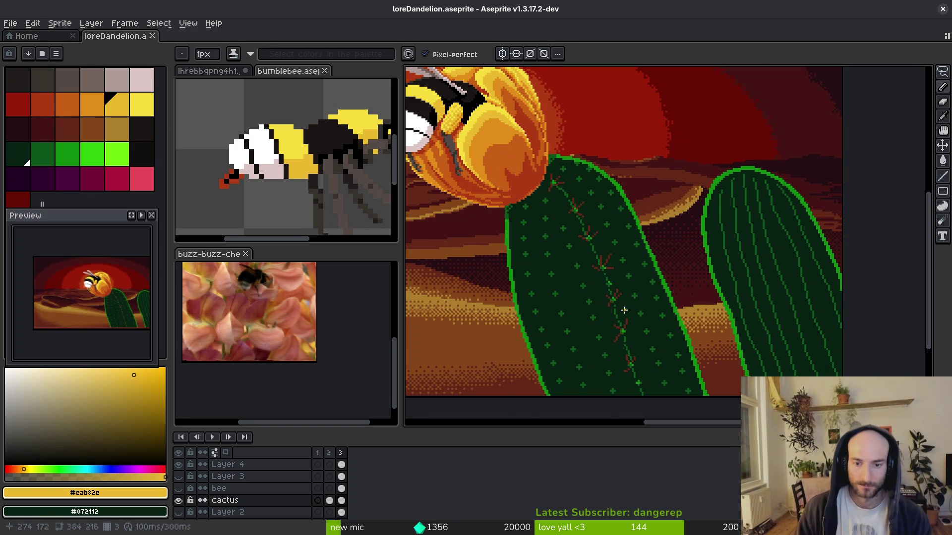
Pick the darker cactus green from the front cactus's body.
scroll(588, 288, "up", 3)
left_click(612, 233, "alt")
scroll(607, 226, "up", 2)
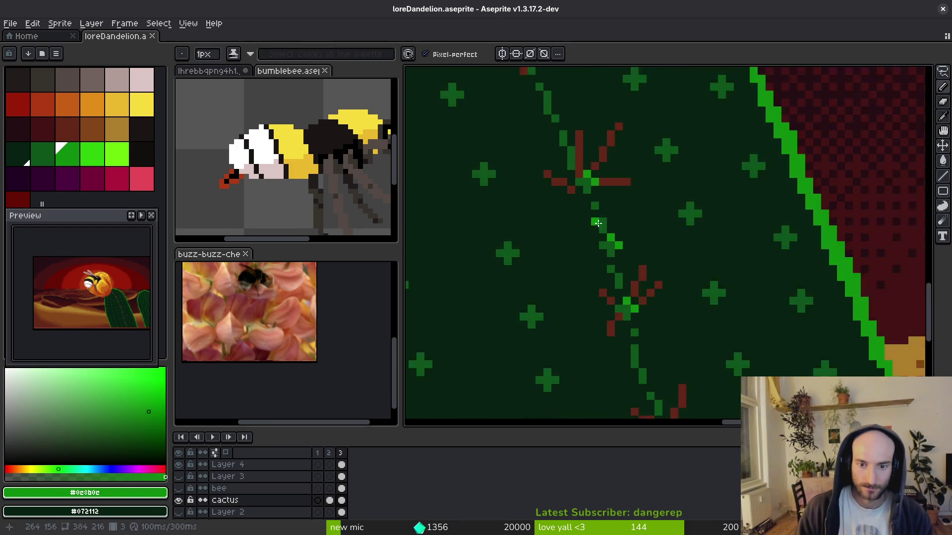
left_click(609, 222, "alt")
scroll(592, 211, "down", 3)
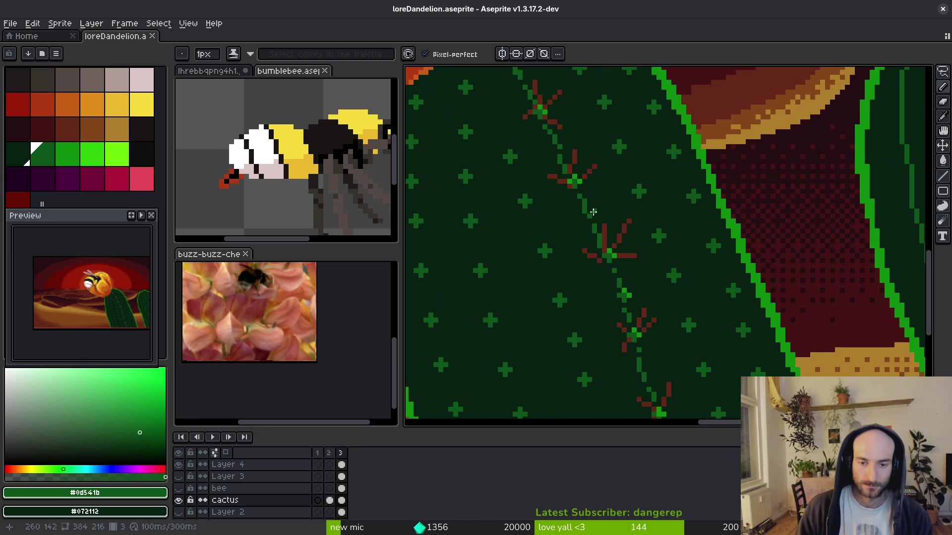
scroll(594, 212, "up", 2)
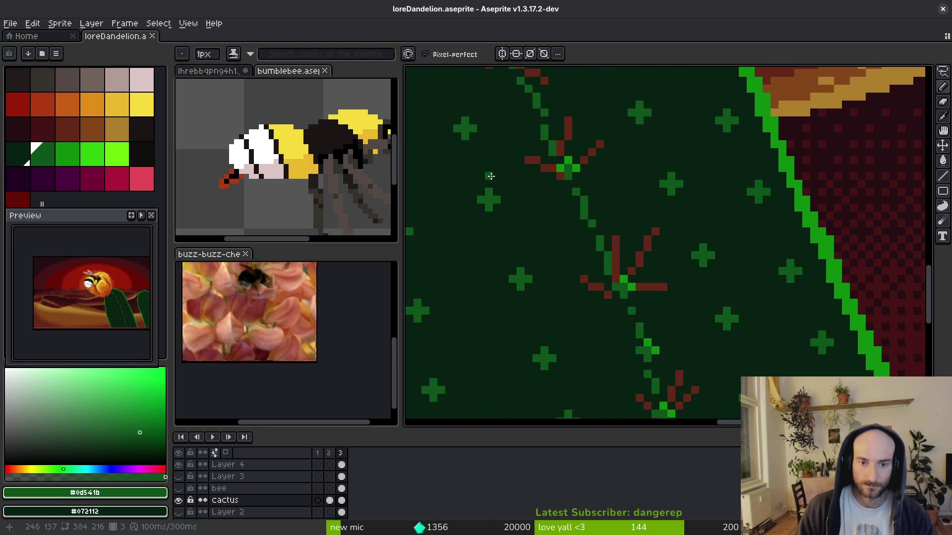
Paint a thin green vertical line down the left side of the front cactus.
mouse_move(496, 179)
left_mouse_down()
mouse_move(515, 218)
mouse_move(527, 216)
left_mouse_up()
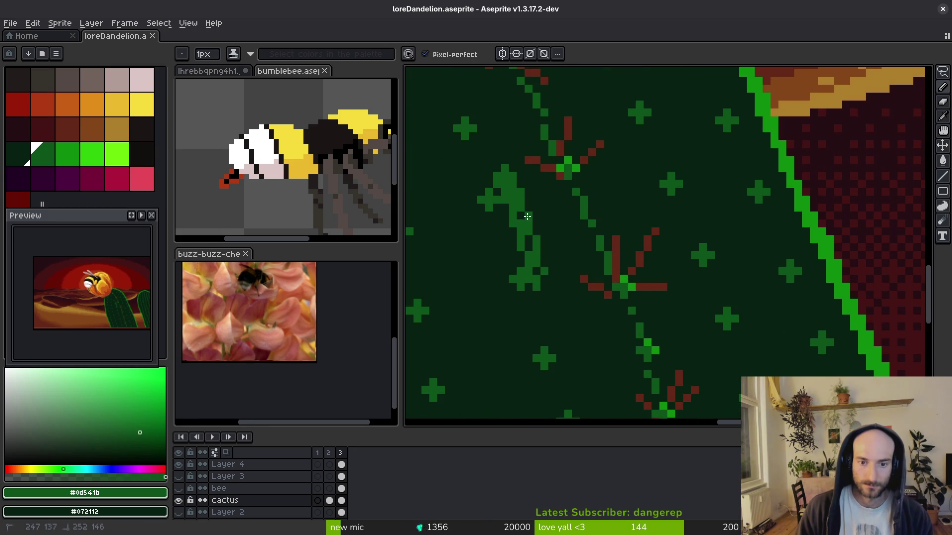
mouse_move(546, 279)
left_mouse_down()
mouse_move(568, 371)
mouse_move(565, 347)
left_mouse_up()
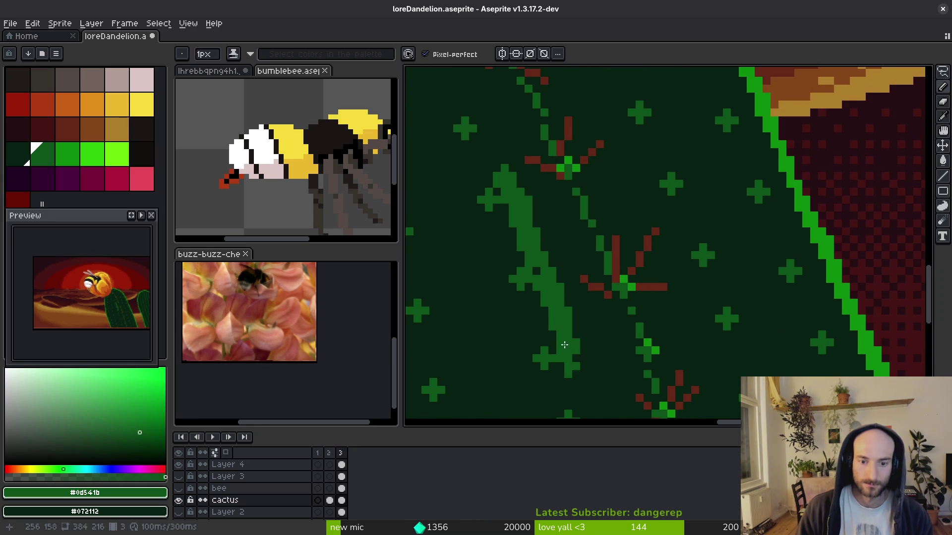
scroll(559, 238, "down", 3)
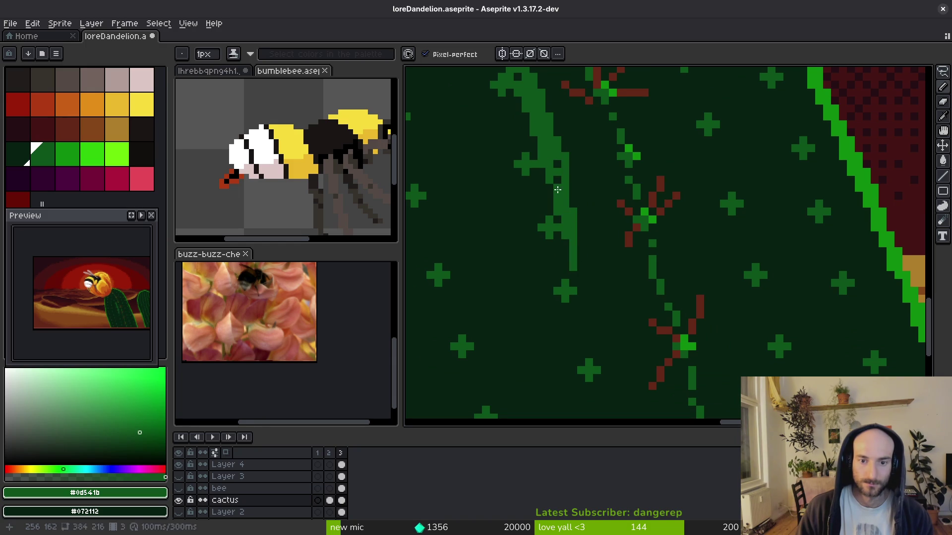
scroll(550, 171, "down", 3)
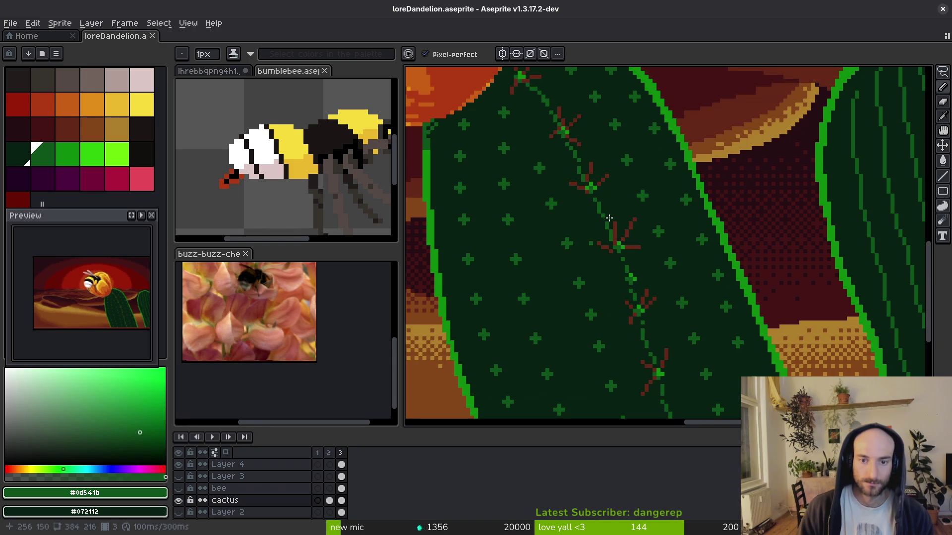
scroll(567, 194, "down", 1)
scroll(570, 213, "up", 1)
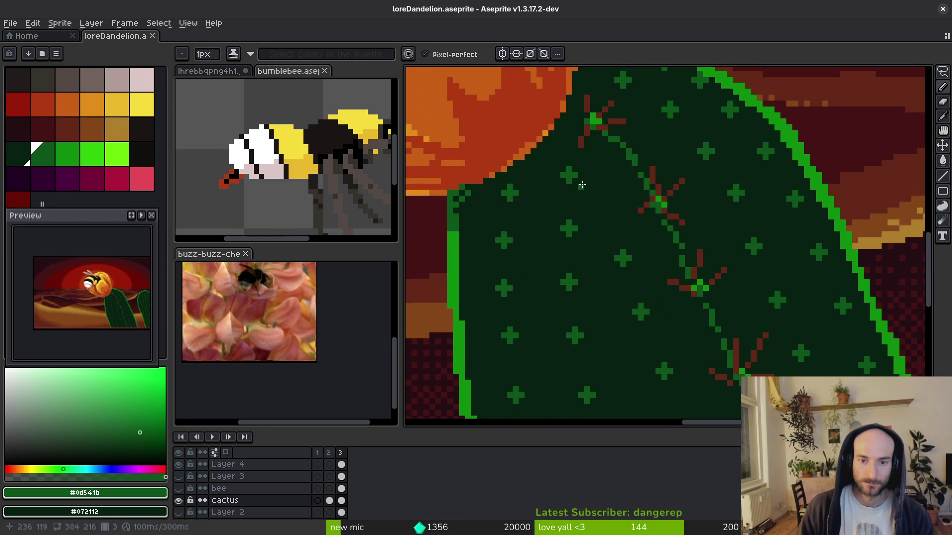
scroll(572, 226, "down", 1)
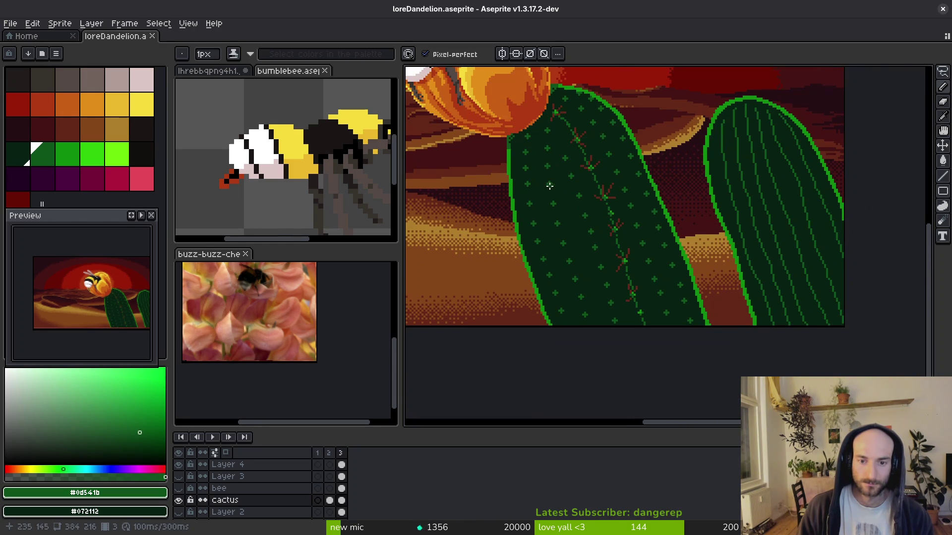
scroll(549, 186, "up", 1)
scroll(552, 100, "up", 1)
left_click_drag(555, 98, 555, 136)
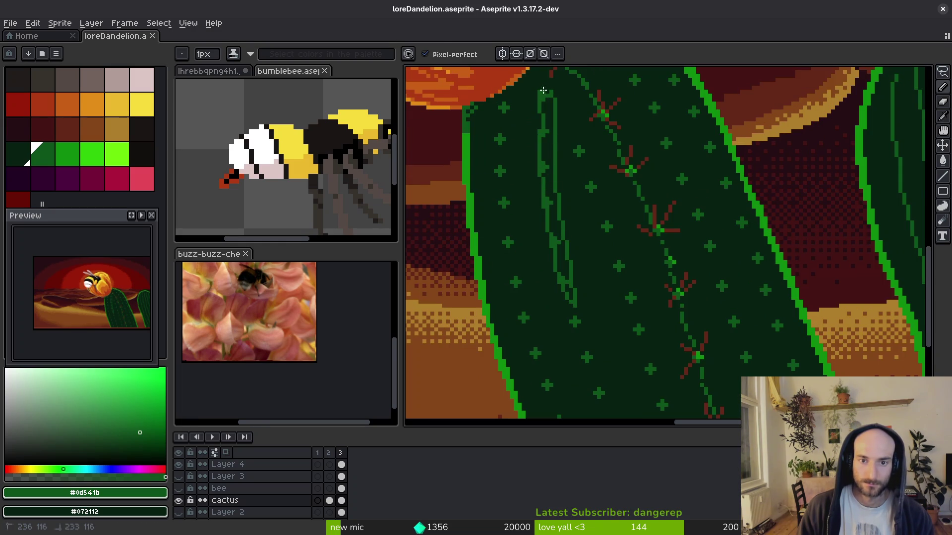
Fill the strip between the lines with lighter green and draw a thin line down the left flank.
key("g")
left_click(549, 124)
scroll(549, 187, "down", 2)
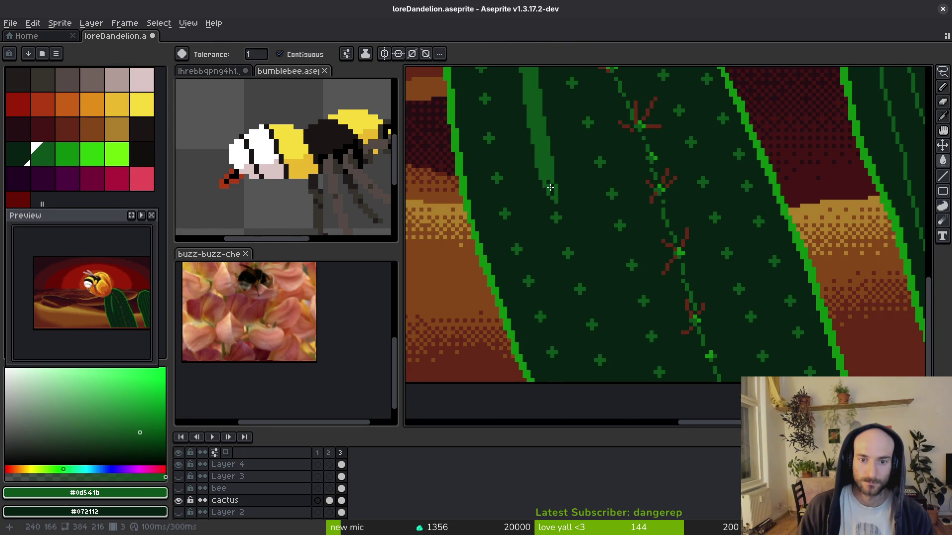
scroll(549, 188, "up", 3)
key("b")
left_click_drag(591, 120, 592, 281)
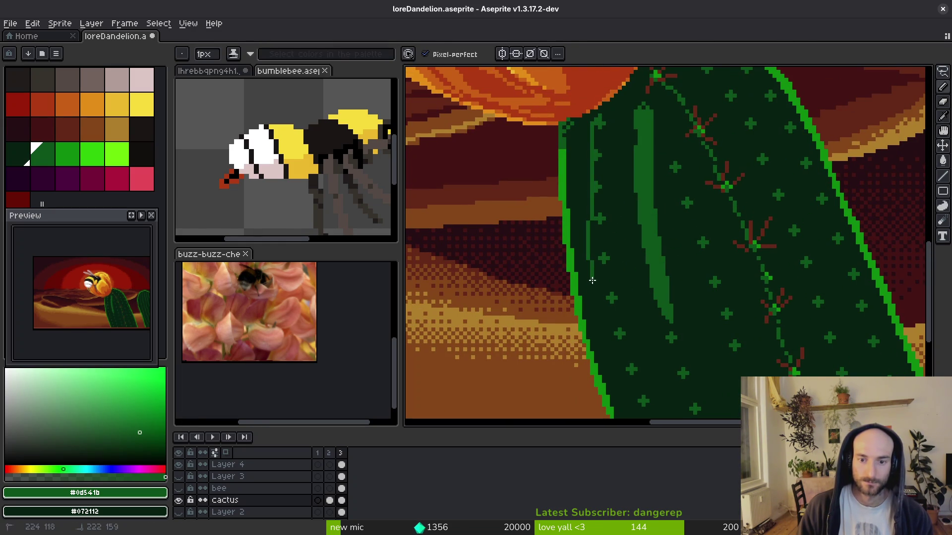
key("ctrl+z")
mouse_move(599, 115)
left_mouse_down()
mouse_move(591, 178)
mouse_move(609, 322)
left_mouse_up()
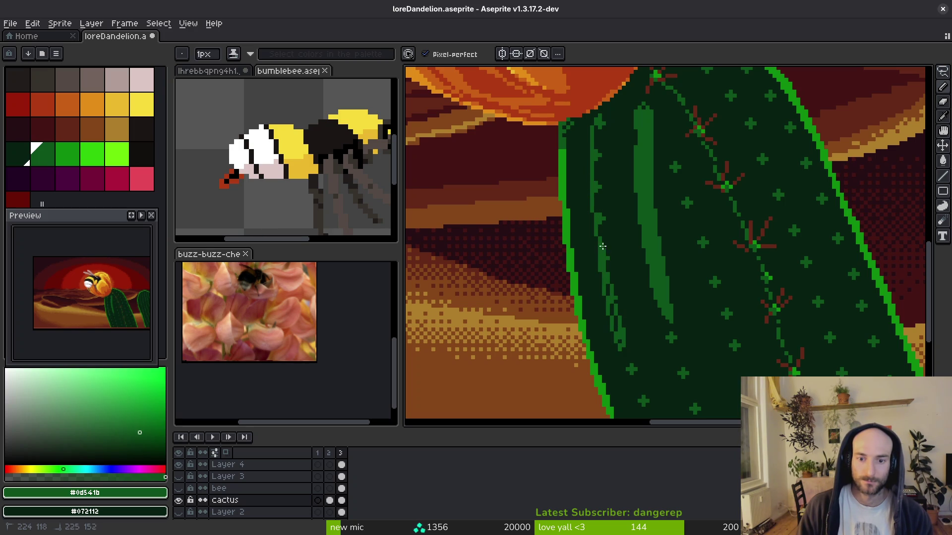
left_click_drag(599, 133, 600, 135)
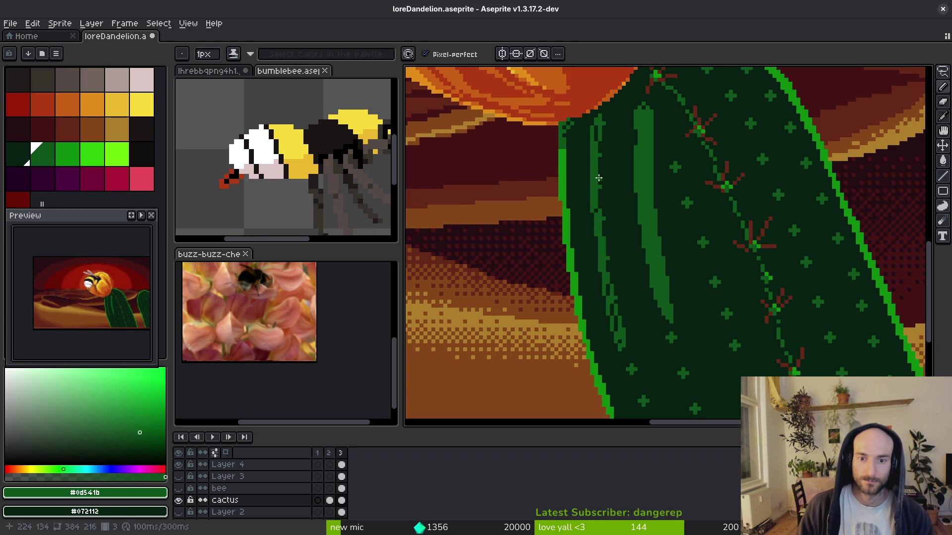
Draw a second green rib stripe and trim its top with dark green #072112.
key("g")
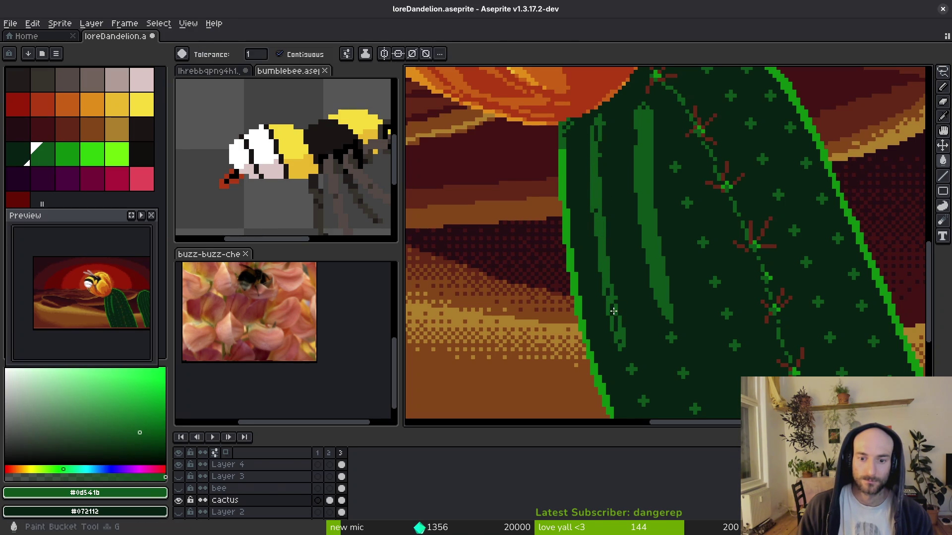
key("b")
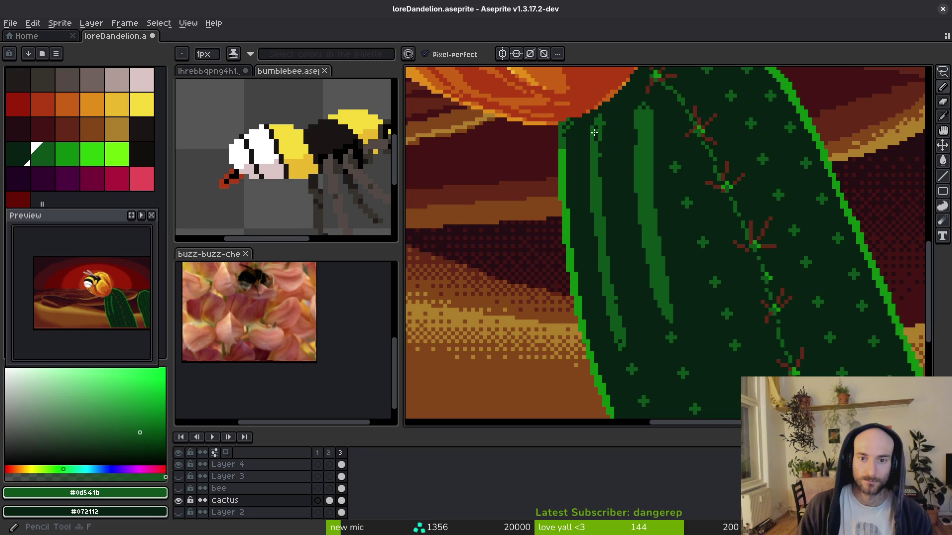
scroll(595, 141, "down", 5)
scroll(559, 188, "up", 6)
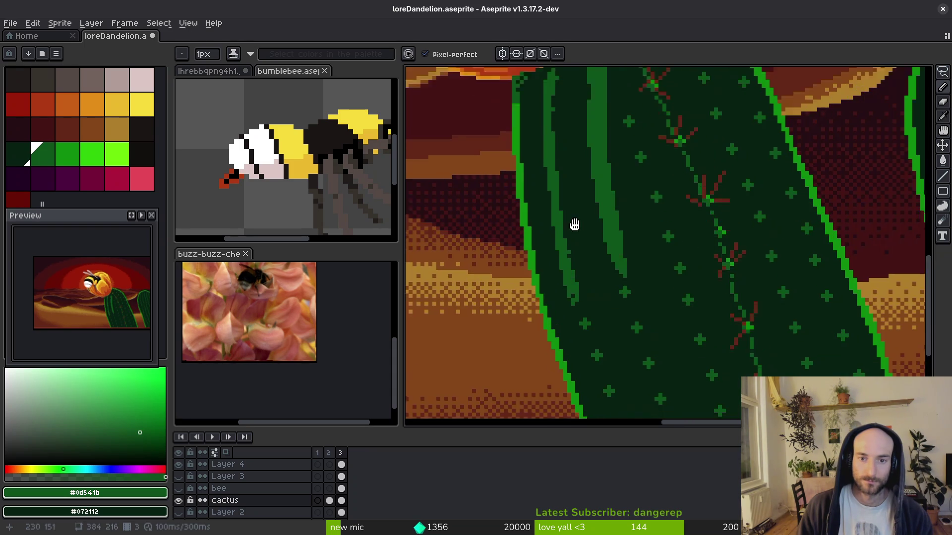
left_click_drag(565, 125, 550, 191)
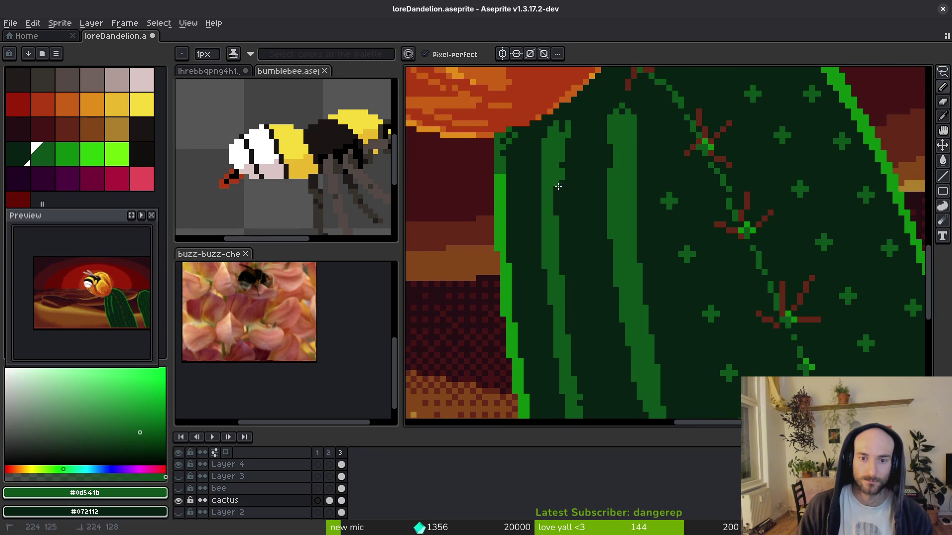
left_click(562, 169, "alt")
left_click_drag(566, 108, 565, 136)
scroll(595, 188, "down", 5)
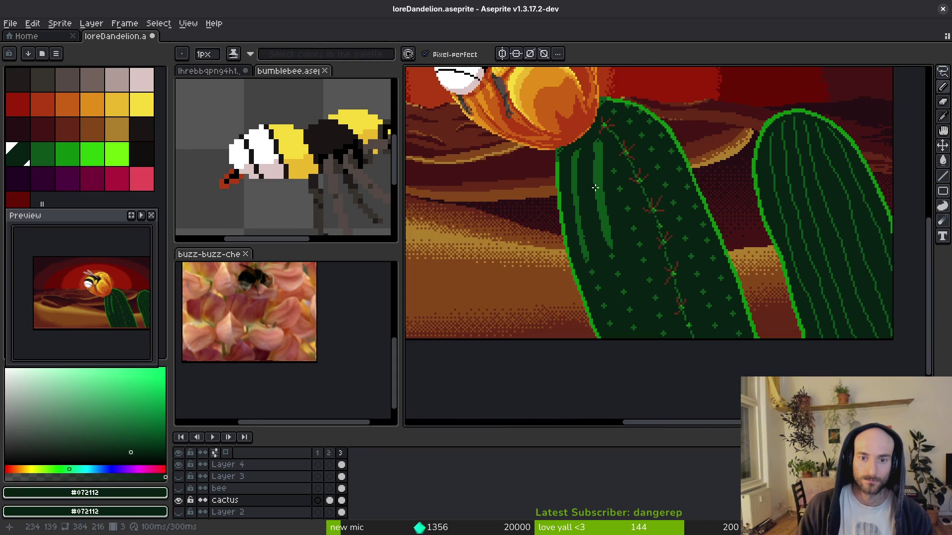
scroll(590, 221, "down", 2)
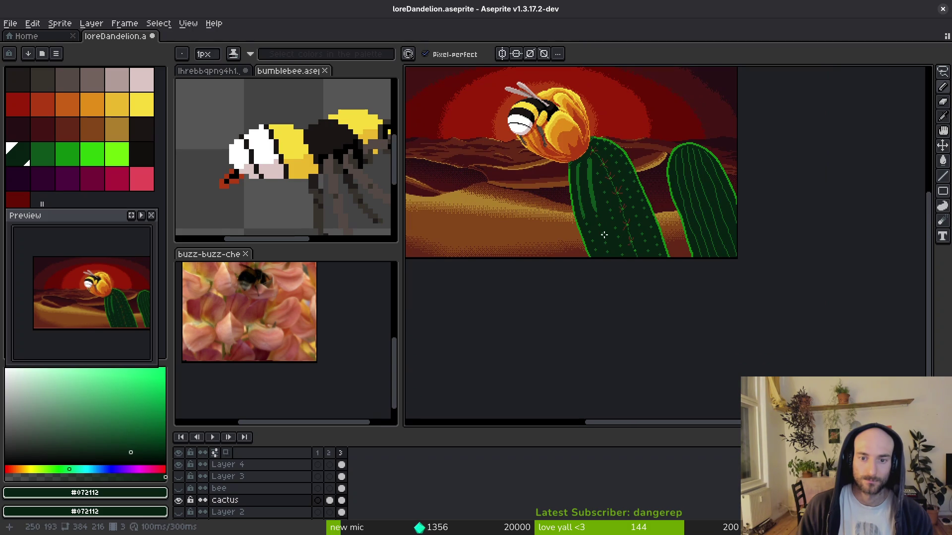
scroll(605, 240, "up", 3)
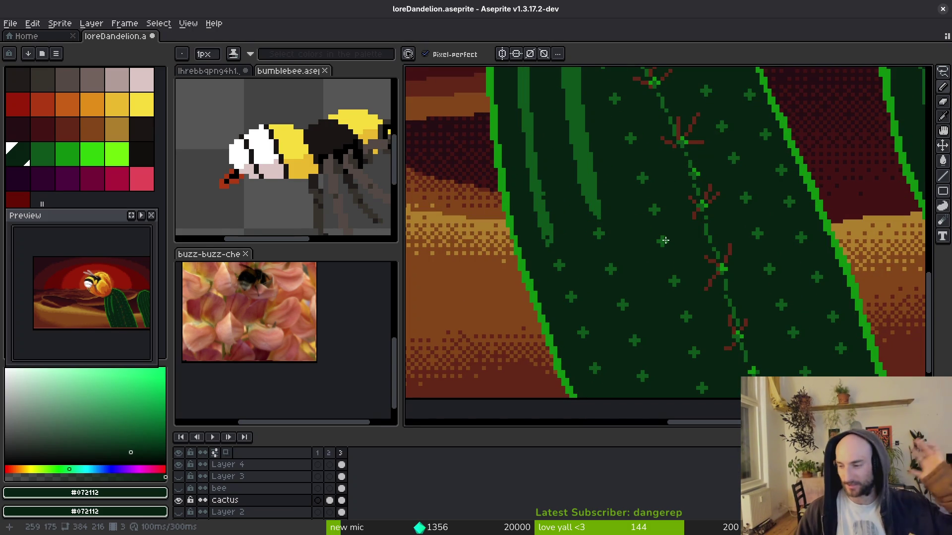
scroll(626, 228, "down", 2)
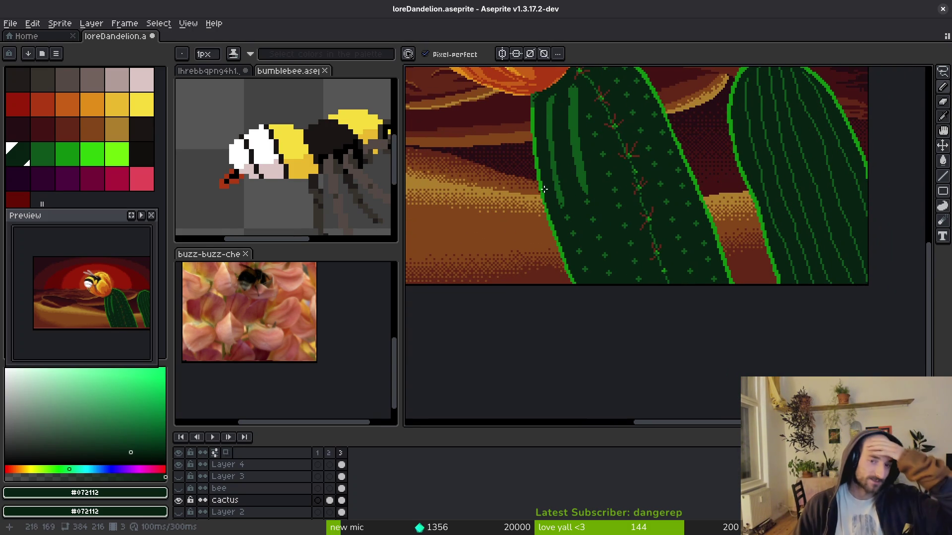
scroll(584, 208, "down", 2)
scroll(570, 214, "up", 3)
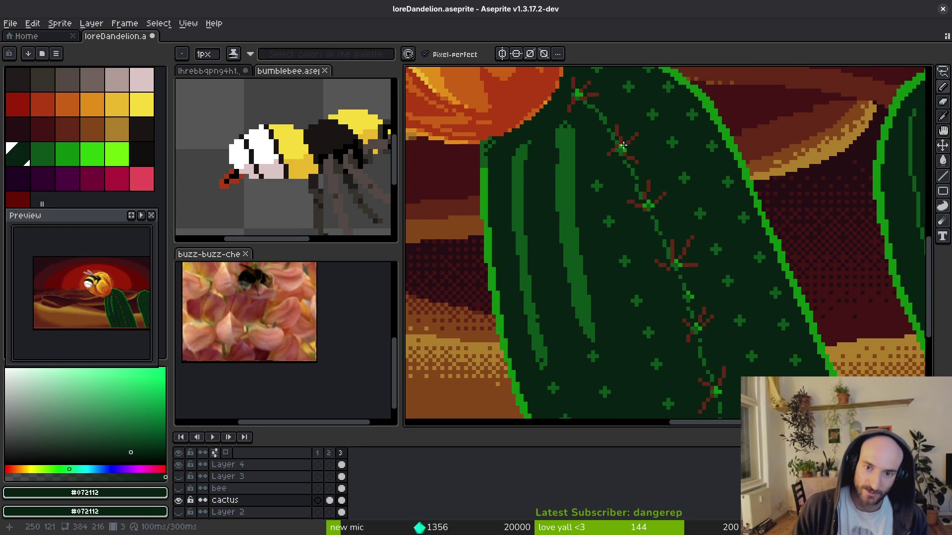
Add light-green areole pixels along the left rib stripe of the front cactus.
left_click(567, 127, "alt")
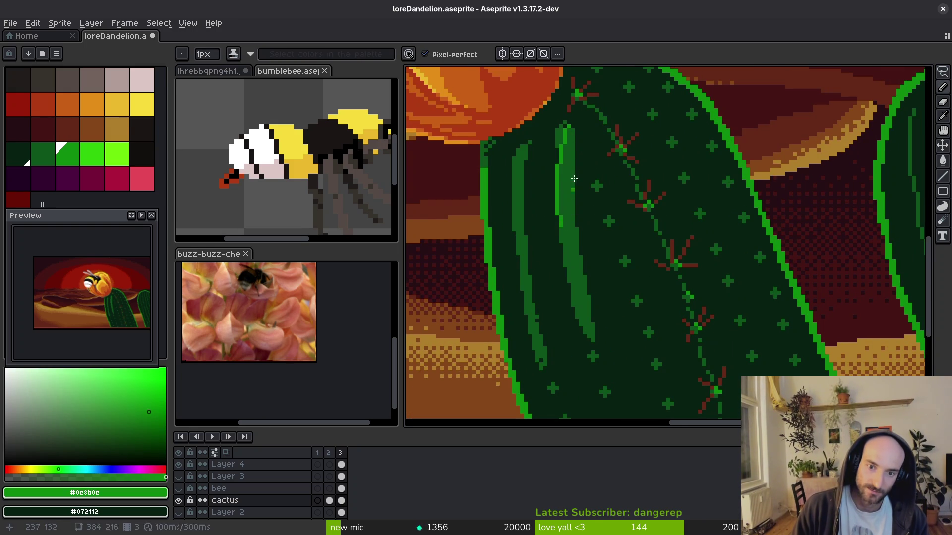
left_click(564, 133)
scroll(565, 133, "up", 1)
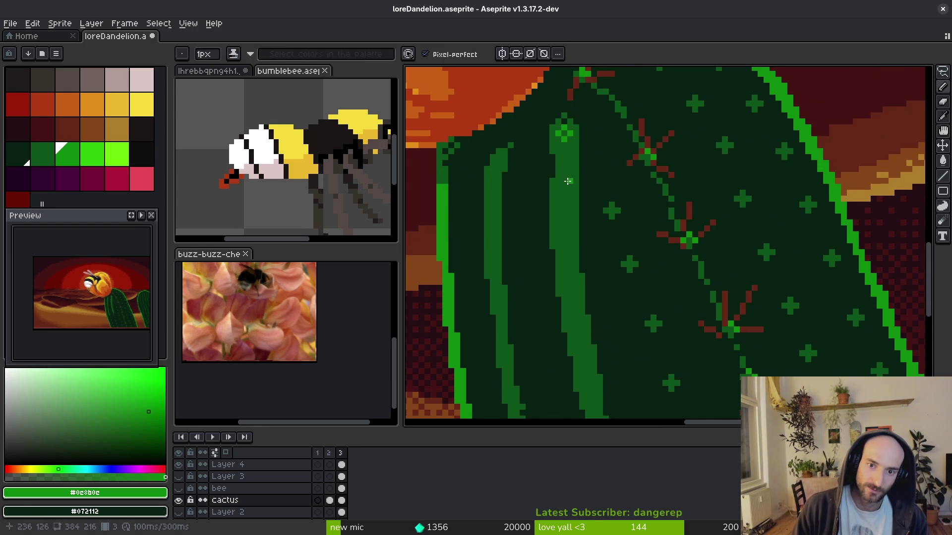
scroll(569, 153, "down", 1)
scroll(574, 198, "down", 1)
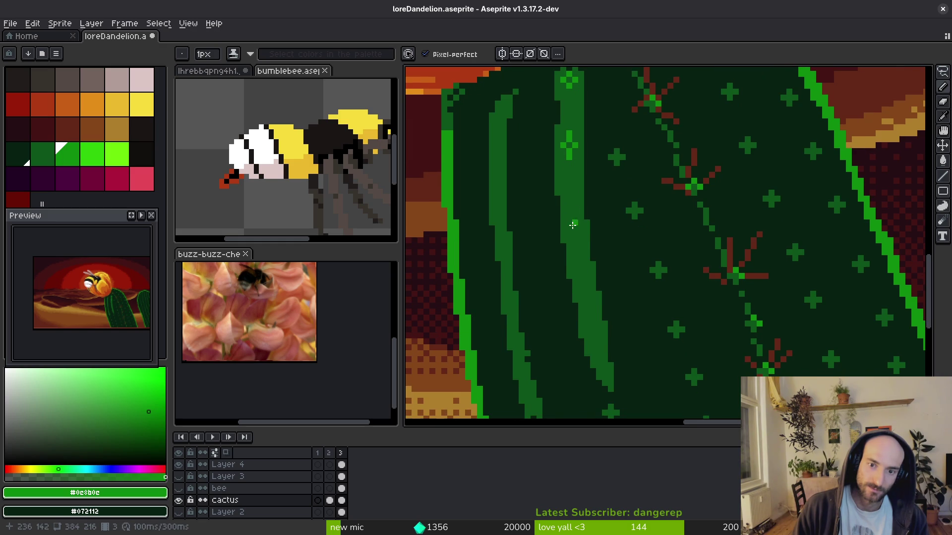
scroll(578, 208, "down", 2)
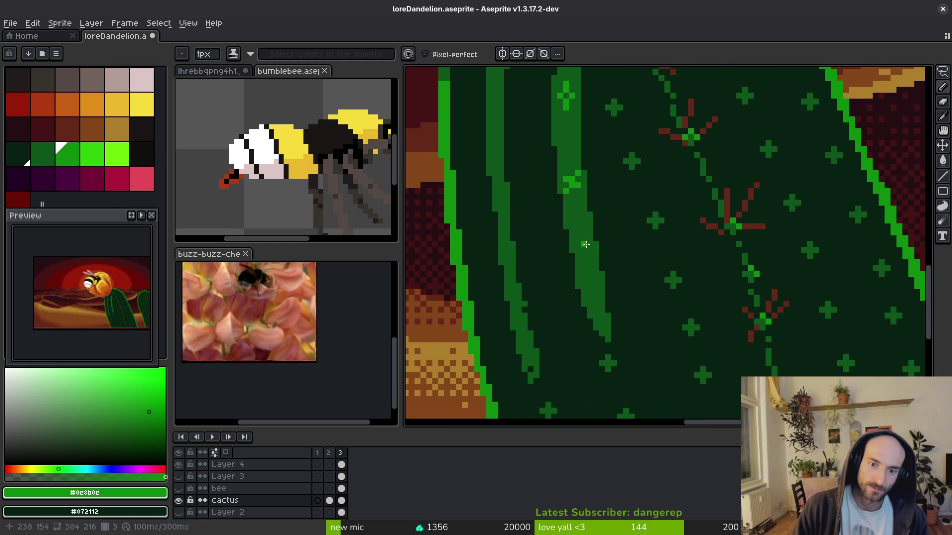
left_click(583, 248)
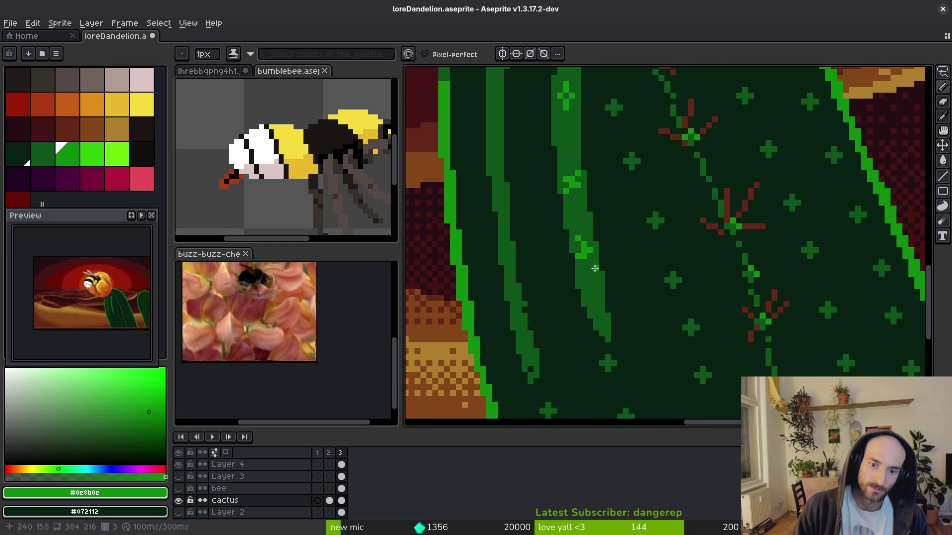
scroll(605, 258, "down", 3)
scroll(622, 277, "down", 2)
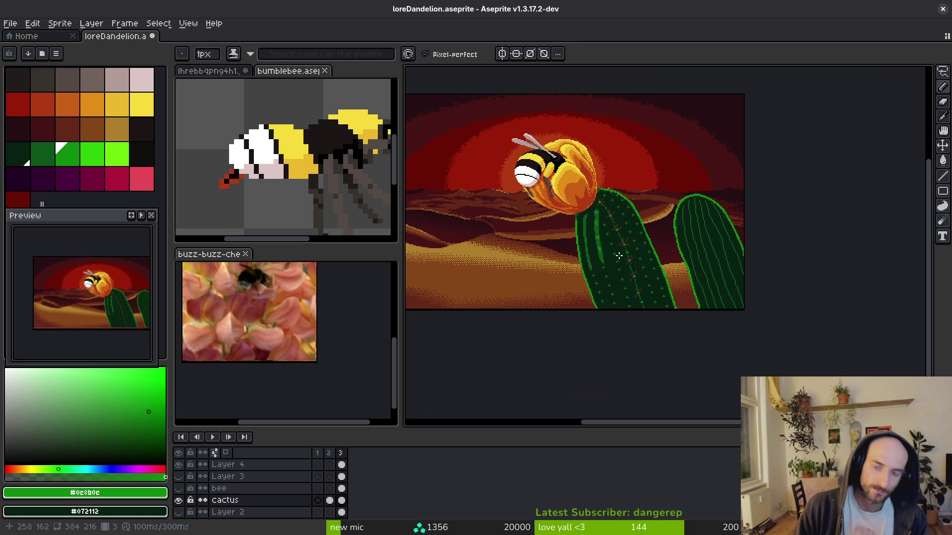
scroll(619, 256, "up", 3)
Pick the red-brown spine colour and save loreDandelion.aseprite.
left_click(648, 203, "alt")
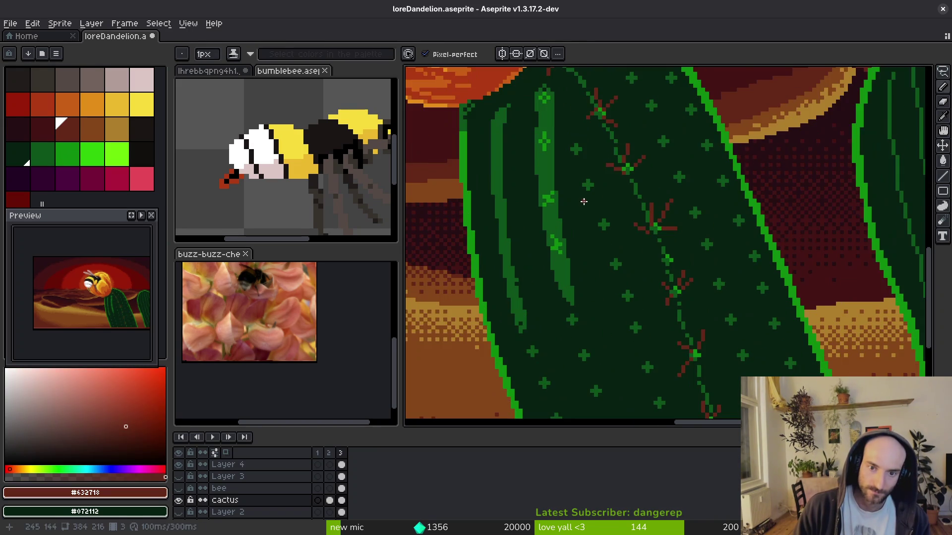
scroll(584, 201, "down", 2)
key("ctrl+s")
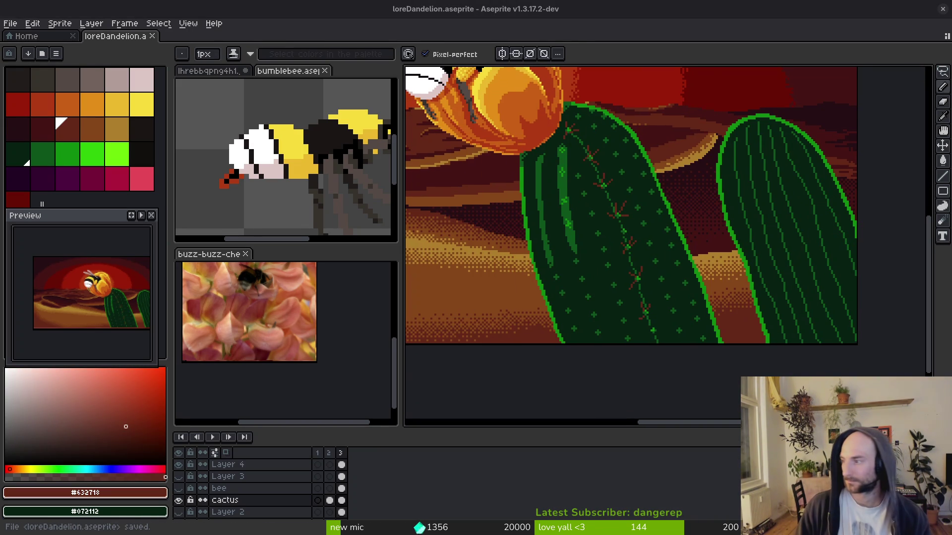
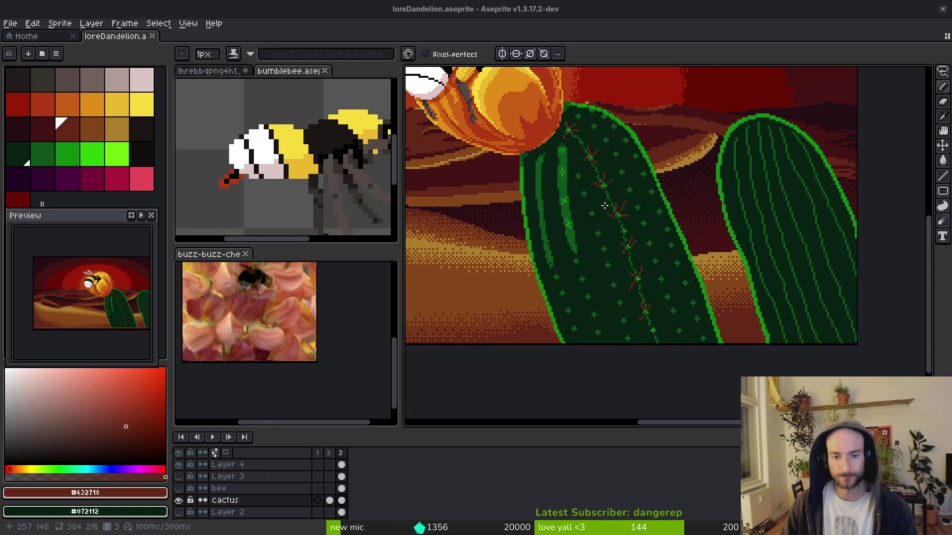
Pick the cactus green and draw a rib line down beside the cactus's left outline.
scroll(588, 214, "up", 3)
left_click(585, 256, "alt")
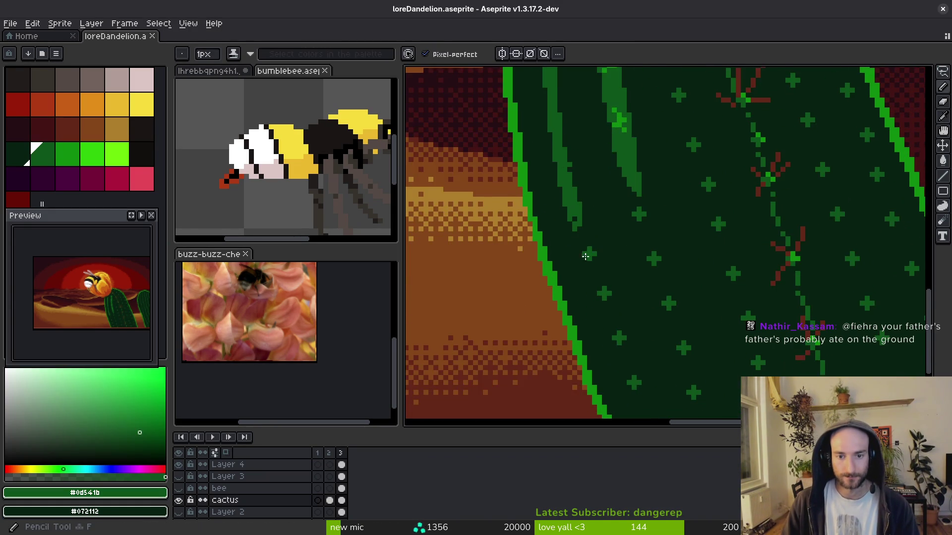
scroll(590, 198, "up", 2)
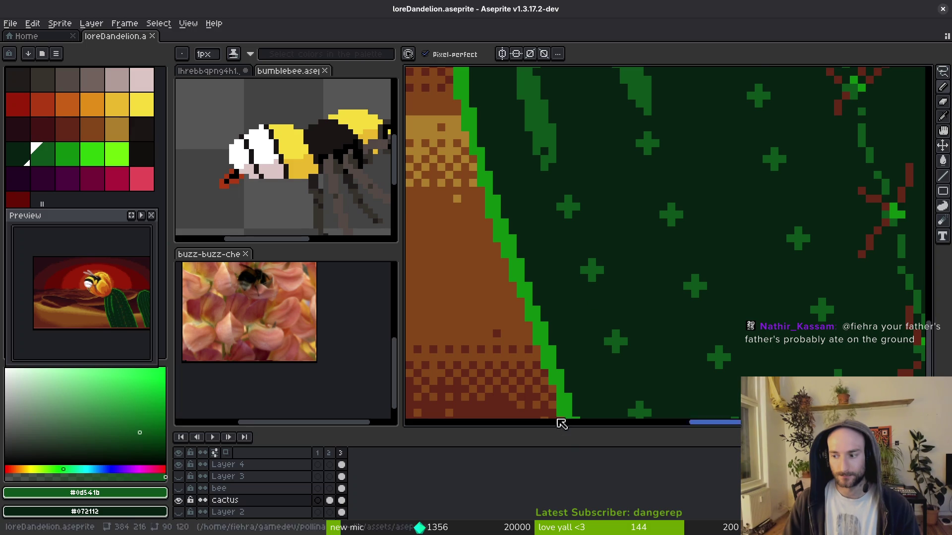
scroll(584, 326, "down", 3)
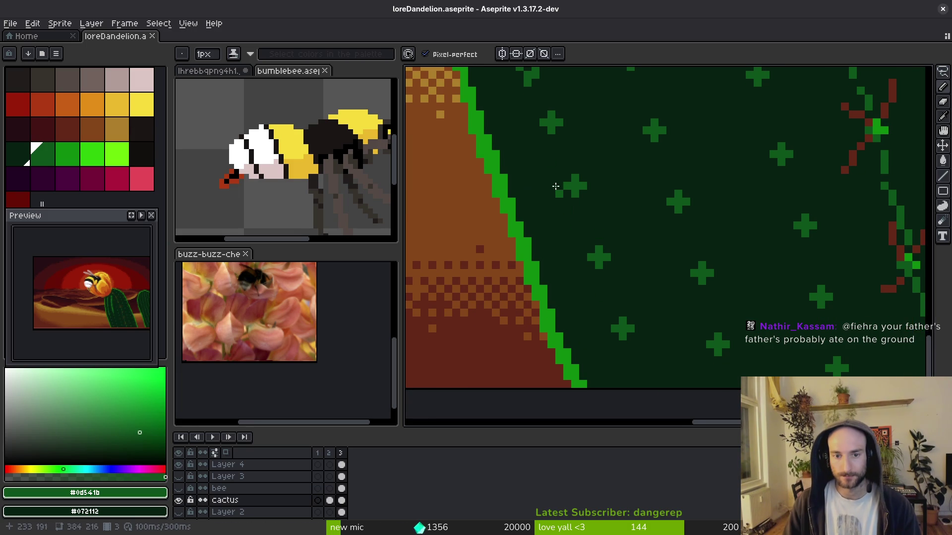
scroll(556, 186, "up", 1)
mouse_move(566, 174)
left_mouse_down()
mouse_move(583, 223)
mouse_move(574, 202)
left_mouse_up()
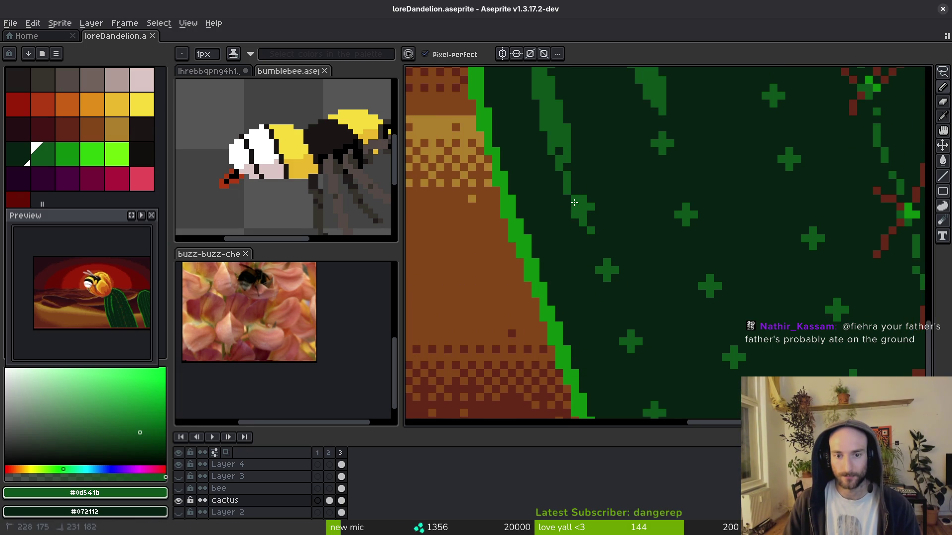
mouse_move(560, 148)
left_mouse_down()
mouse_move(602, 279)
mouse_move(572, 161)
mouse_move(607, 253)
mouse_move(593, 222)
mouse_move(595, 253)
left_mouse_up()
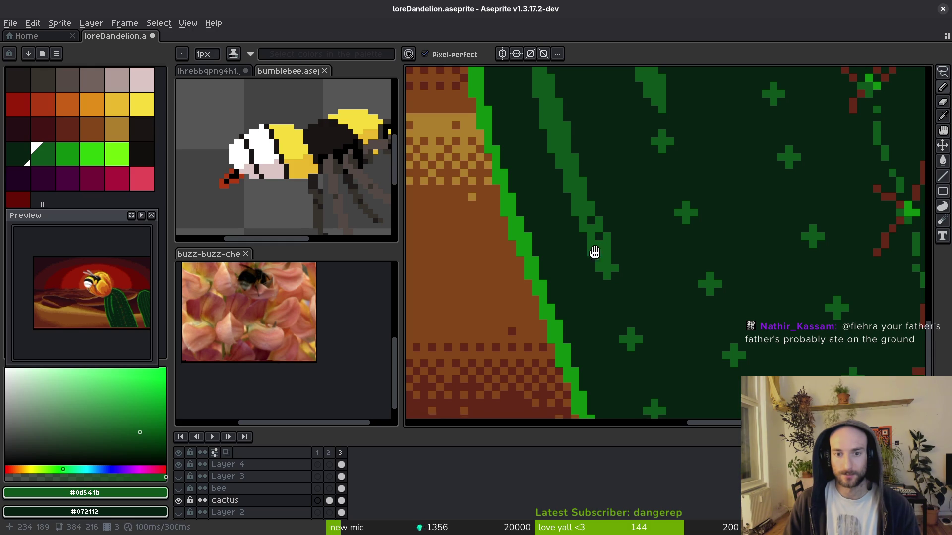
Undo the lower part, redraw the rib to the canvas bottom and thicken its base.
key("ctrl+z")
scroll(582, 181, "down", 2)
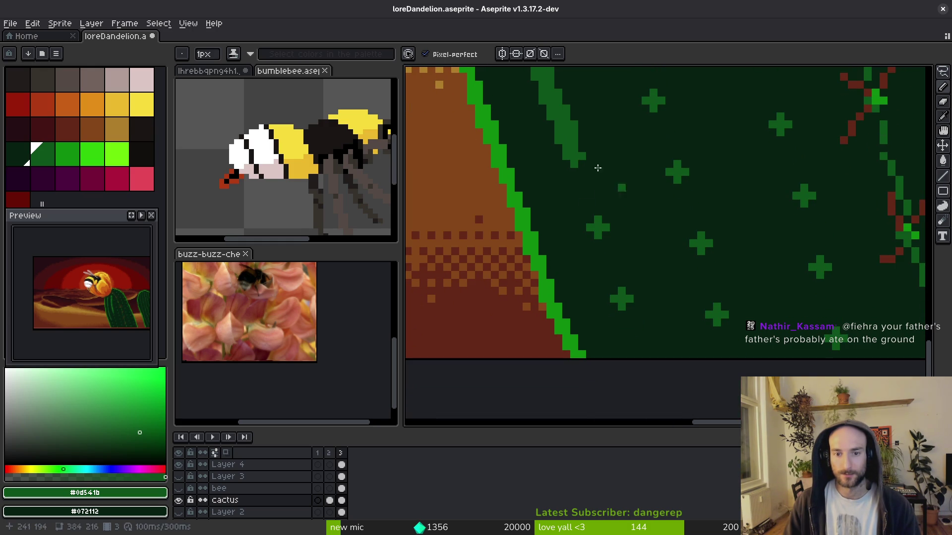
mouse_move(570, 167)
left_mouse_down()
mouse_move(592, 235)
mouse_move(567, 159)
mouse_move(593, 201)
mouse_move(594, 224)
mouse_move(564, 171)
mouse_move(615, 311)
left_mouse_up()
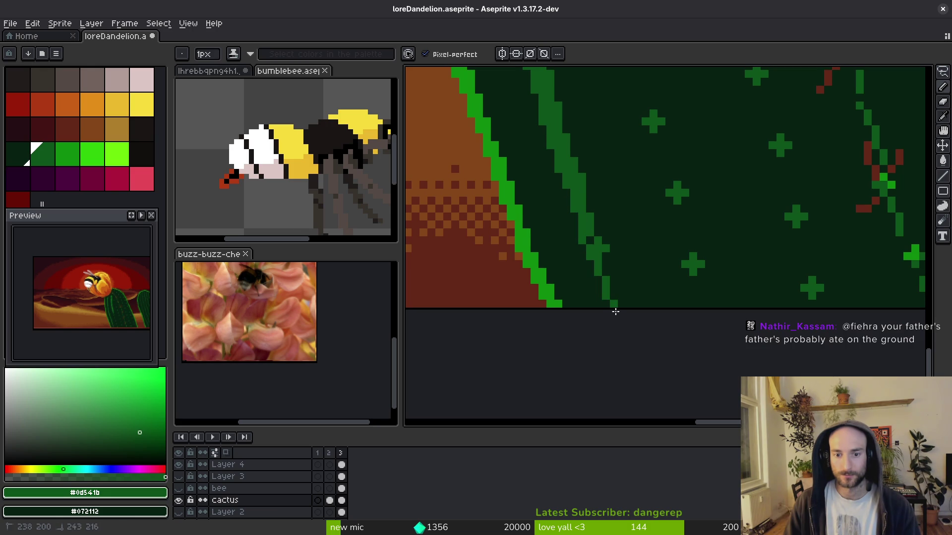
mouse_move(605, 268)
left_mouse_down()
mouse_move(611, 294)
mouse_move(608, 273)
mouse_move(629, 303)
mouse_move(597, 228)
left_mouse_up()
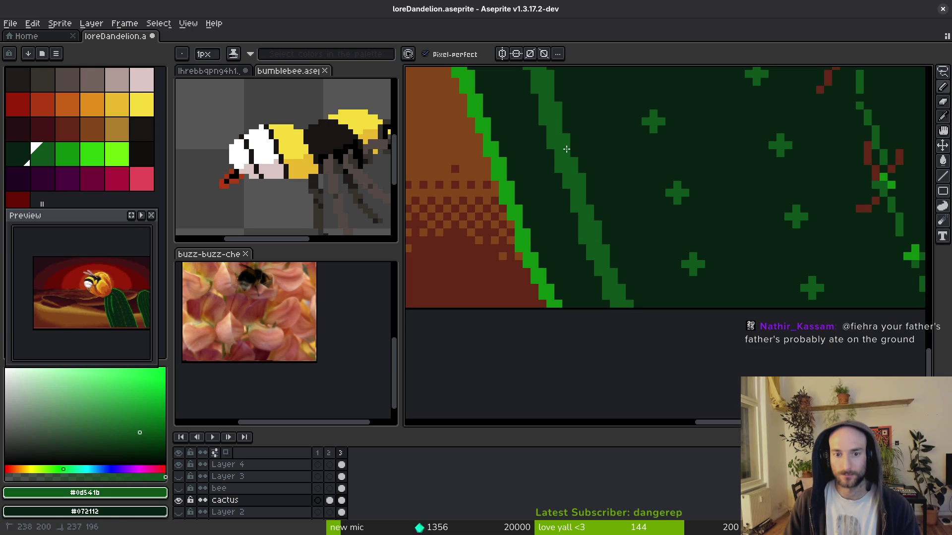
Sample the darkest and mid cactus greens, then save the artwork.
scroll(595, 213, "down", 2)
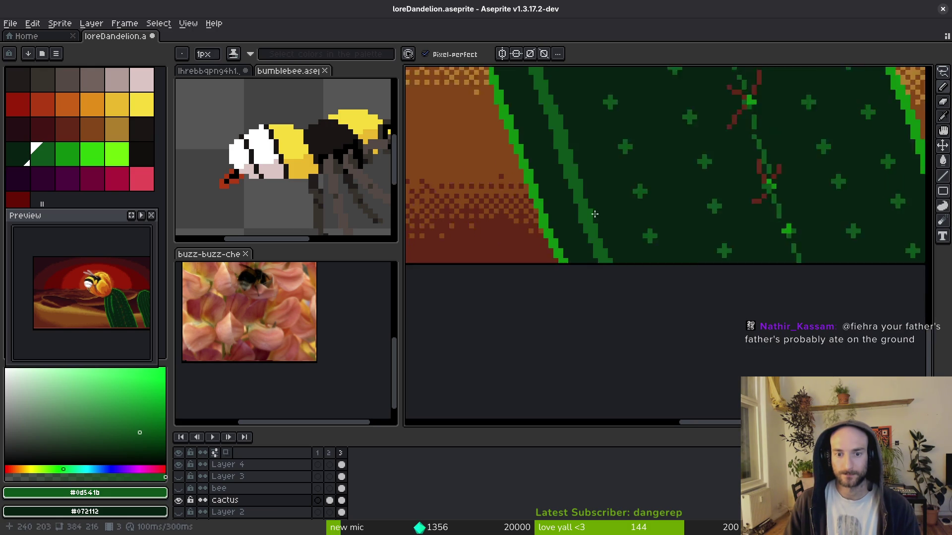
scroll(594, 214, "down", 1)
scroll(607, 201, "down", 1)
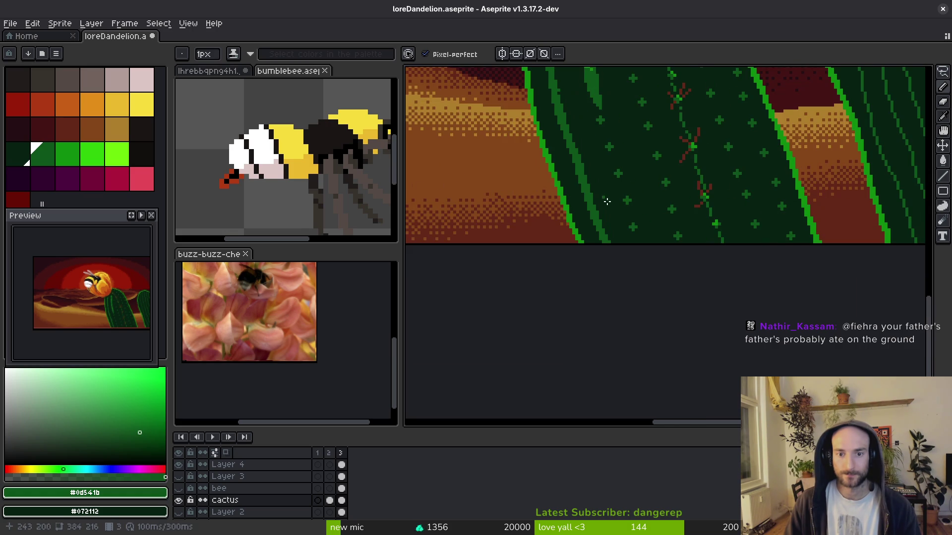
scroll(606, 201, "down", 2)
scroll(618, 220, "up", 3)
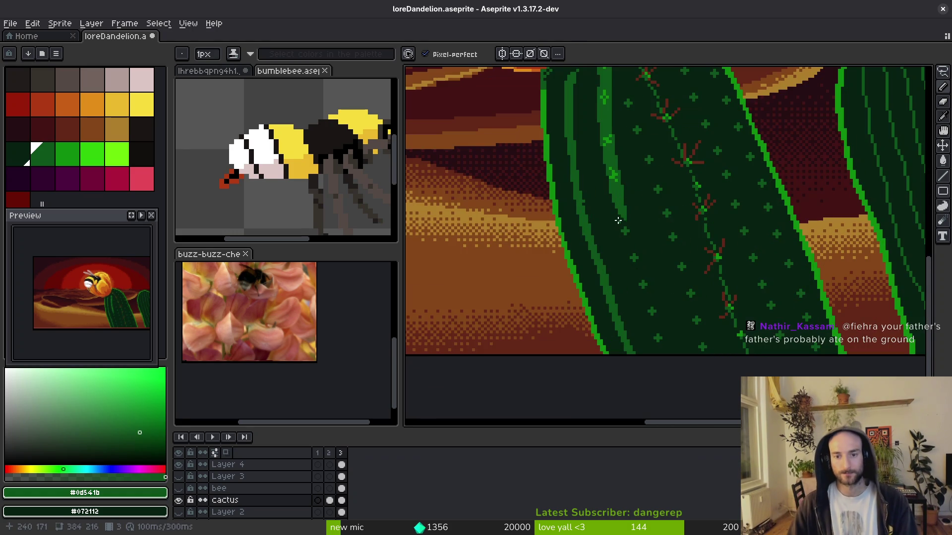
scroll(618, 220, "up", 3)
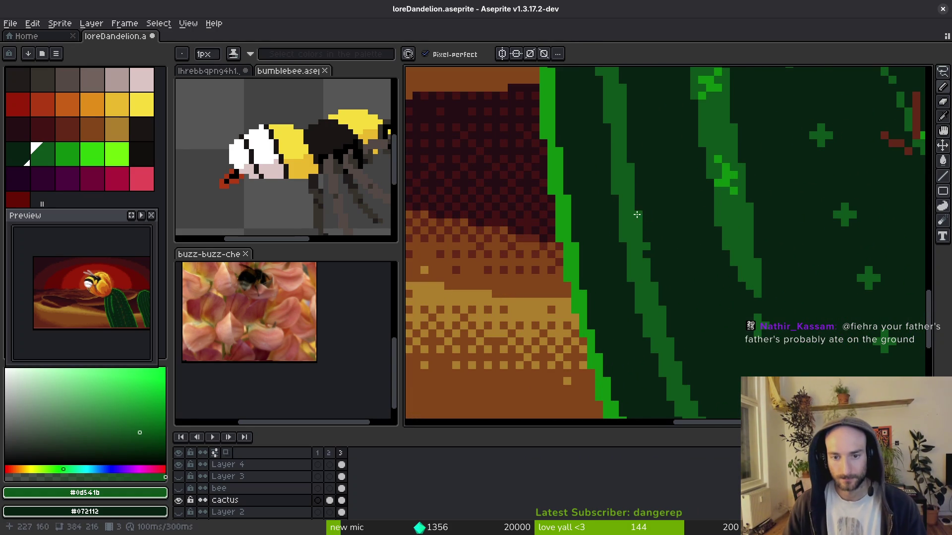
left_click(649, 248, "alt")
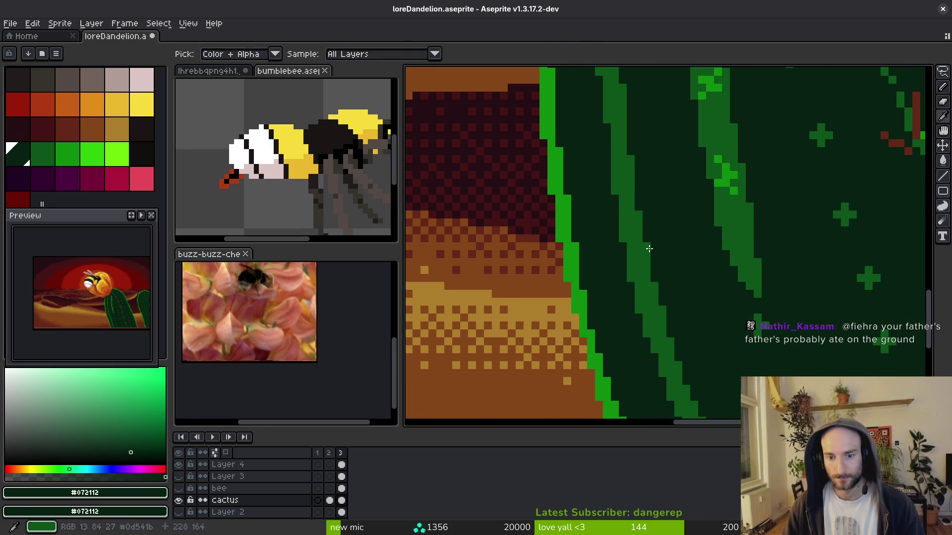
left_click(629, 230, "alt")
left_click_drag(638, 169, 629, 209)
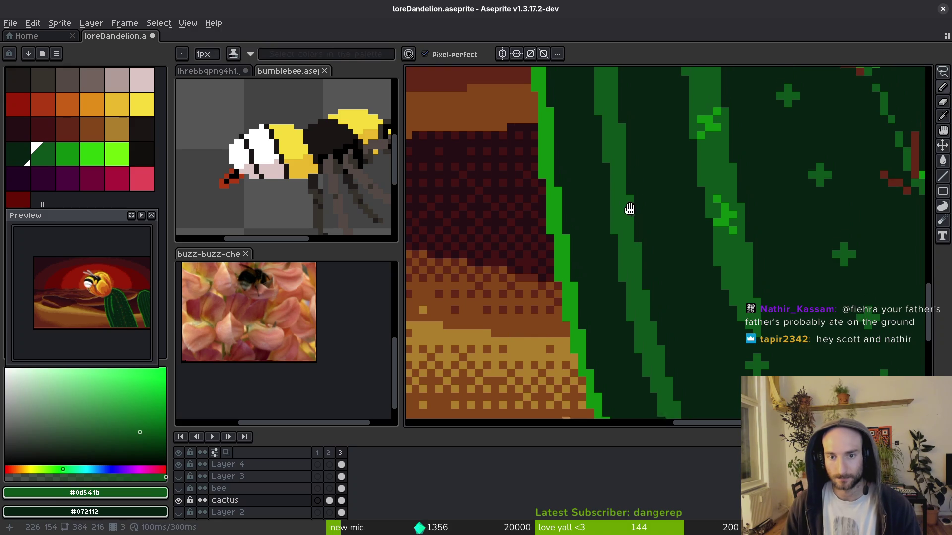
scroll(629, 221, "down", 1)
scroll(633, 215, "up", 2)
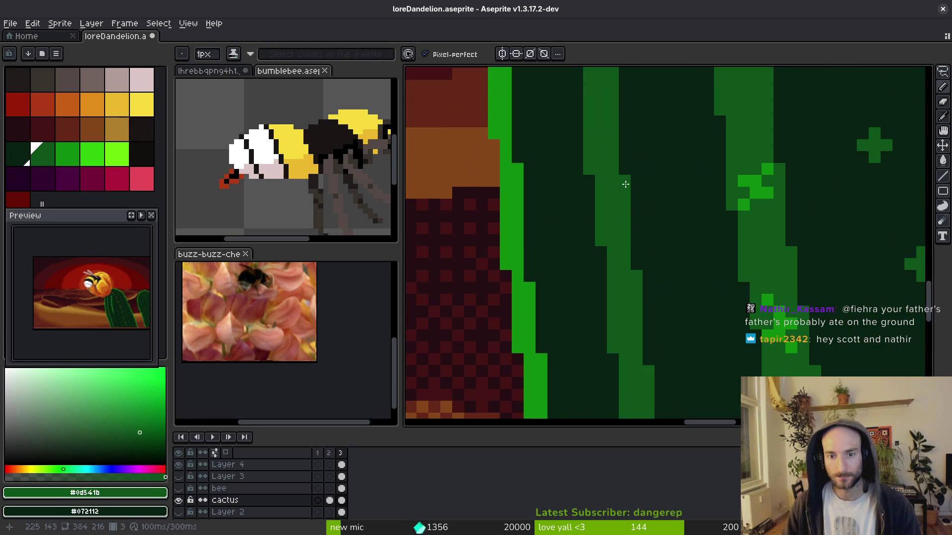
key("ctrl+s")
Draw a thin dark-green rib line down to the cactus bottom, right of the mid-green stripe.
scroll(693, 192, "down", 2)
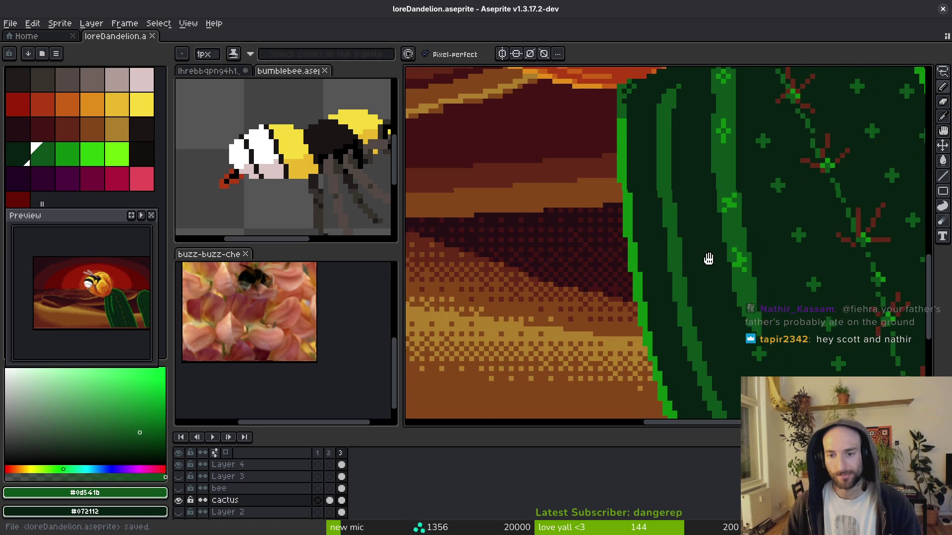
left_click(683, 143)
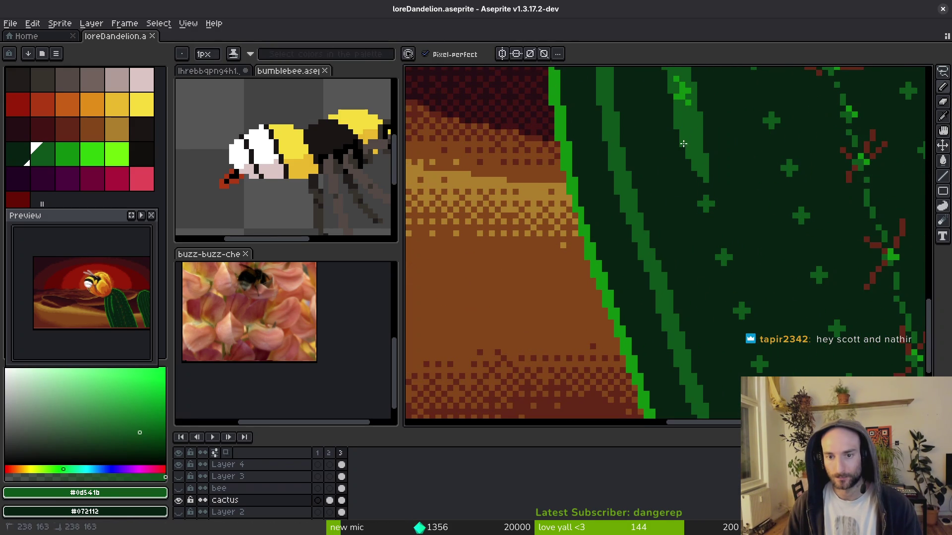
mouse_move(694, 194)
left_mouse_down()
mouse_move(738, 327)
mouse_move(663, 163)
left_mouse_up()
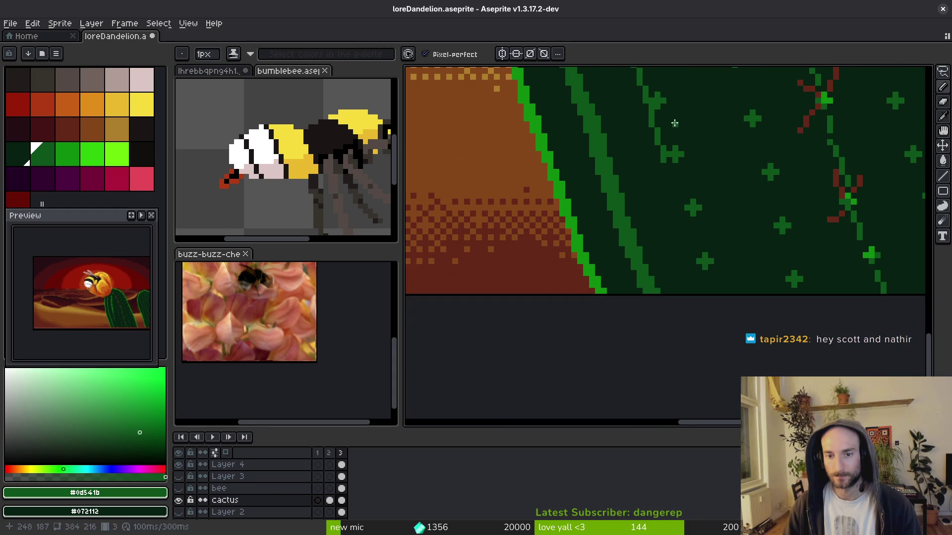
left_click(663, 155)
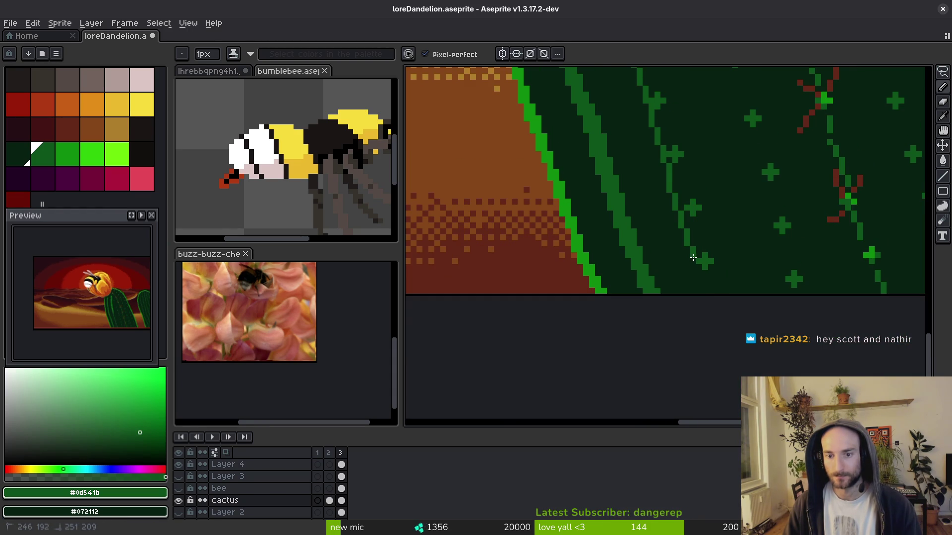
scroll(717, 306, "up", 4)
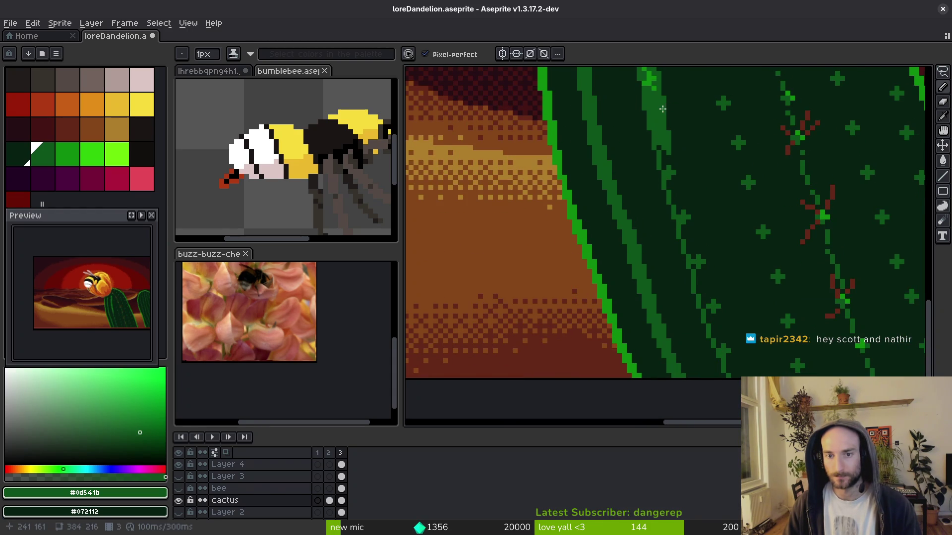
left_click_drag(662, 109, 685, 199)
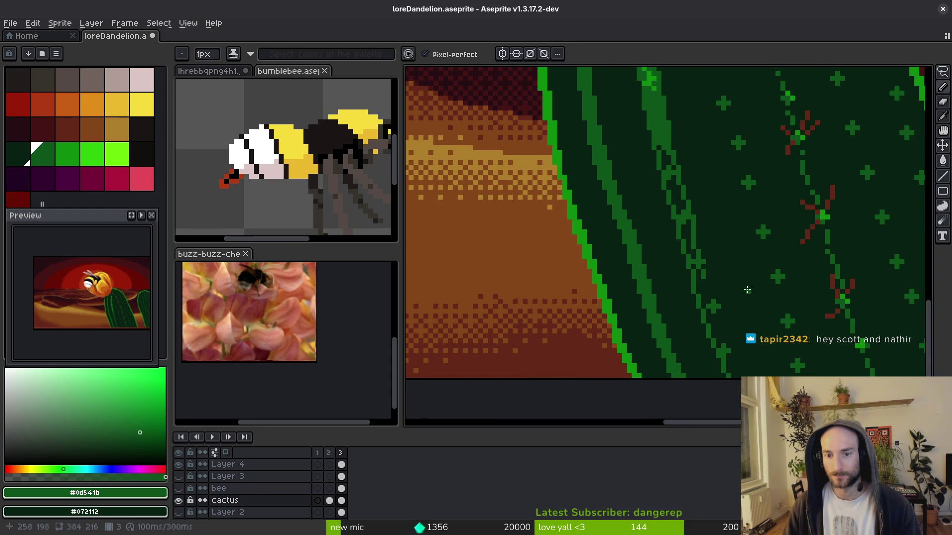
mouse_move(695, 251)
left_mouse_down()
mouse_move(660, 155)
mouse_move(664, 210)
left_mouse_up()
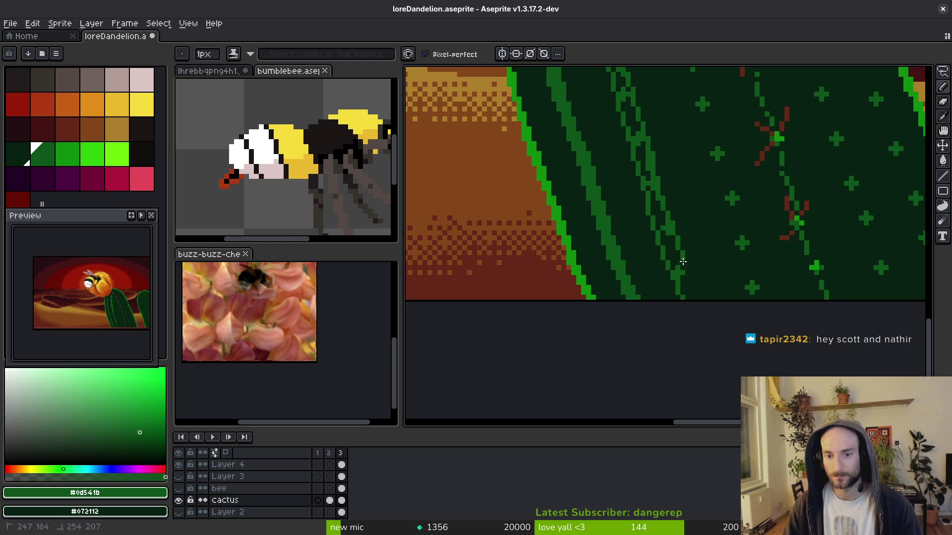
Fill the five outlined rib strips on the cactus with green.
key("g")
left_click(687, 287)
left_click(669, 250)
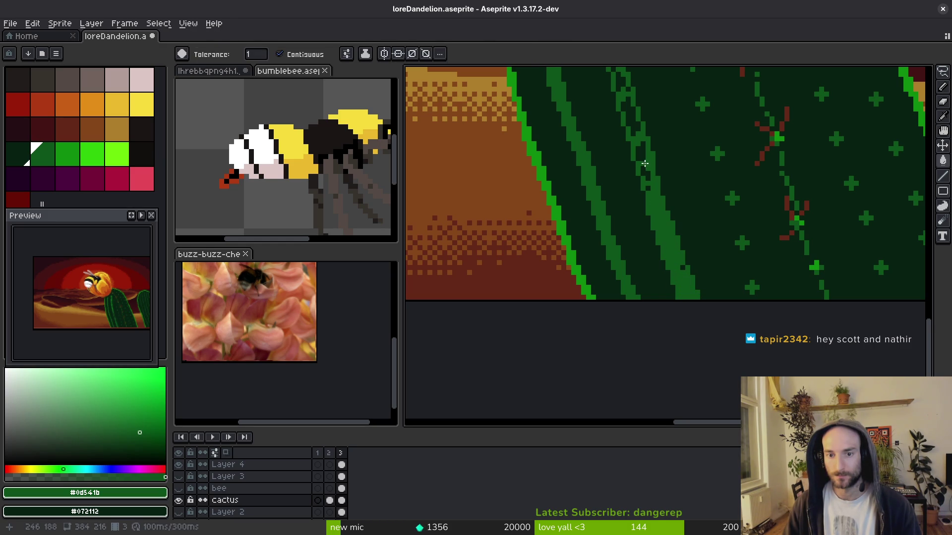
left_click(644, 164)
left_click(630, 117)
left_click(622, 83)
key("b")
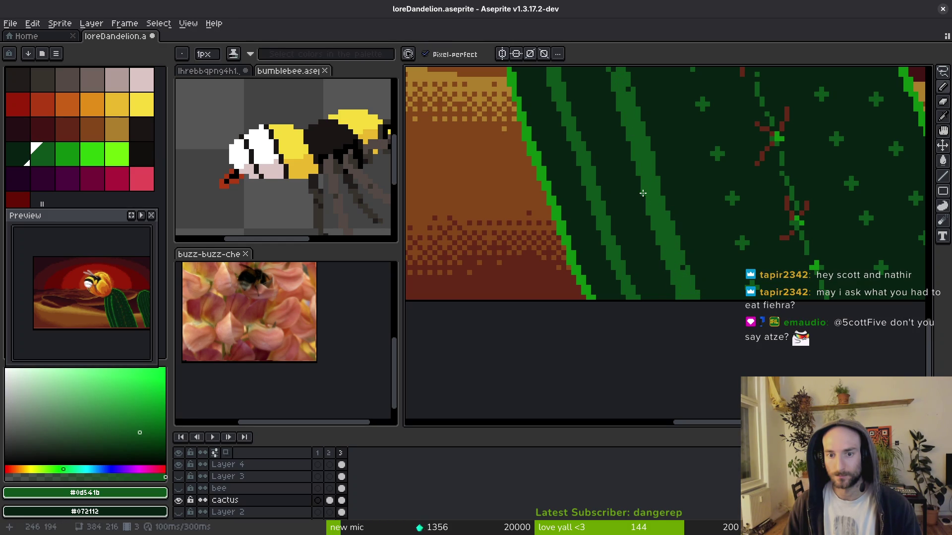
Save loreDandelion.aseprite and review the rib stripes down the cactus.
scroll(663, 266, "up", 3)
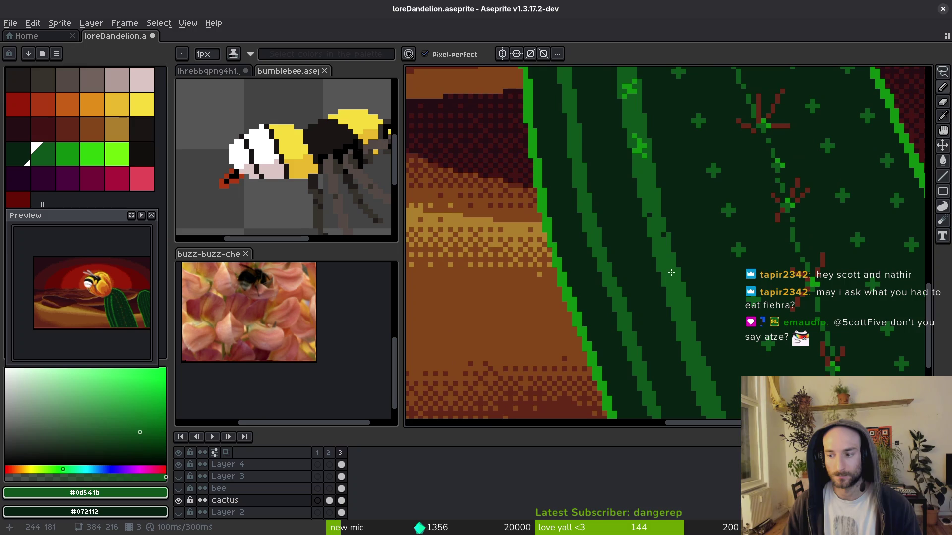
key("ctrl+s")
scroll(689, 275, "up", 2)
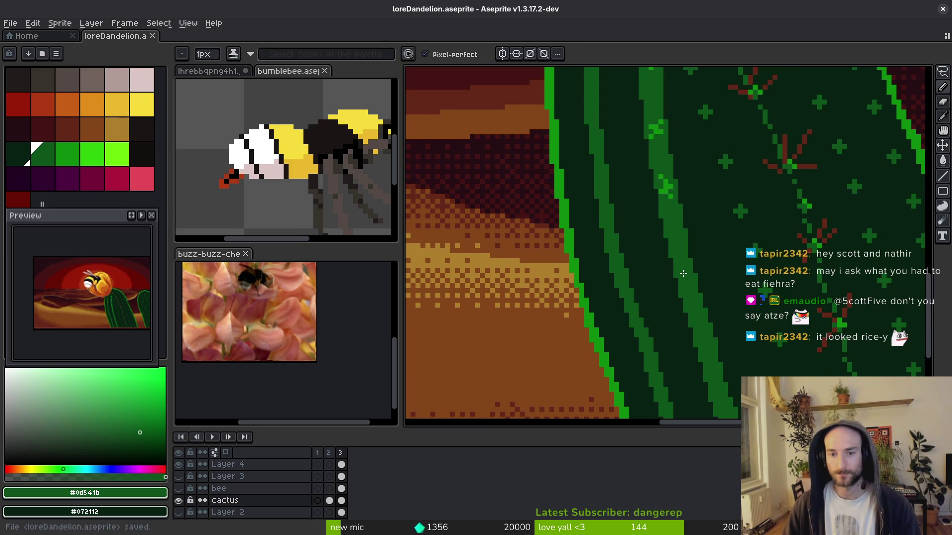
scroll(660, 239, "up", 1)
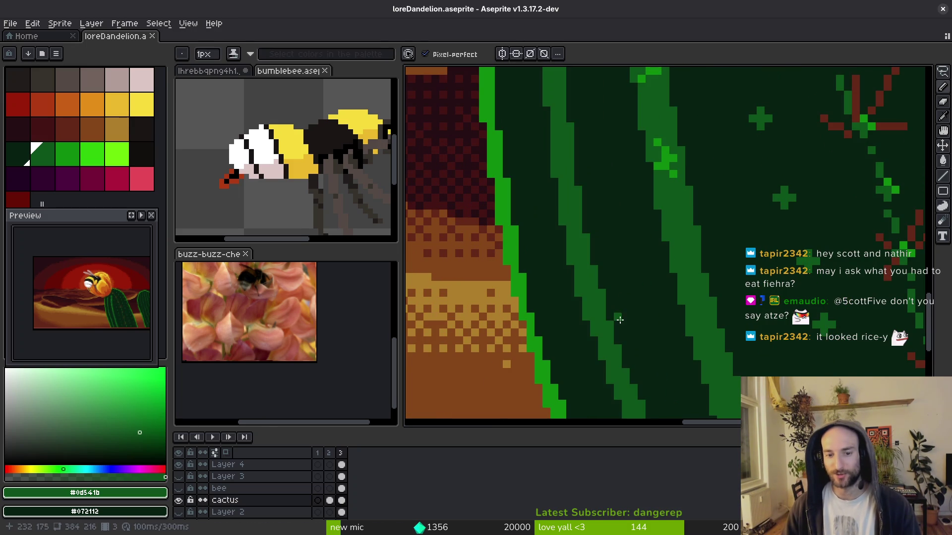
left_click_drag(626, 361, 614, 336)
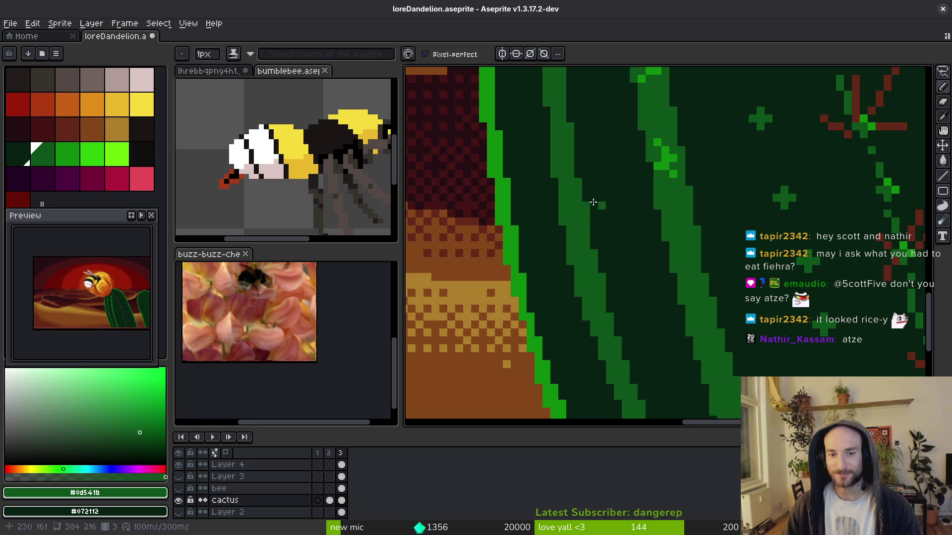
scroll(594, 204, "down", 2)
scroll(594, 205, "down", 4)
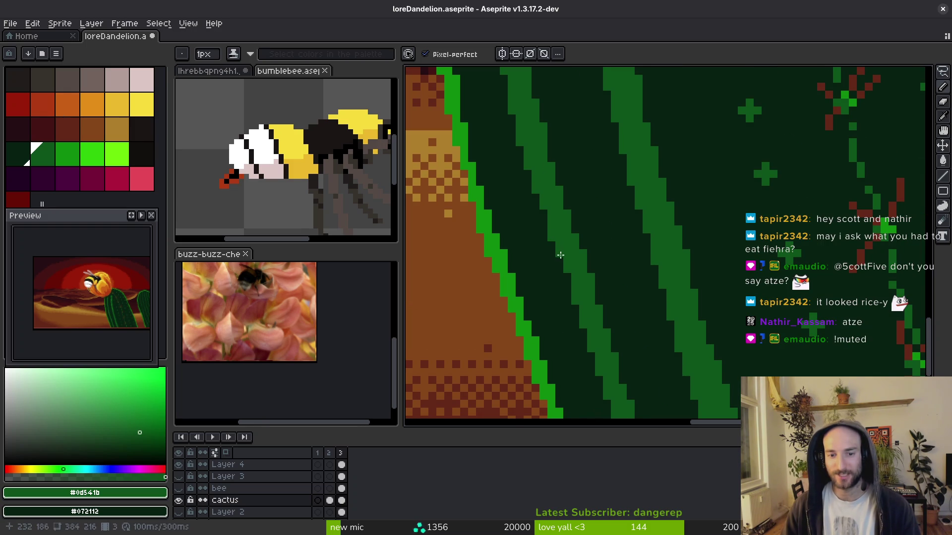
scroll(584, 258, "down", 2)
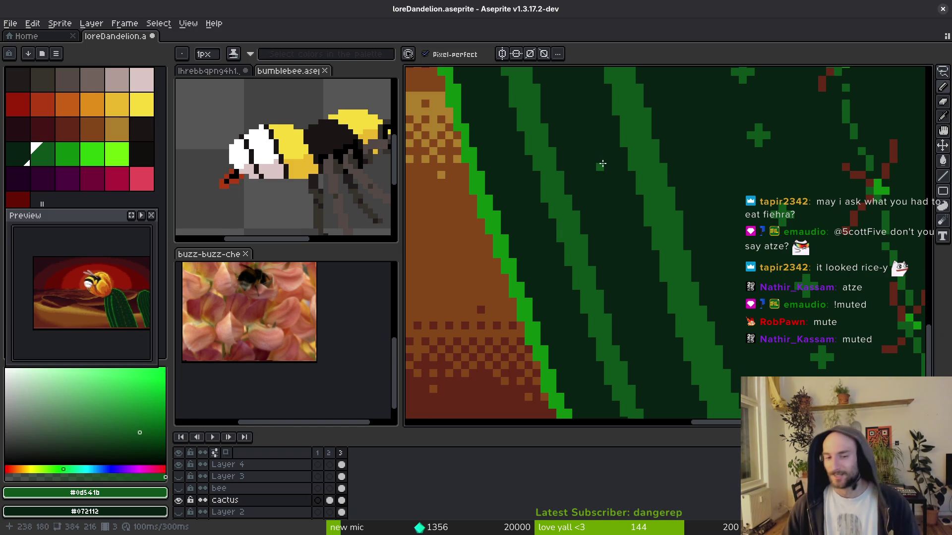
scroll(601, 290, "down", 2)
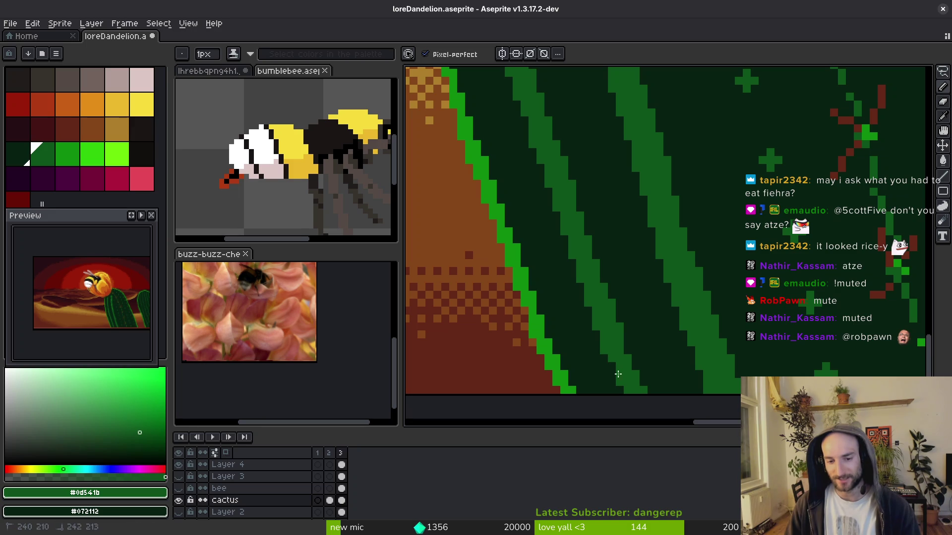
Add a green pixel at the stripe's bottom and save again.
left_click(620, 389)
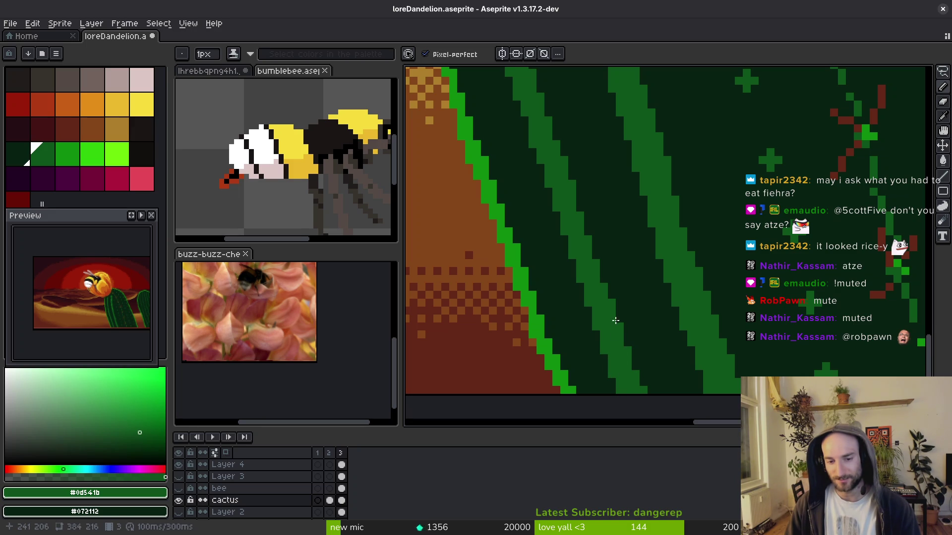
scroll(606, 303, "up", 1)
key("ctrl+s")
scroll(607, 301, "up", 3)
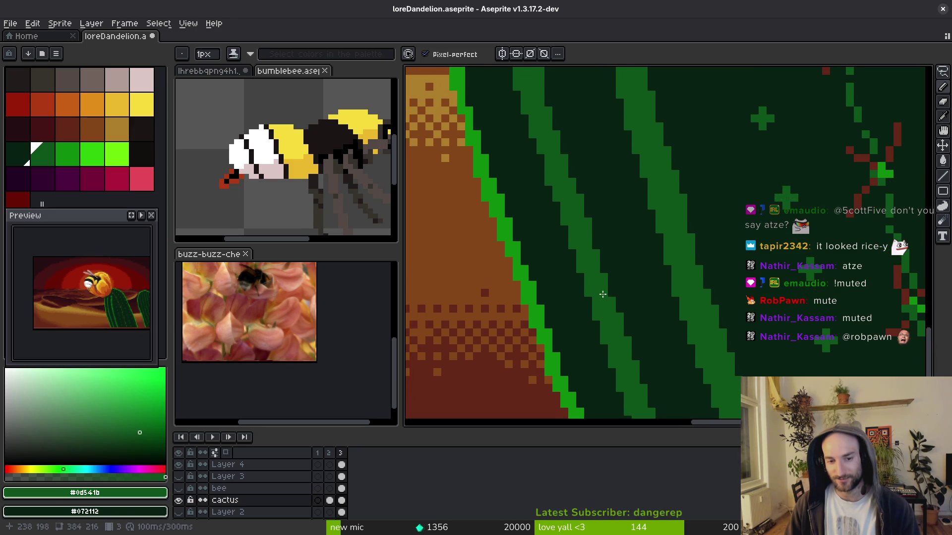
left_click_drag(559, 211, 577, 279)
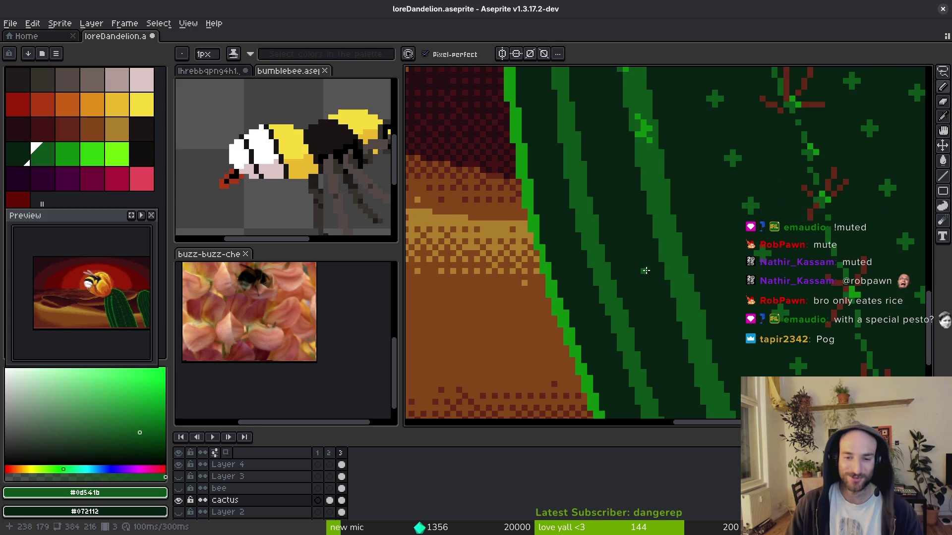
Sample the dark body green and the rib green, then save the artwork.
scroll(619, 275, "down", 1)
scroll(619, 275, "up", 1)
scroll(596, 285, "up", 1)
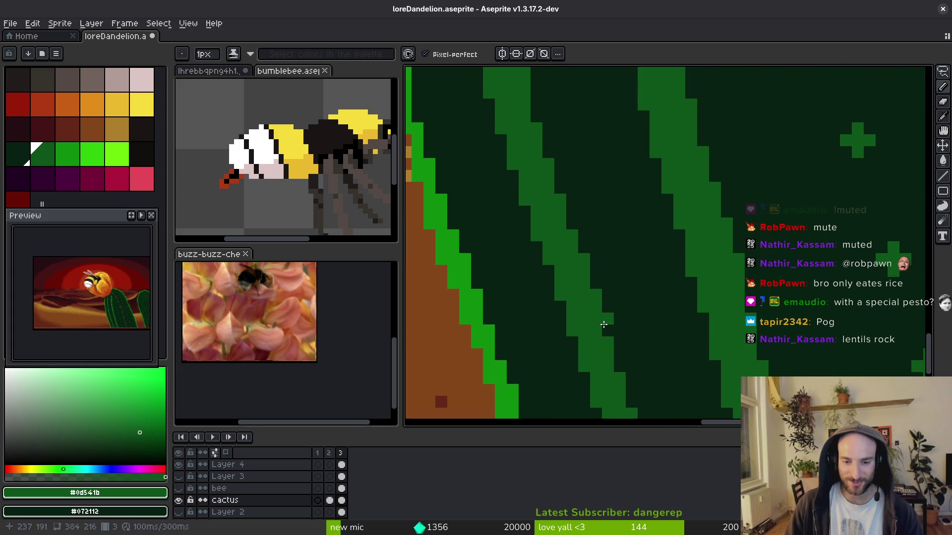
left_click(607, 318, "alt")
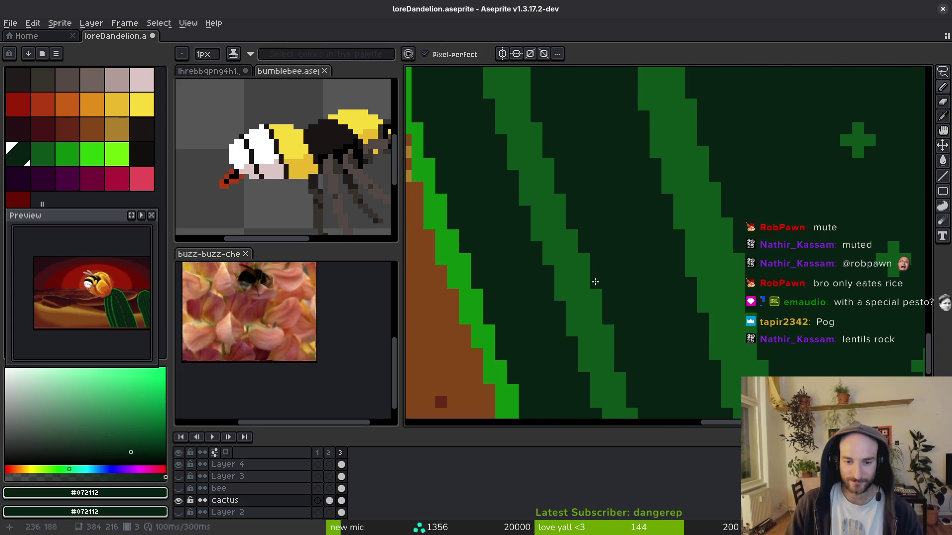
scroll(614, 254, "down", 2)
scroll(610, 263, "up", 1)
left_click(603, 269, "alt")
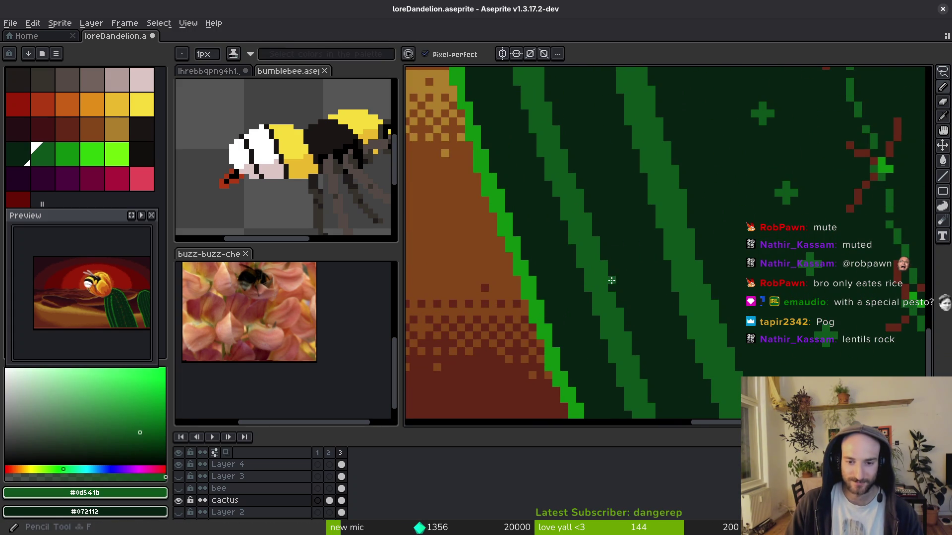
scroll(639, 300, "up", 1)
scroll(686, 253, "down", 3)
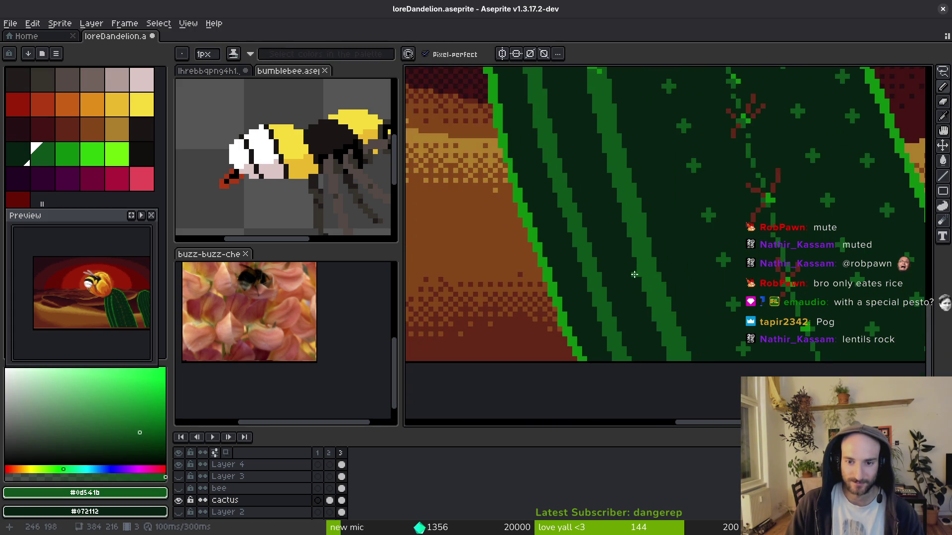
scroll(637, 246, "up", 3)
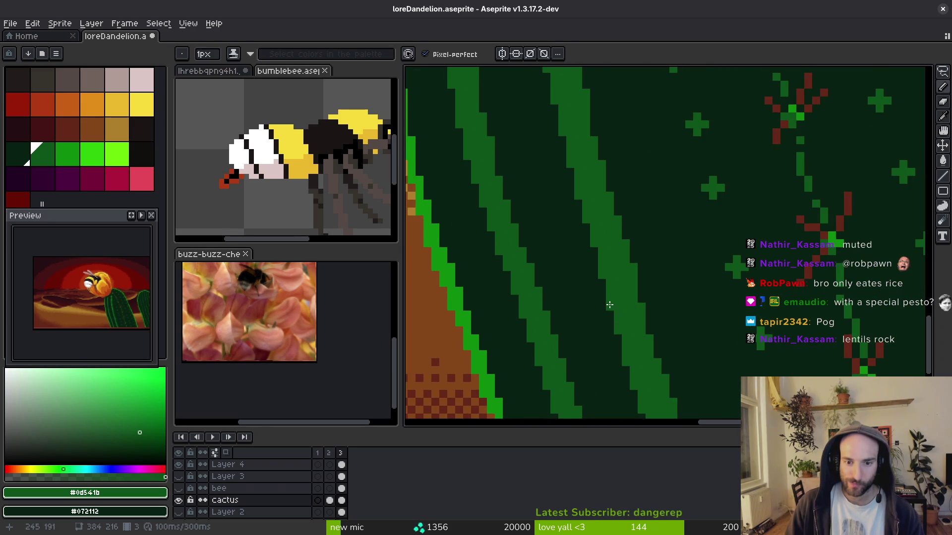
key("ctrl+s")
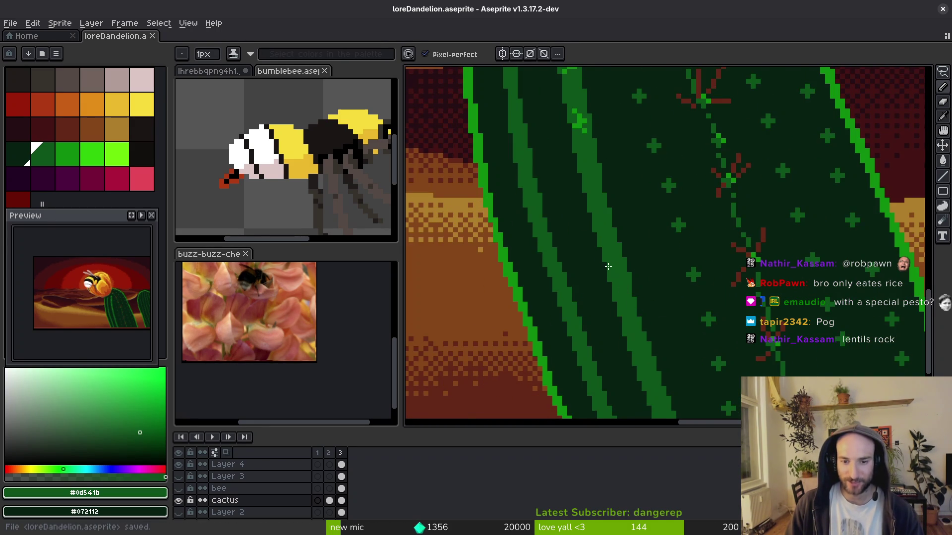
Paint a short rib-green strip near the cactus top and select it for repositioning.
mouse_move(608, 266)
left_mouse_down()
mouse_move(619, 323)
mouse_move(592, 213)
mouse_move(605, 204)
left_mouse_up()
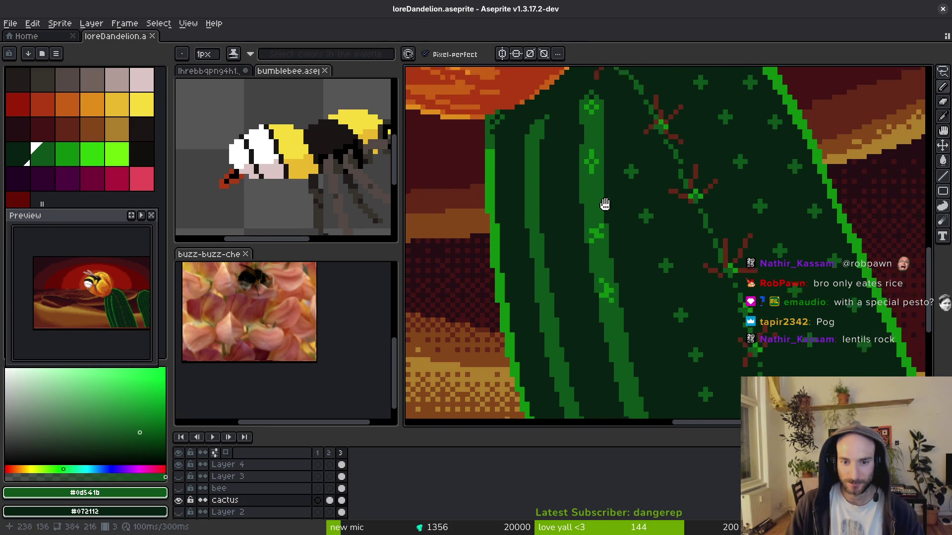
scroll(604, 204, "up", 2)
left_click_drag(577, 135, 577, 166)
scroll(585, 181, "down", 4)
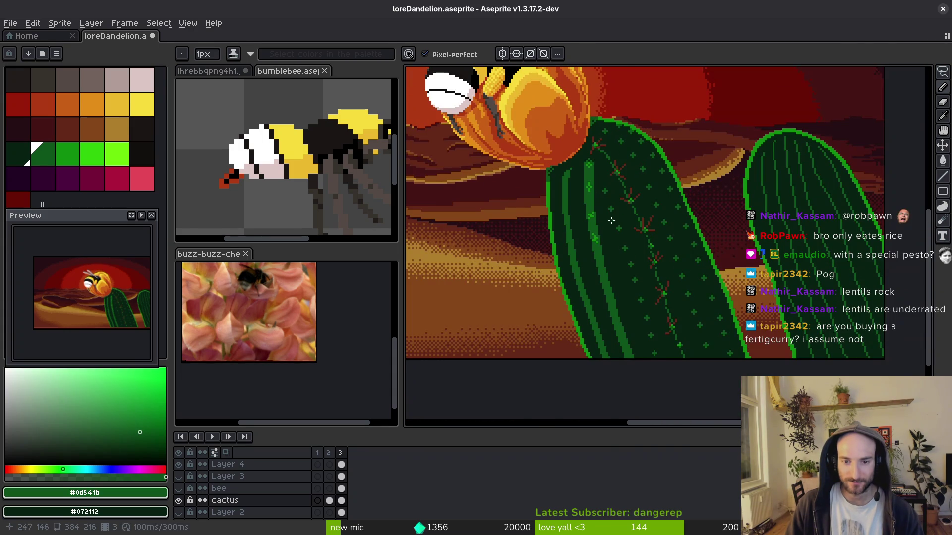
scroll(585, 270, "up", 3)
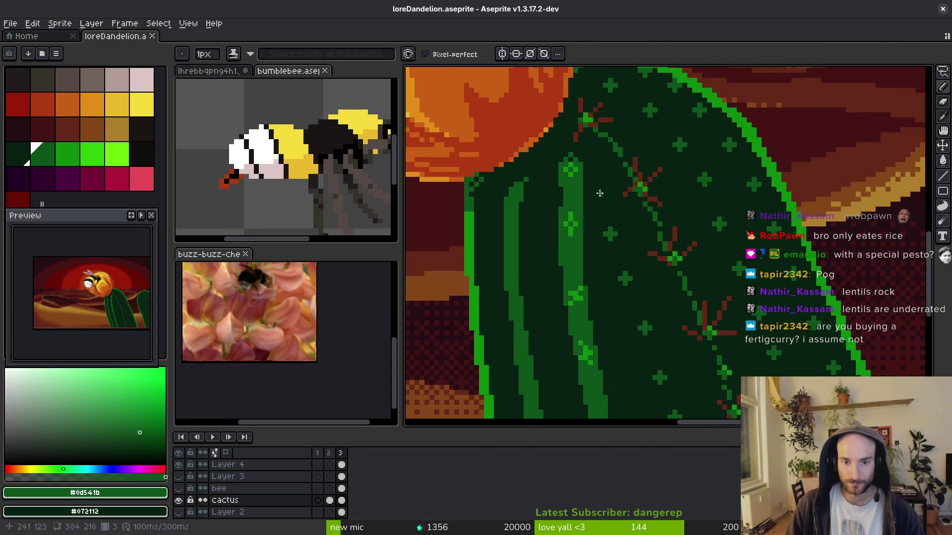
mouse_move(568, 172)
left_mouse_down()
mouse_move(531, 205)
mouse_move(575, 265)
mouse_move(573, 277)
mouse_move(562, 271)
mouse_move(569, 276)
left_mouse_up()
key("m")
Commit the moved rib strip, then shift a small rib patch slightly up and left.
key("g")
left_click(574, 275, "alt")
scroll(573, 222, "down", 1)
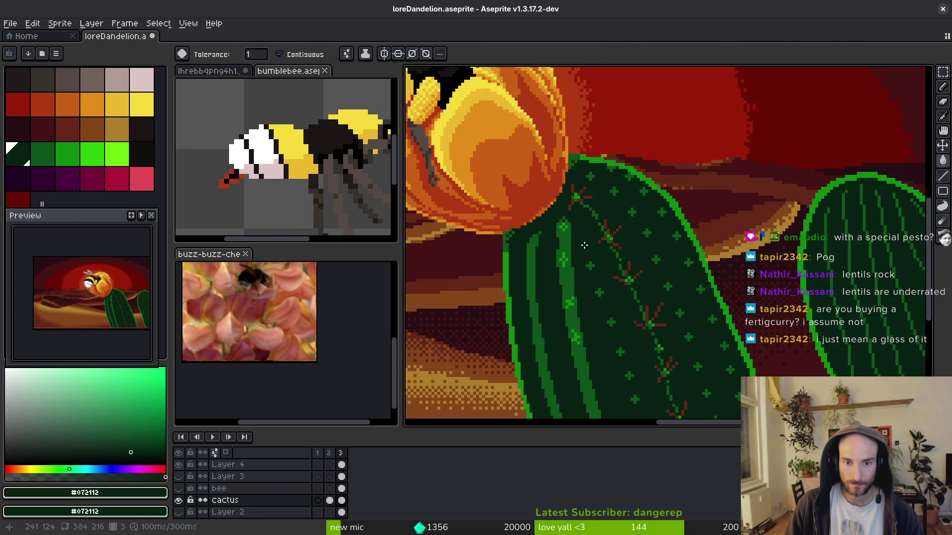
scroll(578, 246, "down", 3)
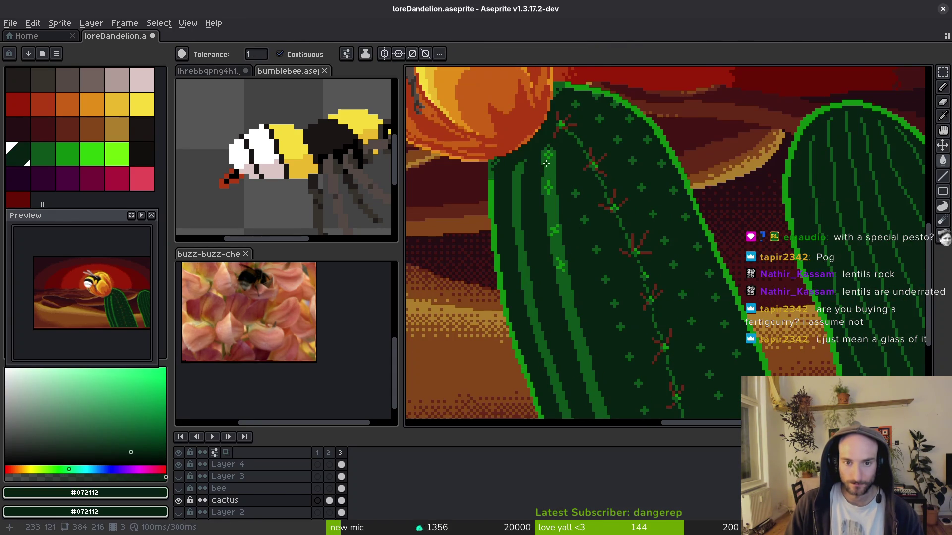
scroll(546, 163, "up", 2)
key("m")
mouse_move(523, 177)
left_mouse_down()
mouse_move(570, 251)
mouse_move(564, 241)
left_mouse_up()
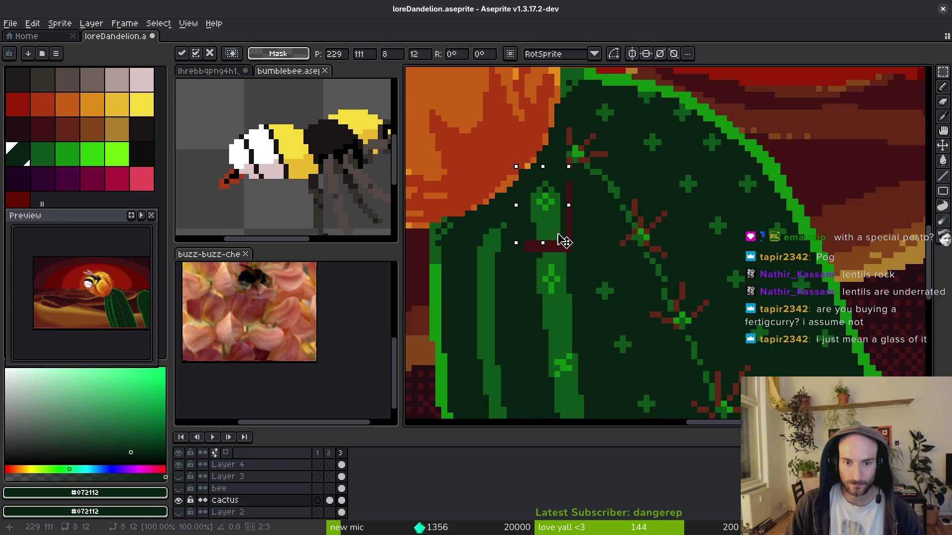
key("i")
Pick the rib green and try filling the dark notch, undoing the unwanted fill.
left_click(563, 254)
key("b")
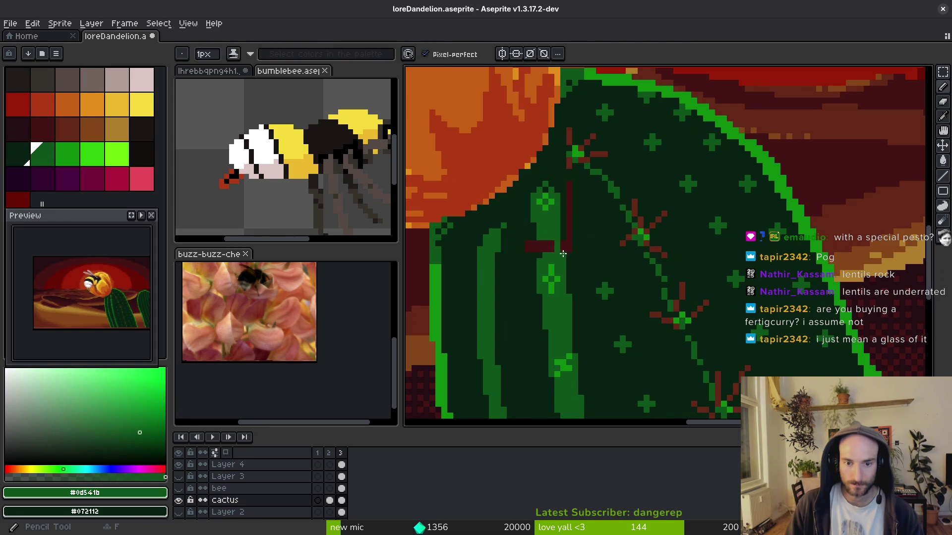
scroll(550, 253, "up", 2)
key("g")
left_click(518, 234)
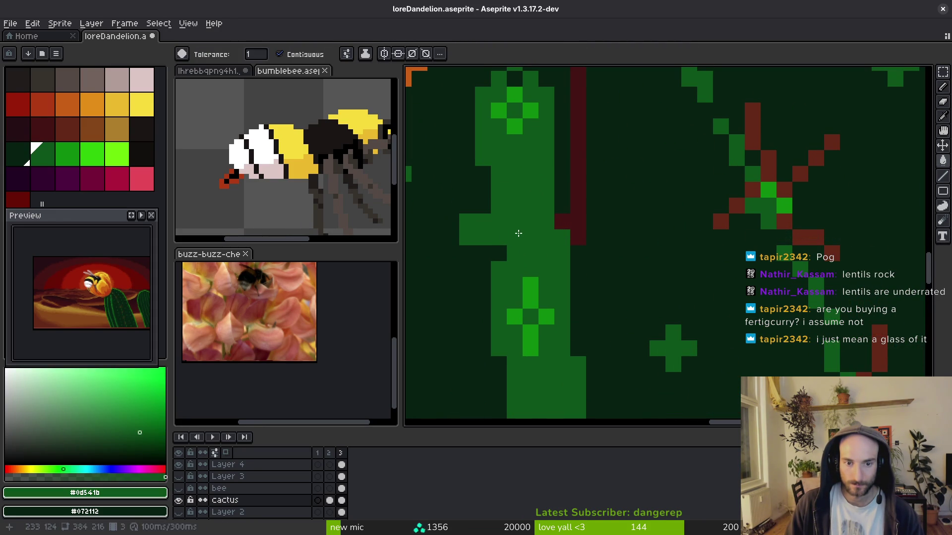
key("ctrl+z")
Replace the stray maroon pixels beside the rib with green fills, then save.
left_click(588, 239, "alt")
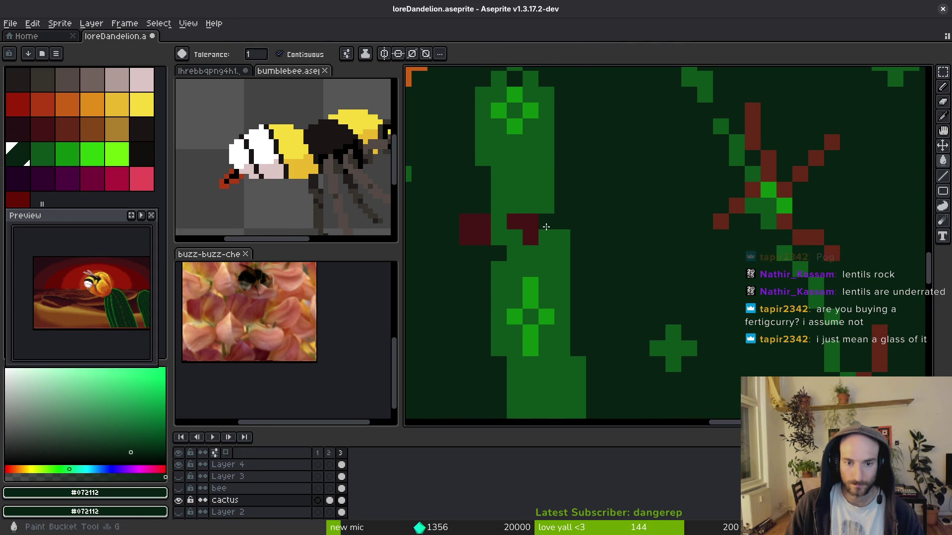
left_click(498, 233, "alt")
right_click(523, 222)
scroll(520, 248, "down", 3)
scroll(520, 261, "up", 2)
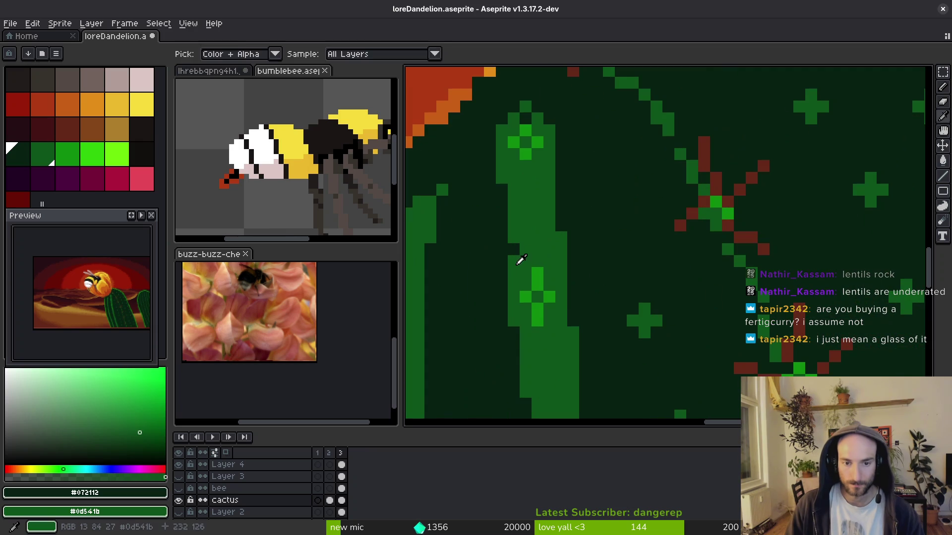
scroll(541, 296, "down", 2)
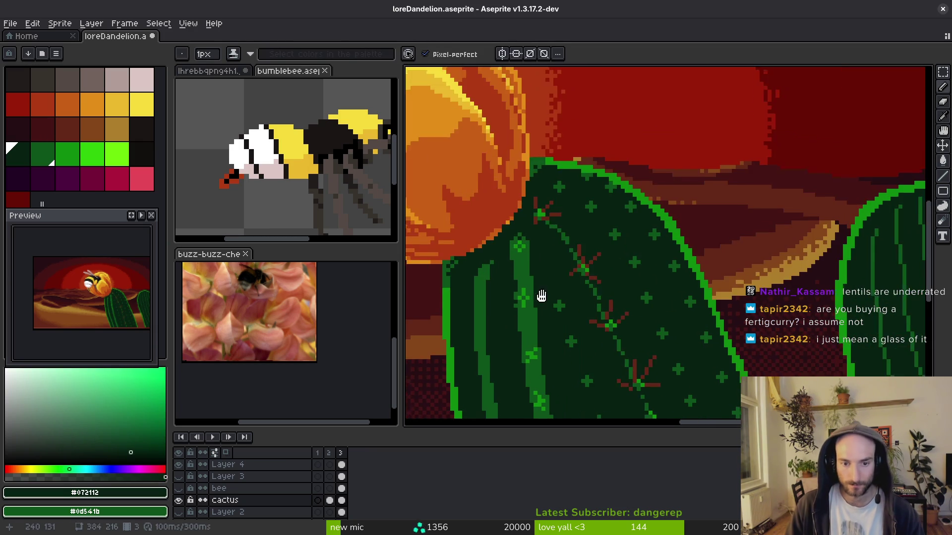
scroll(541, 296, "up", 1)
scroll(509, 250, "up", 1)
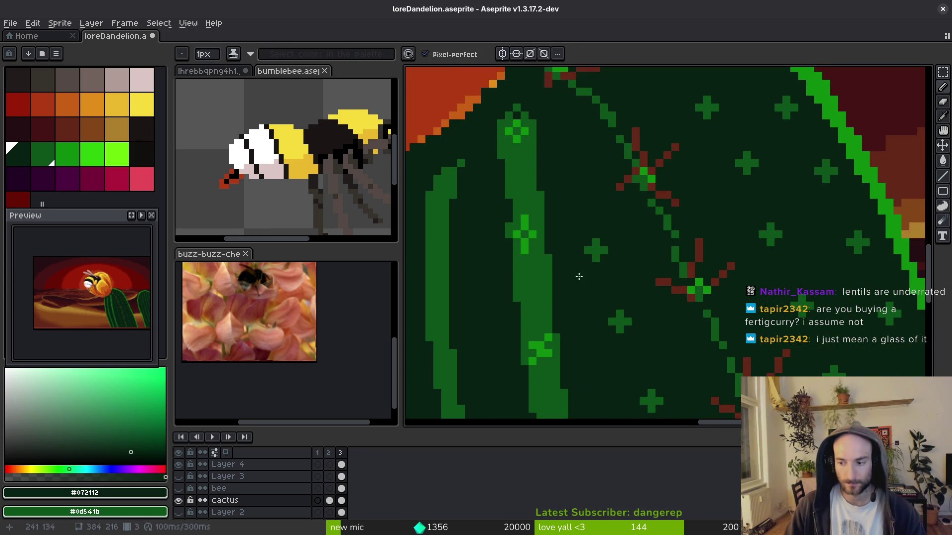
key("ctrl+s")
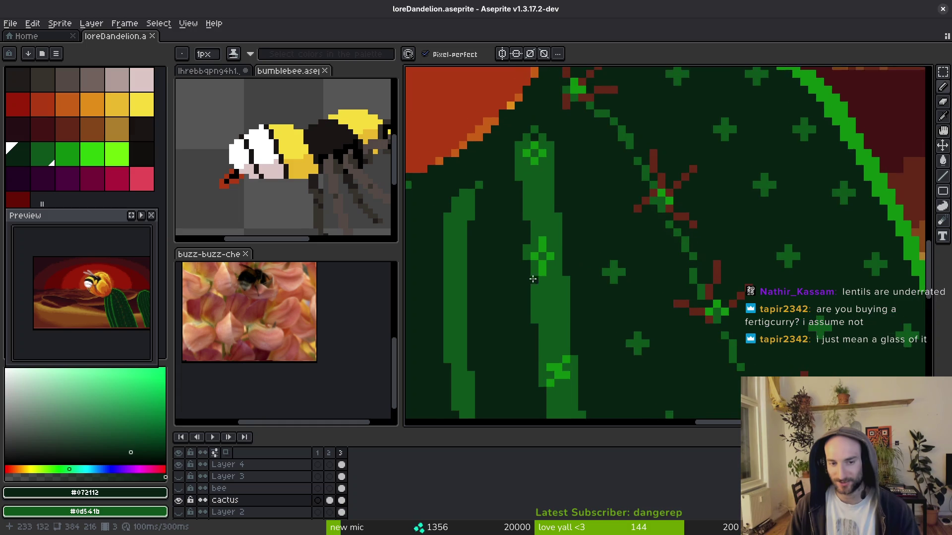
Pick the rib green again and save loreDandelion.aseprite.
scroll(527, 250, "up", 1)
left_click(540, 268, "alt")
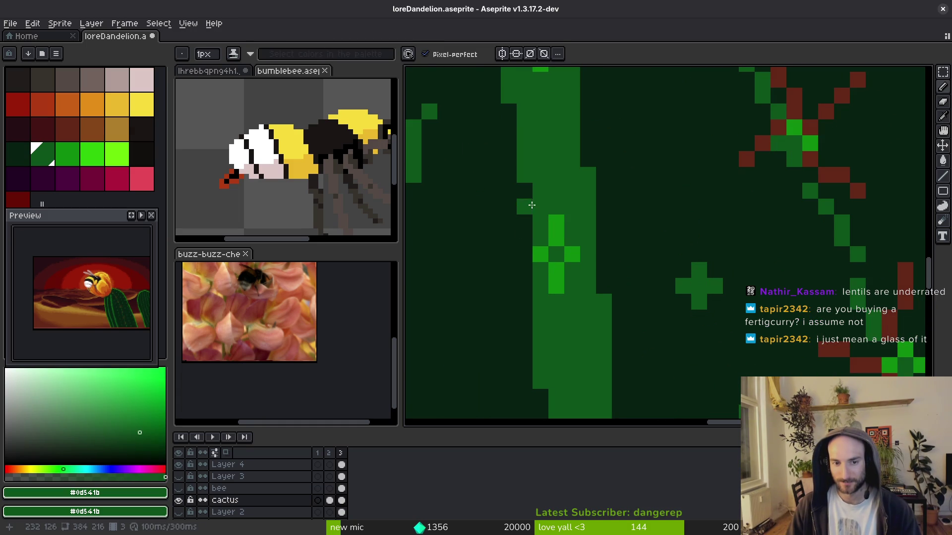
scroll(531, 214, "down", 2)
scroll(530, 214, "down", 2)
key("ctrl+s")
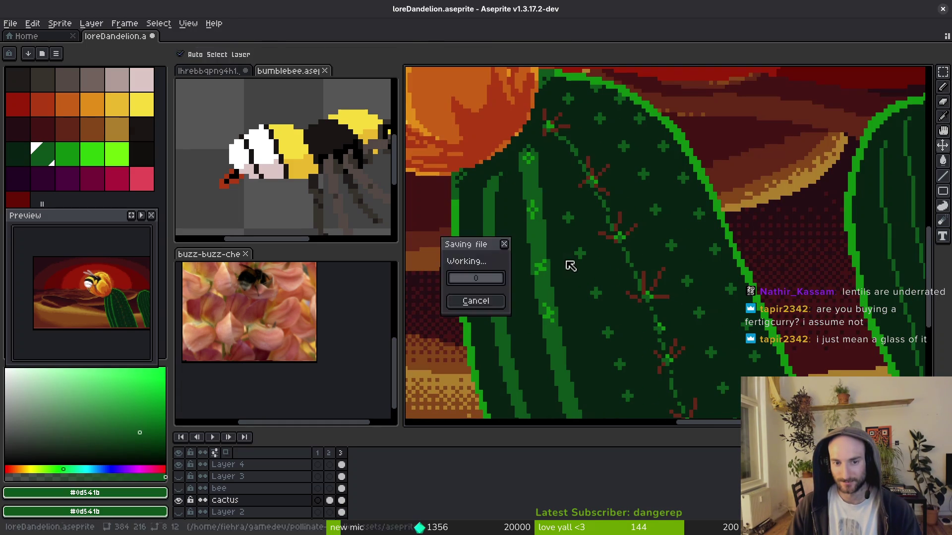
scroll(569, 265, "up", 3)
scroll(562, 214, "up", 2)
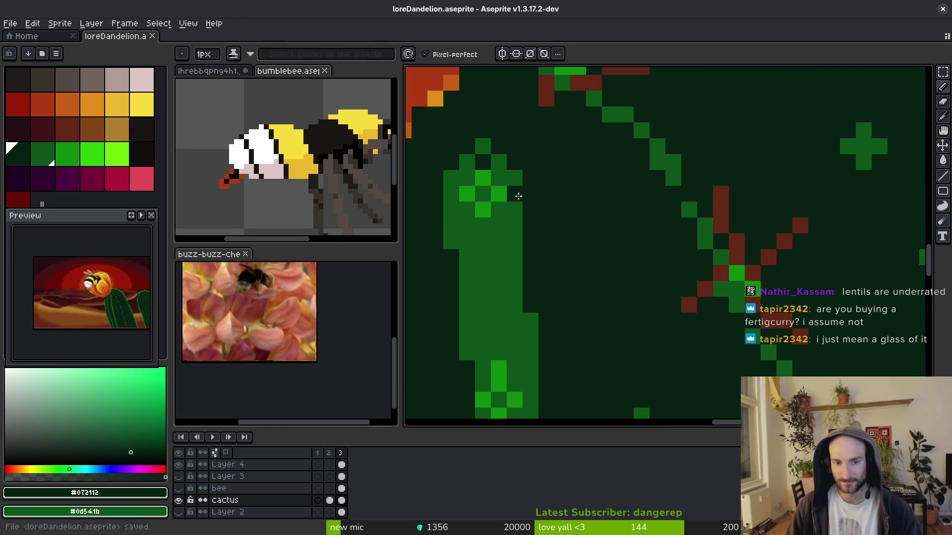
scroll(522, 198, "down", 3)
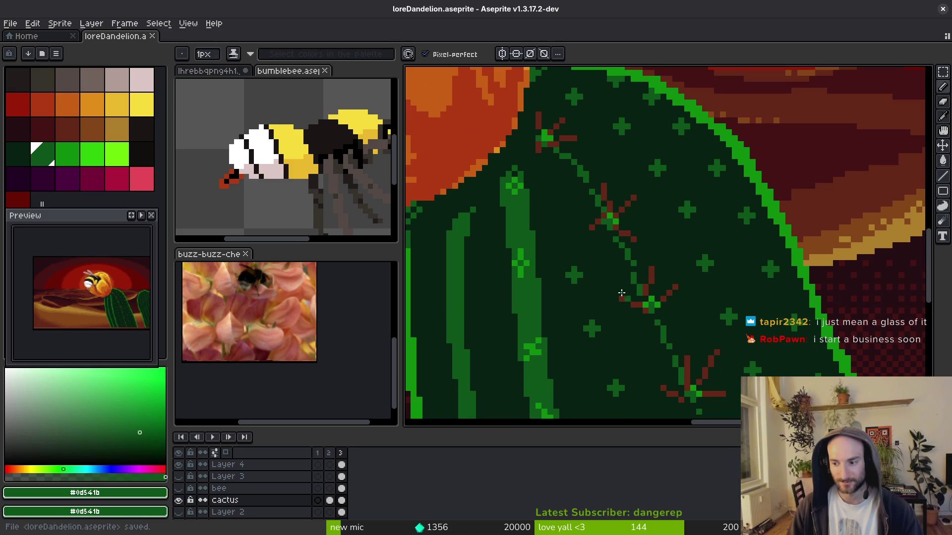
scroll(621, 293, "down", 1)
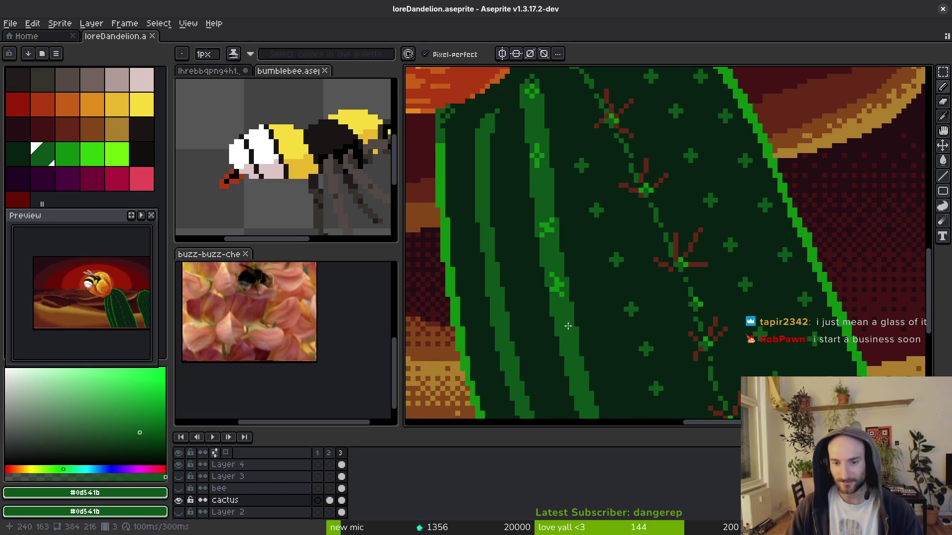
scroll(568, 325, "left", 2)
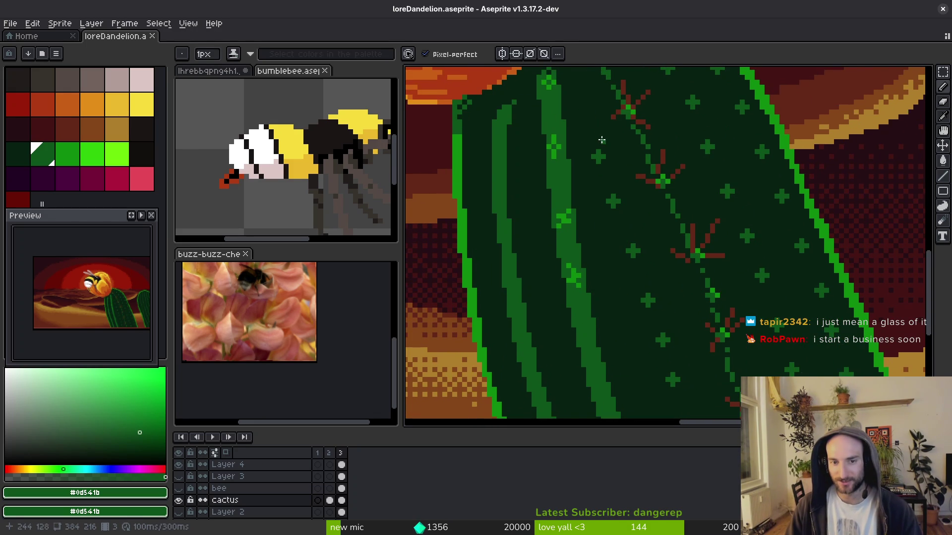
scroll(602, 141, "up", 1)
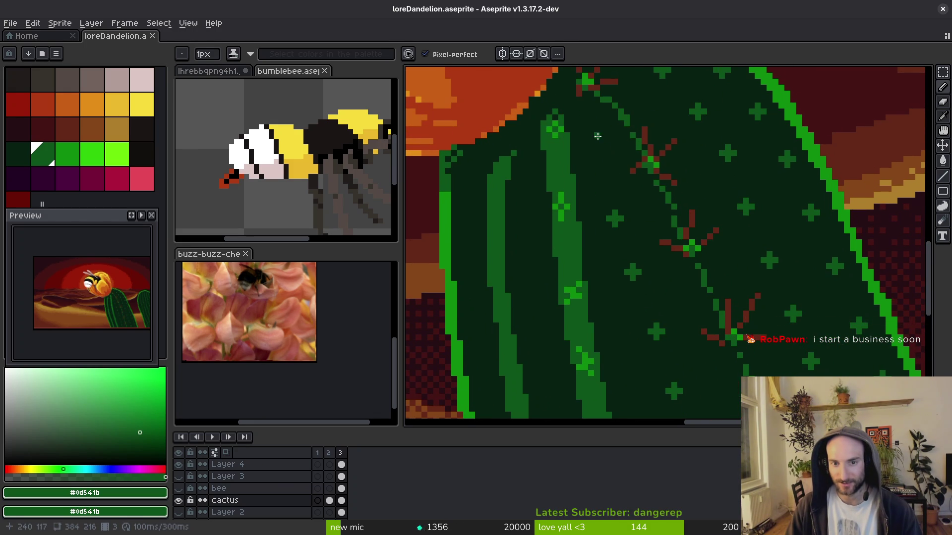
Draw a thin rib line, enlarge the brush to 3 pixels, and paint thicker rib strokes.
mouse_move(598, 136)
left_mouse_down()
mouse_move(618, 198)
mouse_move(612, 218)
left_mouse_up()
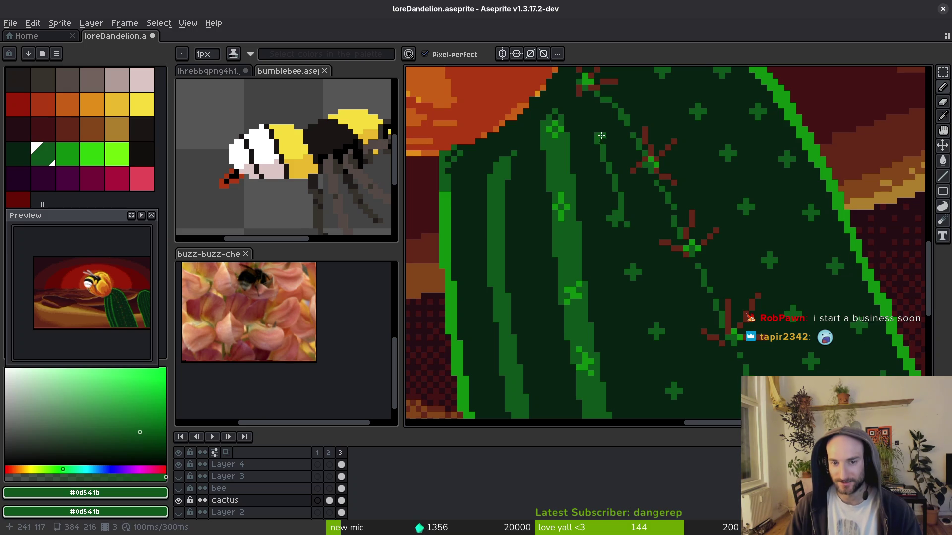
key("plus")
key("plus")
left_click_drag(601, 136, 622, 246)
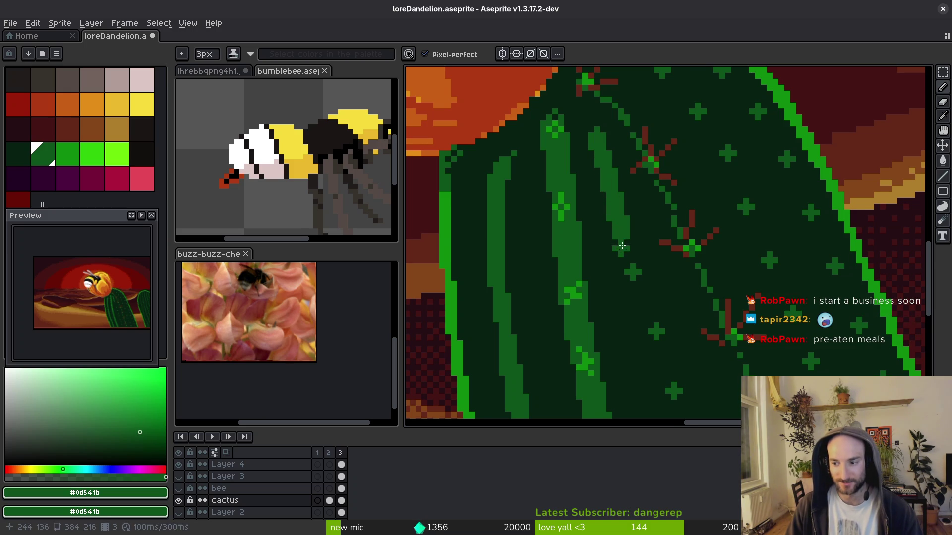
scroll(622, 245, "up", 1)
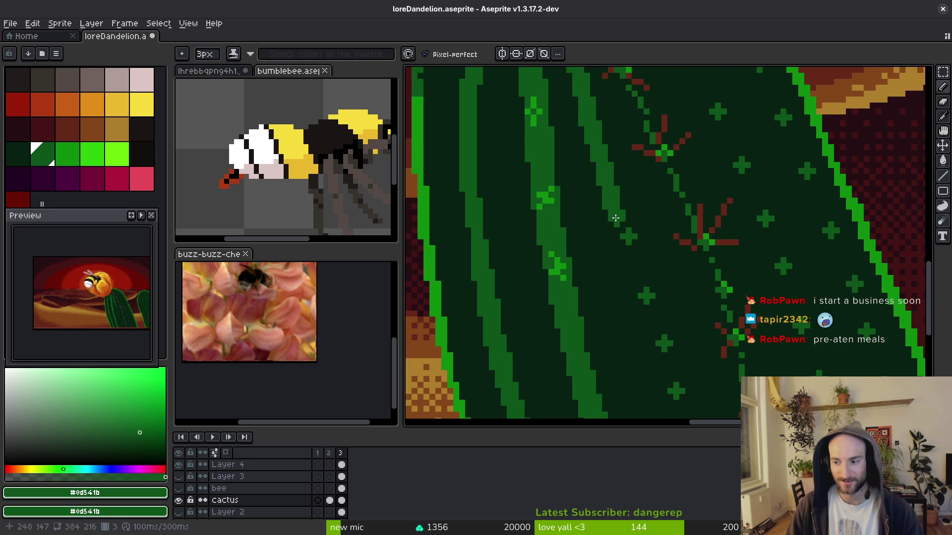
scroll(615, 218, "down", 3)
left_click_drag(588, 129, 623, 264)
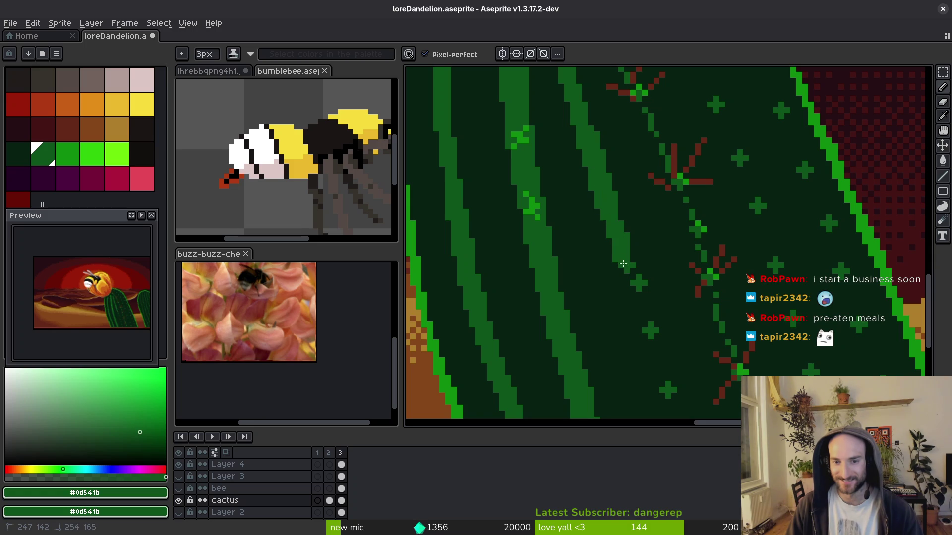
Extend and widen the medium-green rib band diagonally down to the cactus bottom.
scroll(606, 206, "down", 3)
left_click_drag(594, 196, 655, 418)
scroll(639, 376, "down", 3)
scroll(610, 273, "down", 3)
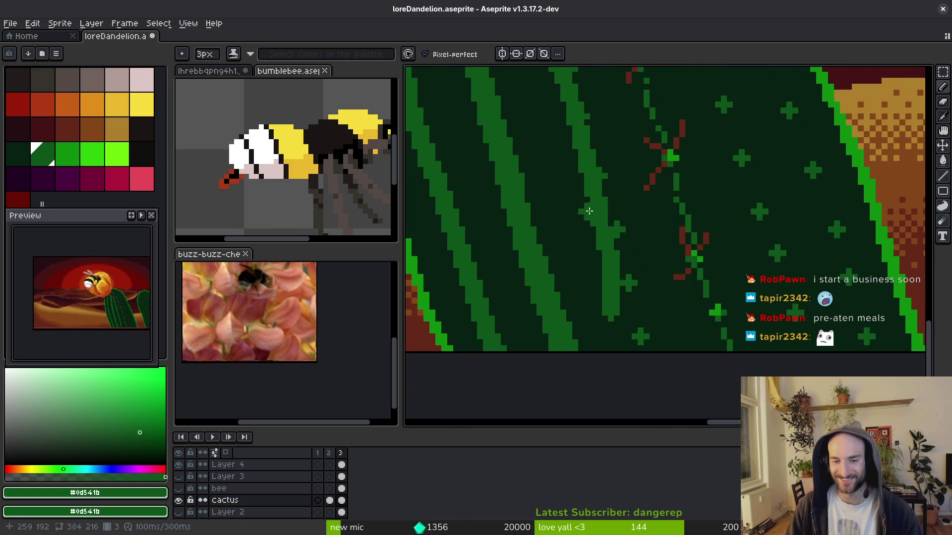
scroll(599, 199, "down", 3)
left_click_drag(556, 78, 645, 396)
scroll(639, 382, "up", 3)
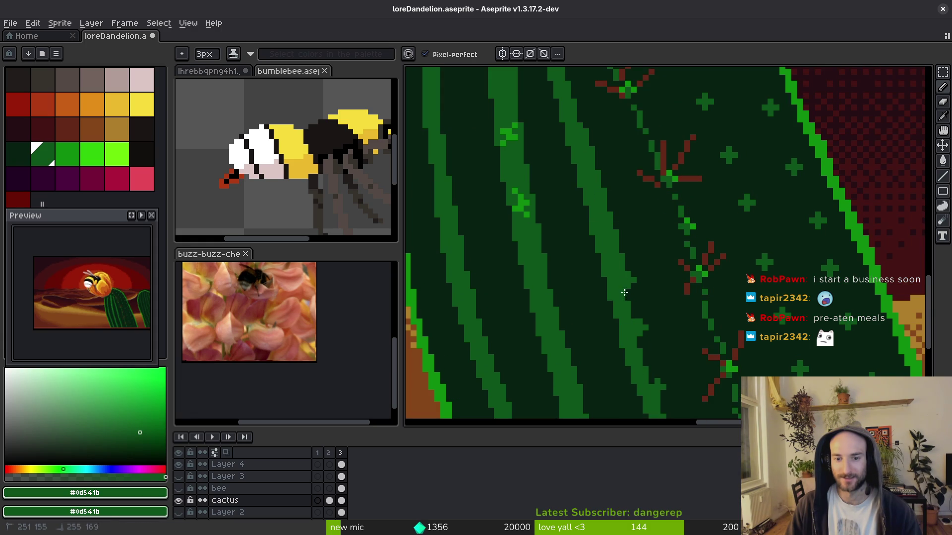
left_click_drag(624, 292, 640, 320)
scroll(601, 198, "down", 5)
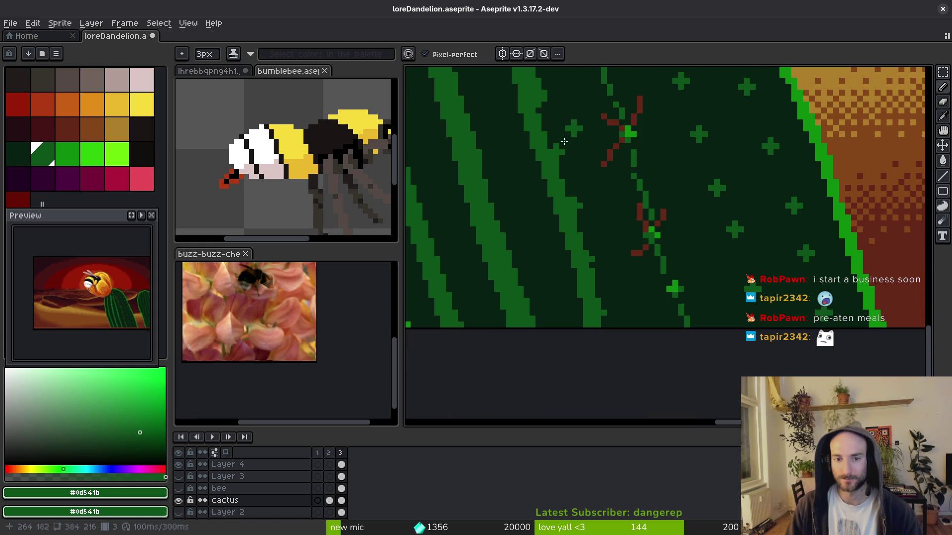
mouse_move(535, 100)
left_mouse_down()
mouse_move(602, 314)
mouse_move(604, 304)
left_mouse_up()
scroll(603, 304, "down", 4)
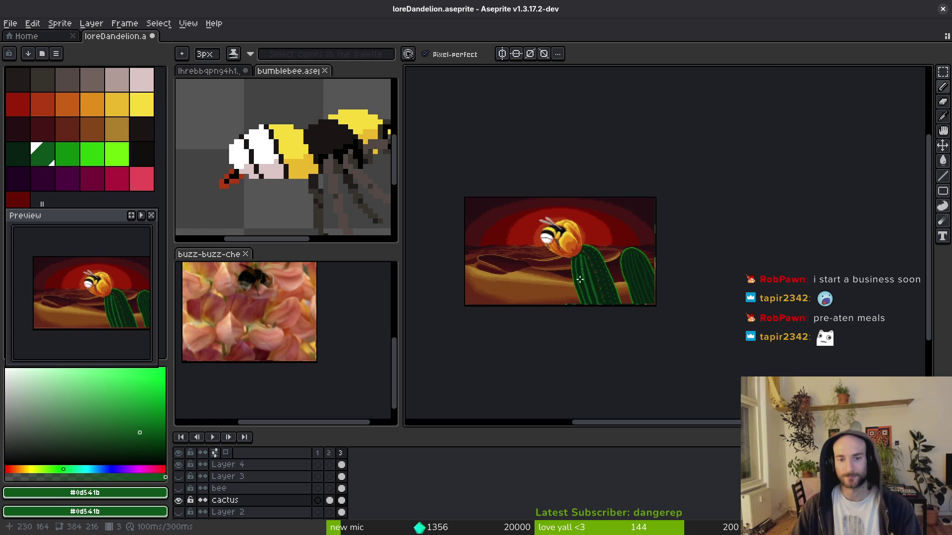
Lasso the rib near the cactus top, shift it up-left, then nudge it down and right.
scroll(607, 260, "up", 3)
scroll(607, 259, "up", 2)
key("q")
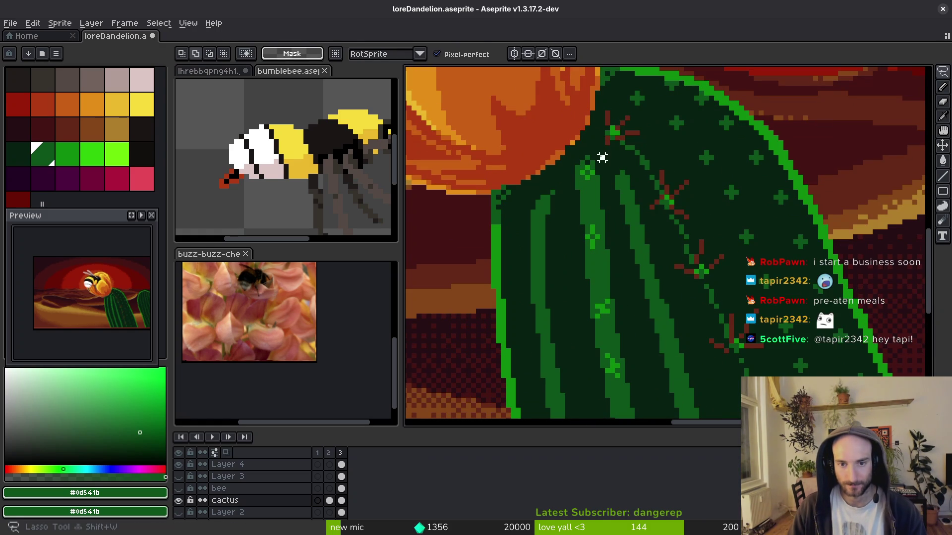
mouse_move(601, 155)
left_mouse_down()
mouse_move(576, 162)
mouse_move(582, 301)
left_mouse_up()
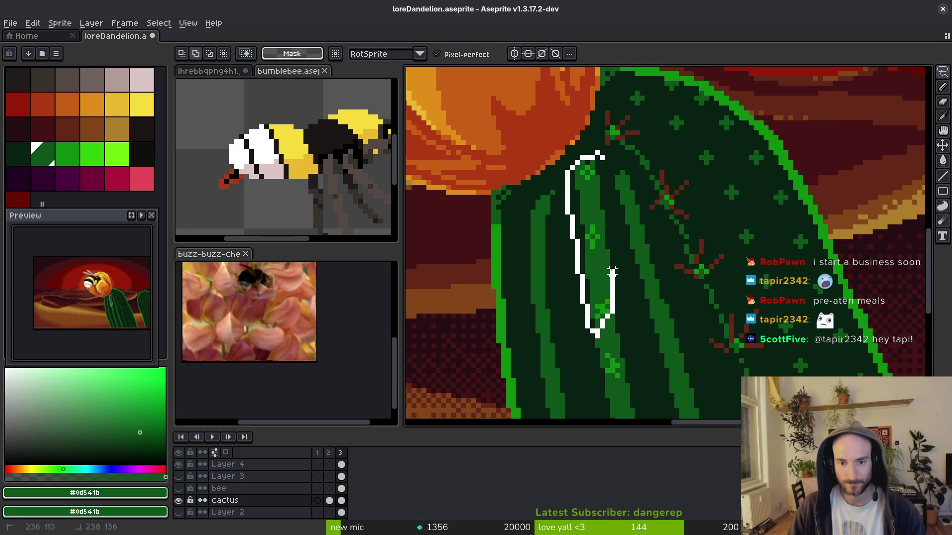
left_click_drag(612, 272, 611, 270)
left_click_drag(611, 267, 599, 255)
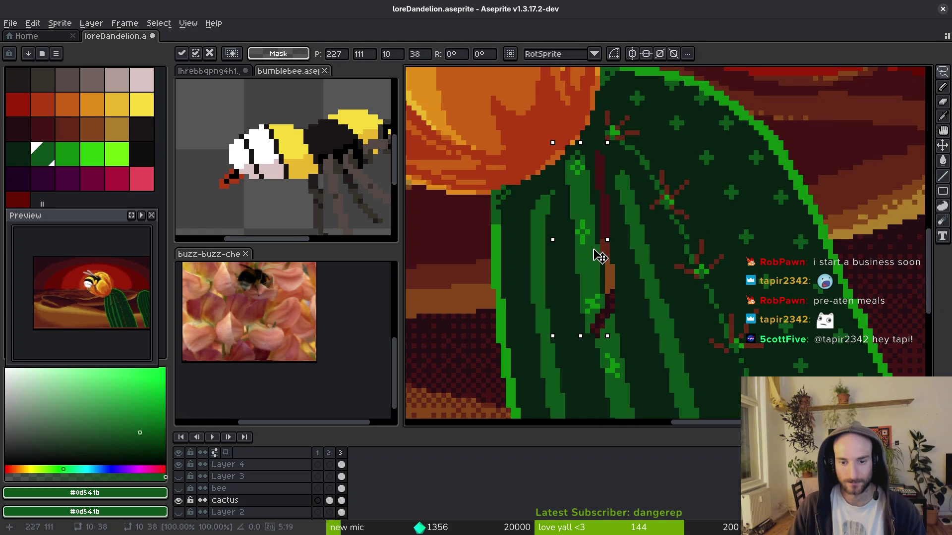
key("Down")
key("Right")
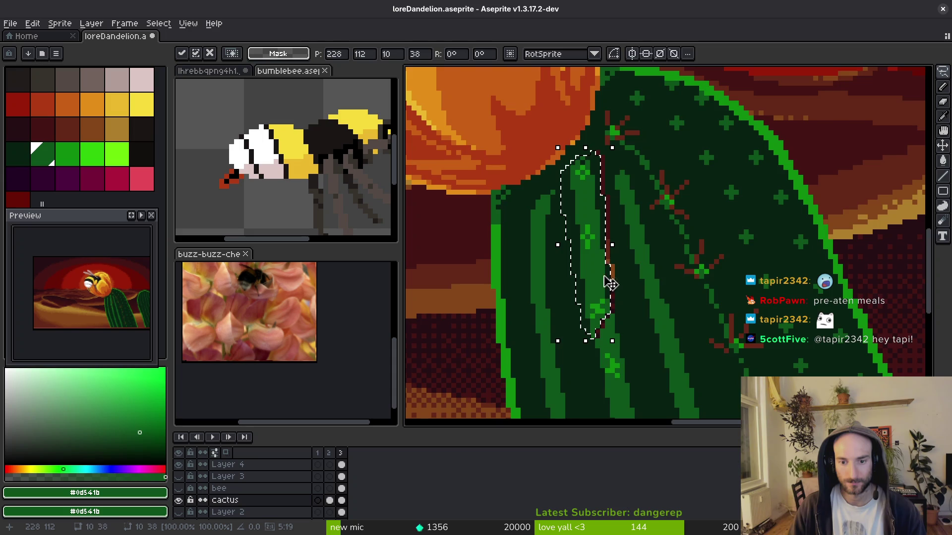
key("b")
Fill the gap left behind with the cactus's dark green #072112.
scroll(595, 238, "down", 3)
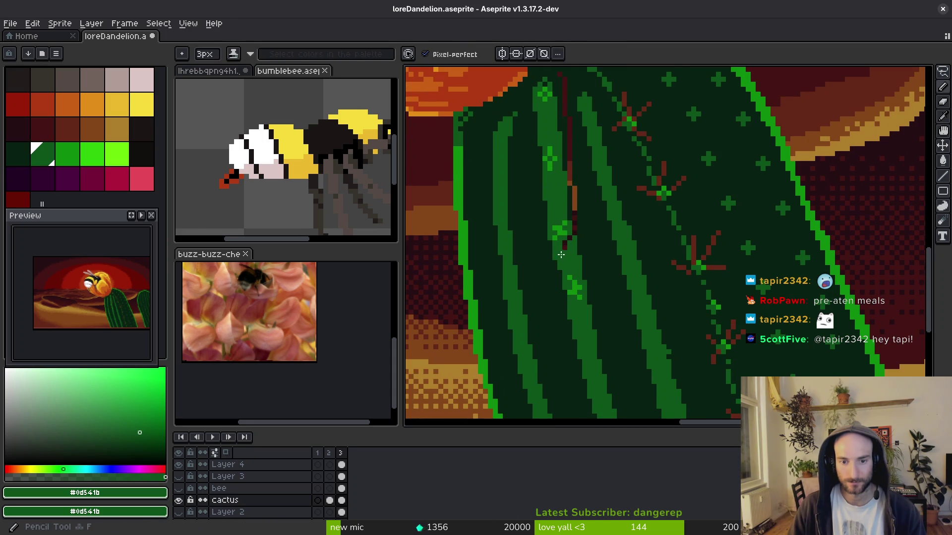
left_click(570, 233, "alt")
key("g")
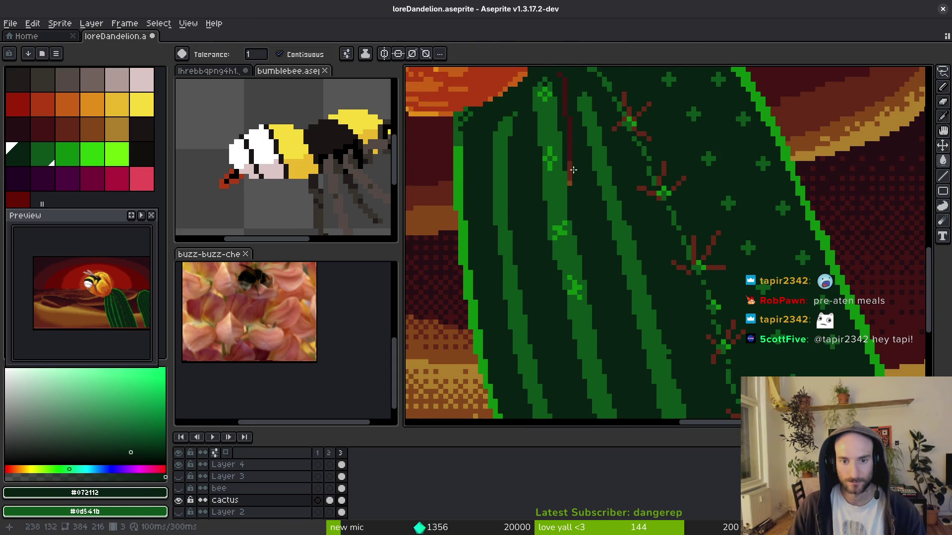
scroll(572, 160, "up", 2)
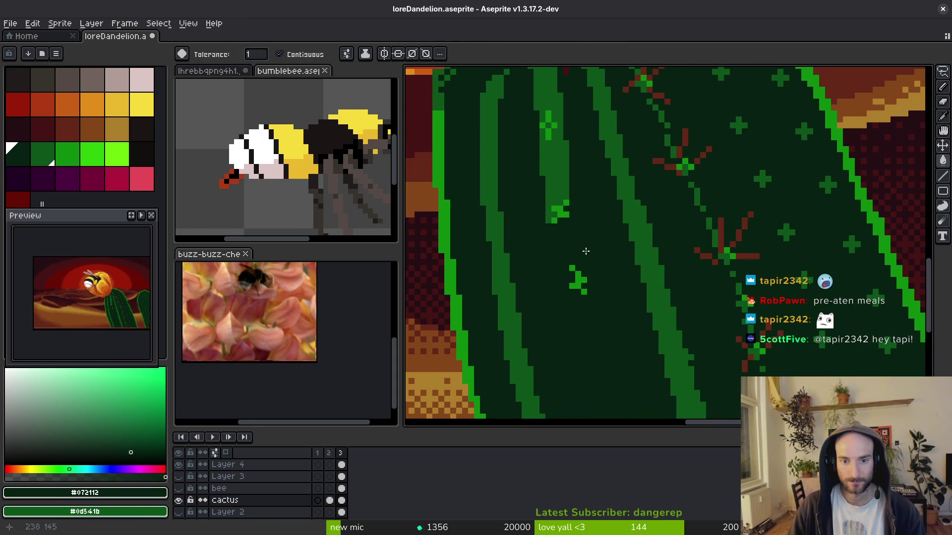
key("b")
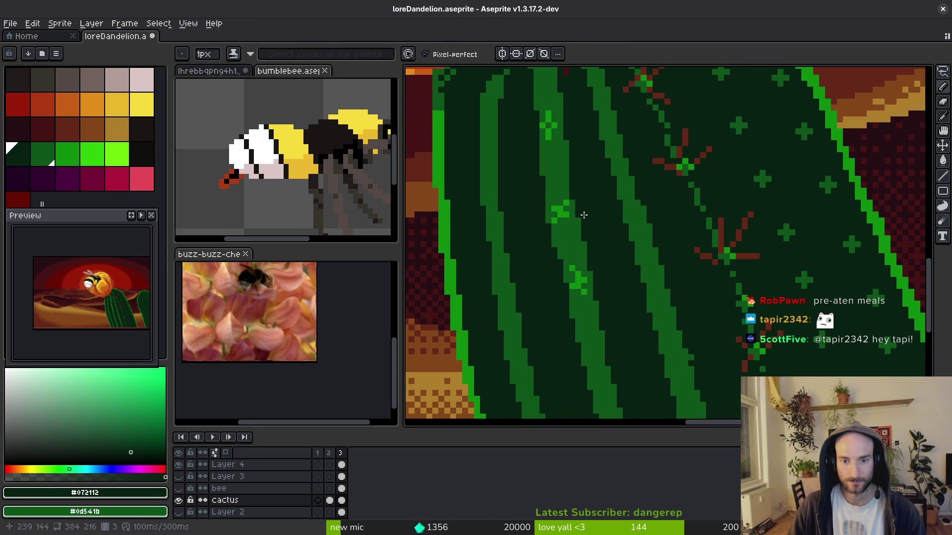
Touch up a few rib pixels with rib green and darken nearby cactus pixels.
left_click(578, 289, "alt")
left_click(564, 254)
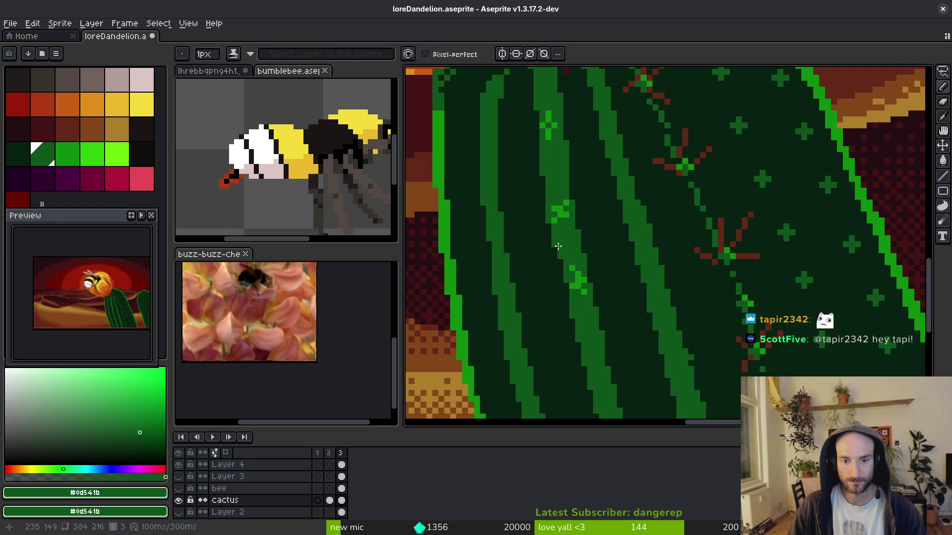
left_click_drag(568, 277, 571, 286)
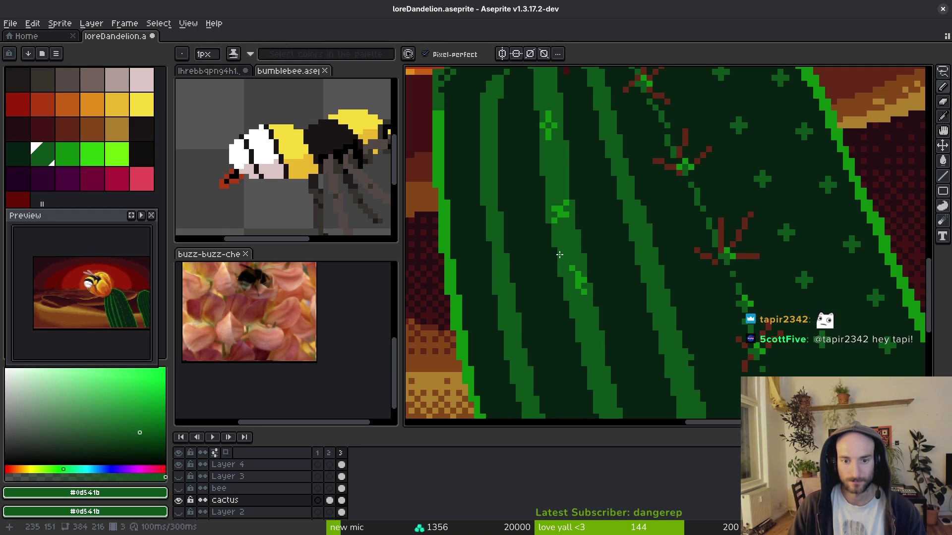
scroll(560, 247, "down", 3)
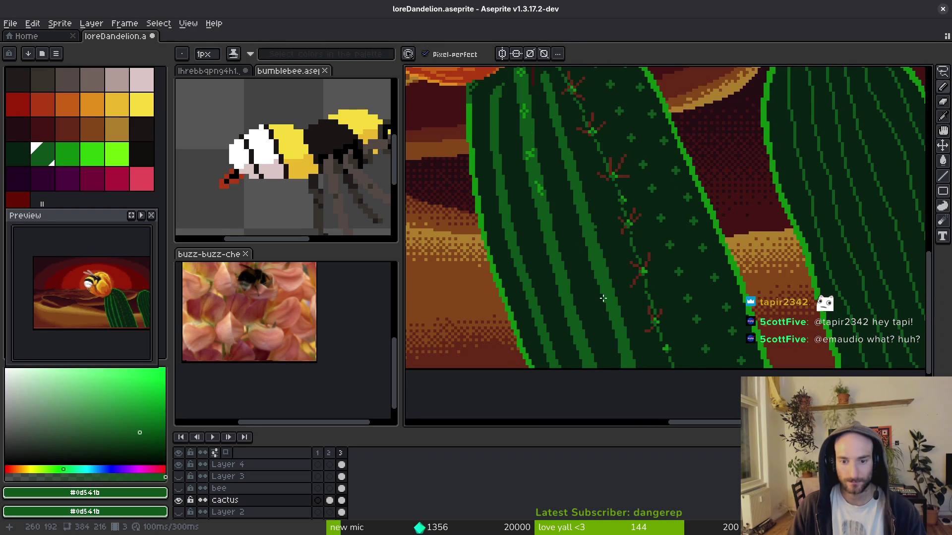
scroll(600, 271, "up", 1)
left_click(607, 347, "alt")
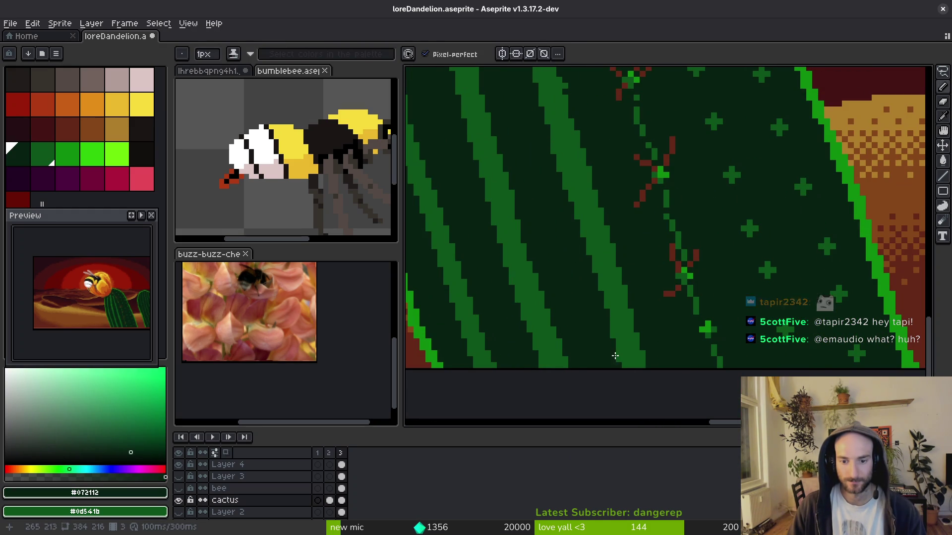
Sample a colour, save, and check the cactus at several zoom levels before saving again.
key("alt")
key("ctrl+s")
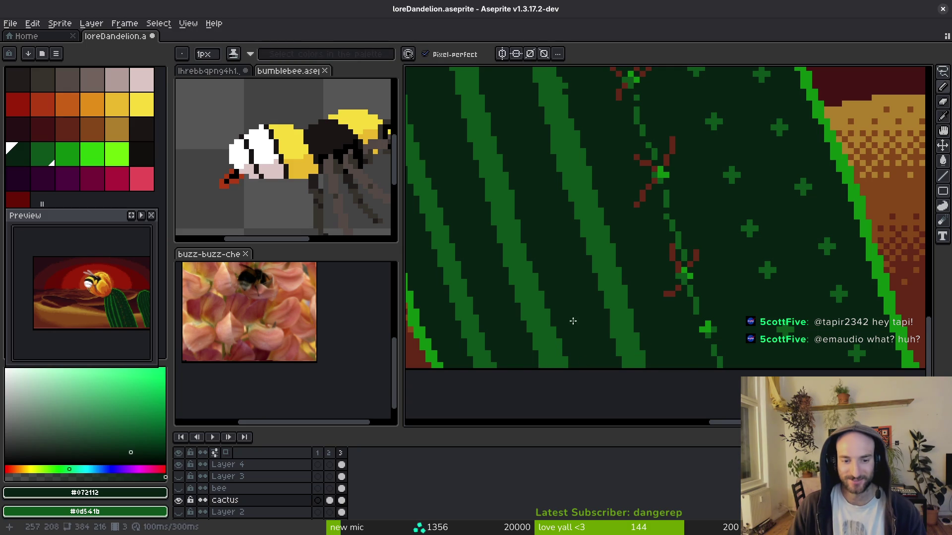
scroll(634, 332, "down", 2)
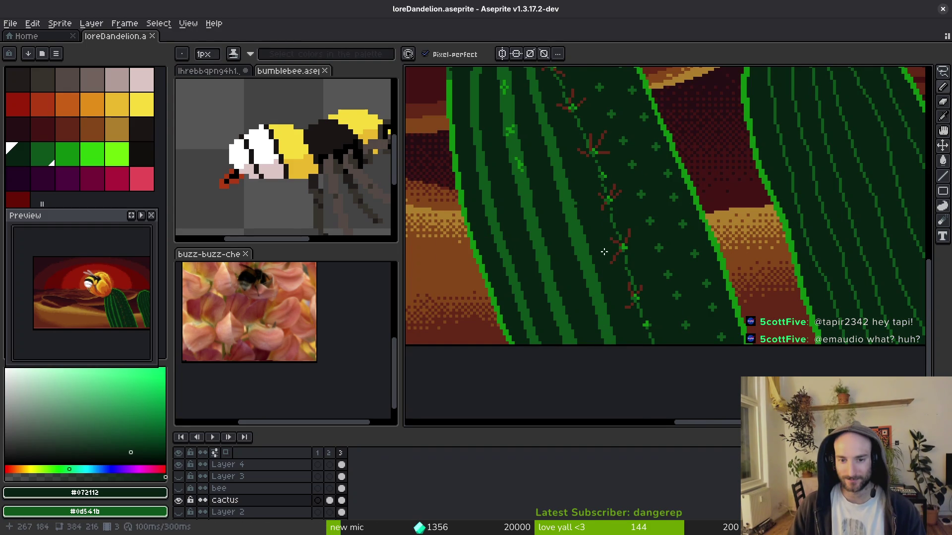
scroll(608, 286, "down", 1)
scroll(666, 315, "up", 3)
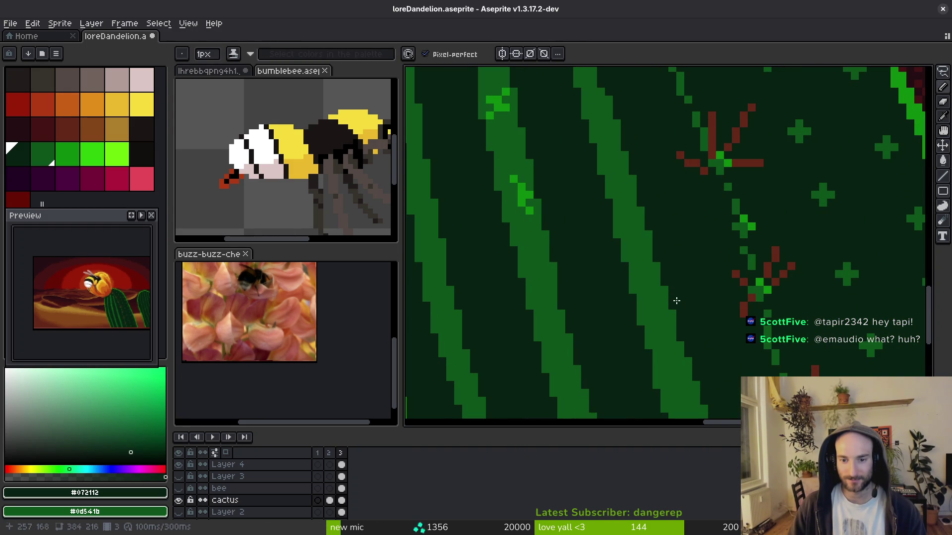
scroll(679, 312, "down", 1)
scroll(678, 313, "up", 1)
scroll(612, 194, "up", 1)
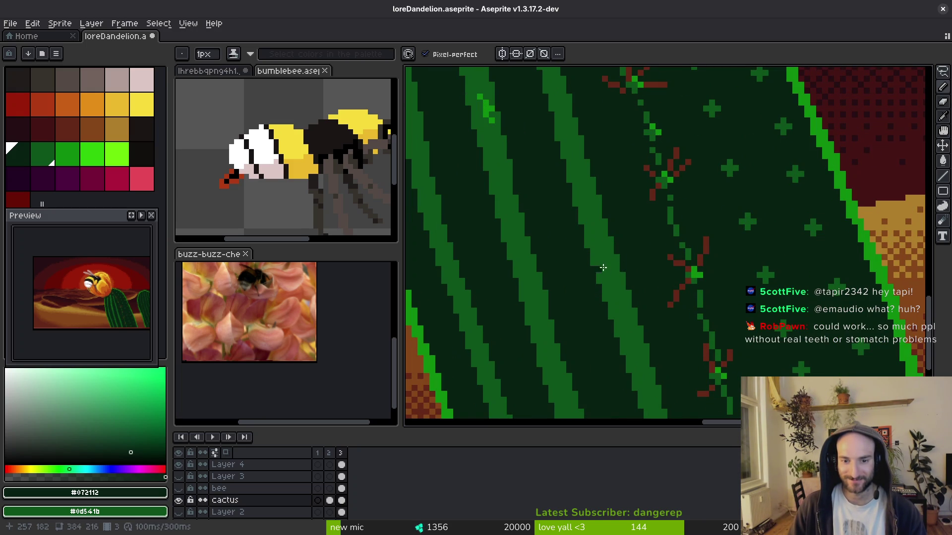
scroll(602, 268, "down", 3)
key("ctrl+s")
key("ctrl+s")
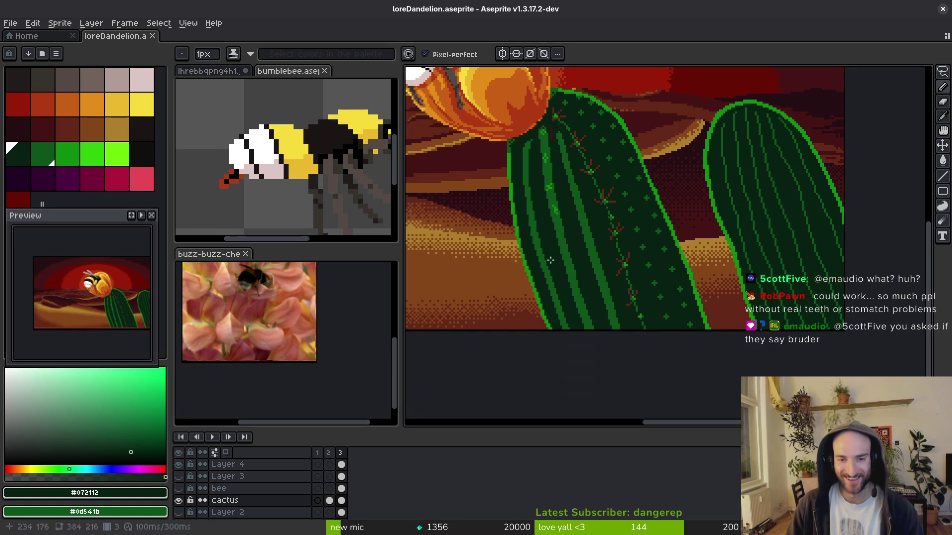
Eyedrop the rib green #0d541b from the cactus and save loreDandelion.aseprite.
scroll(550, 260, "up", 3)
left_click(525, 234, "alt")
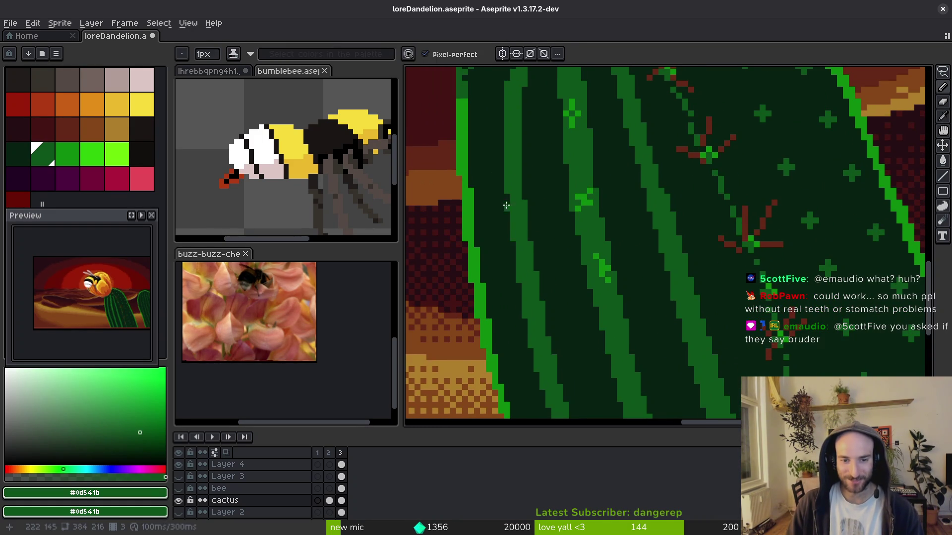
key("ctrl+s")
scroll(538, 233, "up", 3)
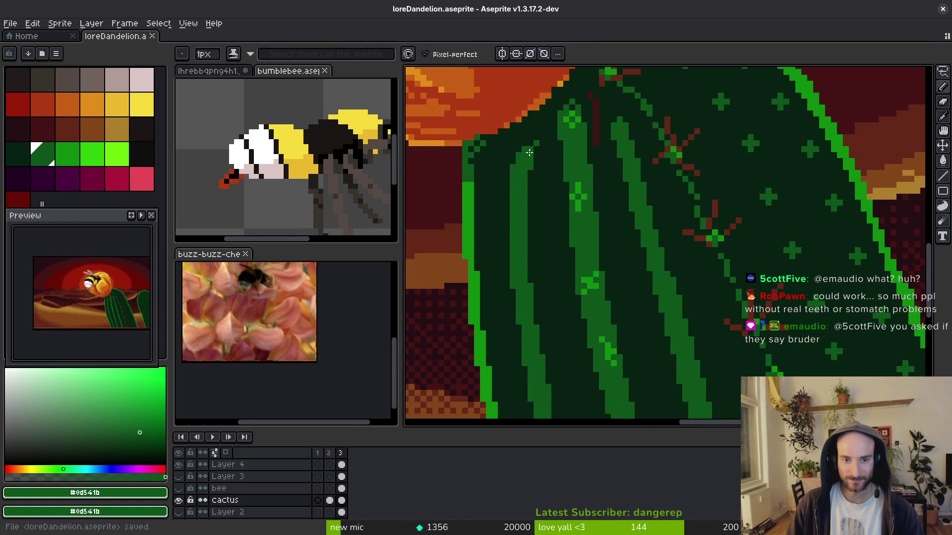
scroll(529, 152, "up", 1)
Marquee the cactus top and bucket-fill the stray dark red marks with green.
key("m")
left_click_drag(501, 138, 548, 231)
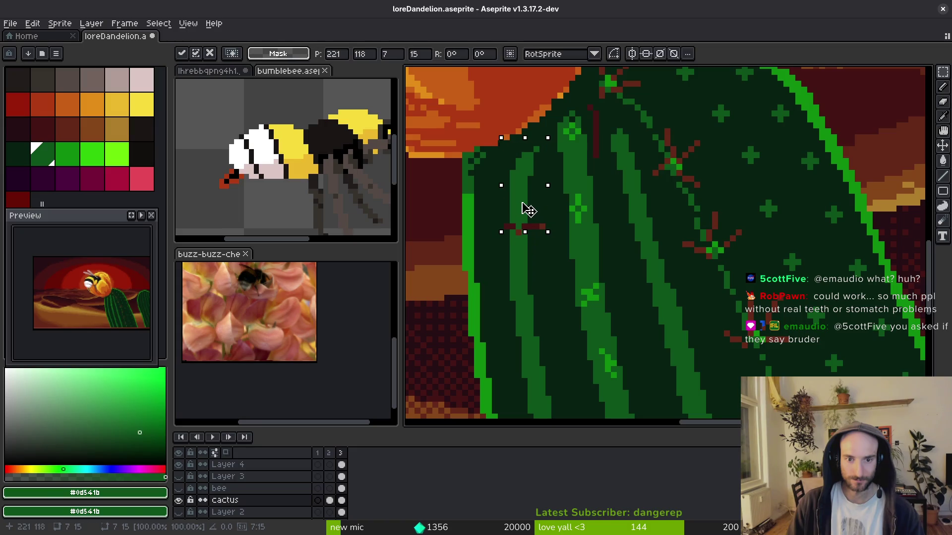
key("ctrl+d")
key("g")
left_click(525, 227)
scroll(525, 213, "up", 2)
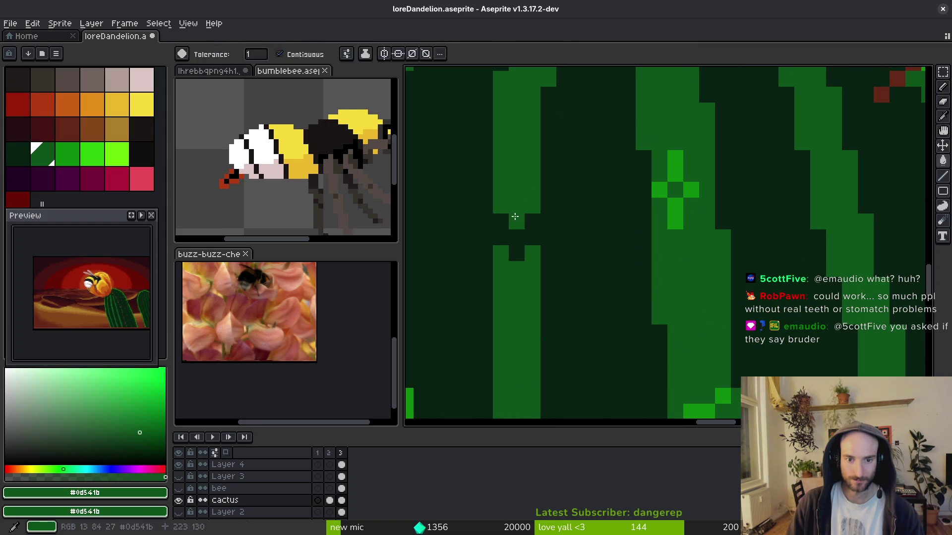
key("b")
Eyedrop the dark cactus green #072112 and fill the red stem line with it.
scroll(520, 262, "down", 3)
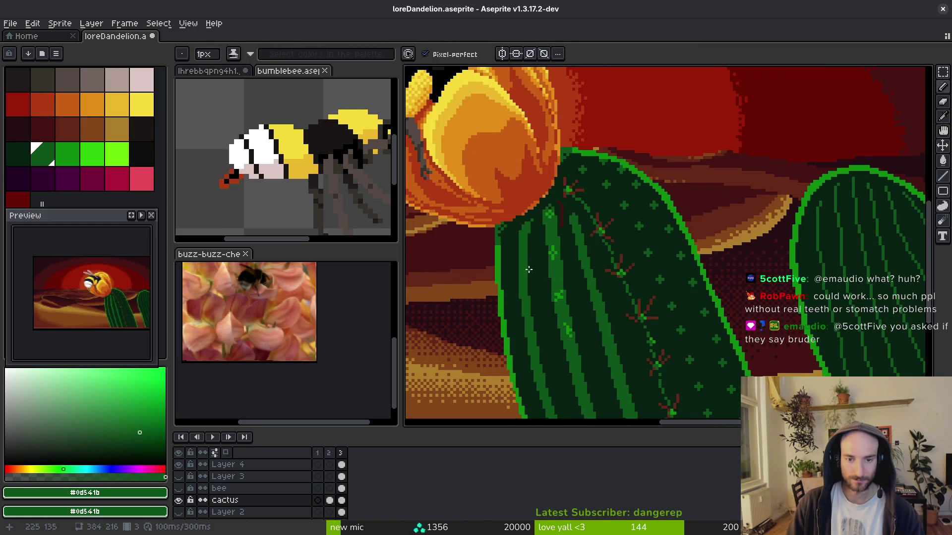
scroll(529, 269, "down", 2)
scroll(505, 292, "up", 2)
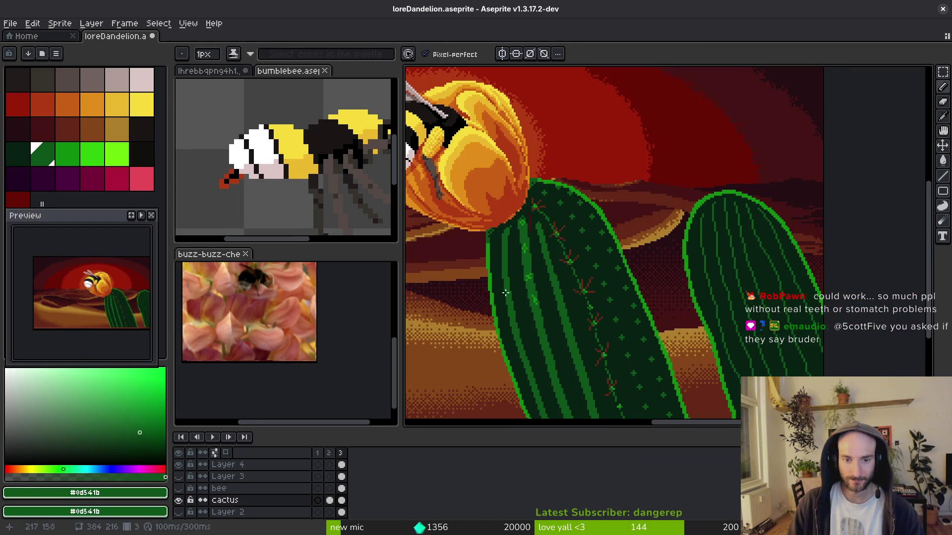
scroll(530, 238, "up", 3)
left_click(537, 235, "alt")
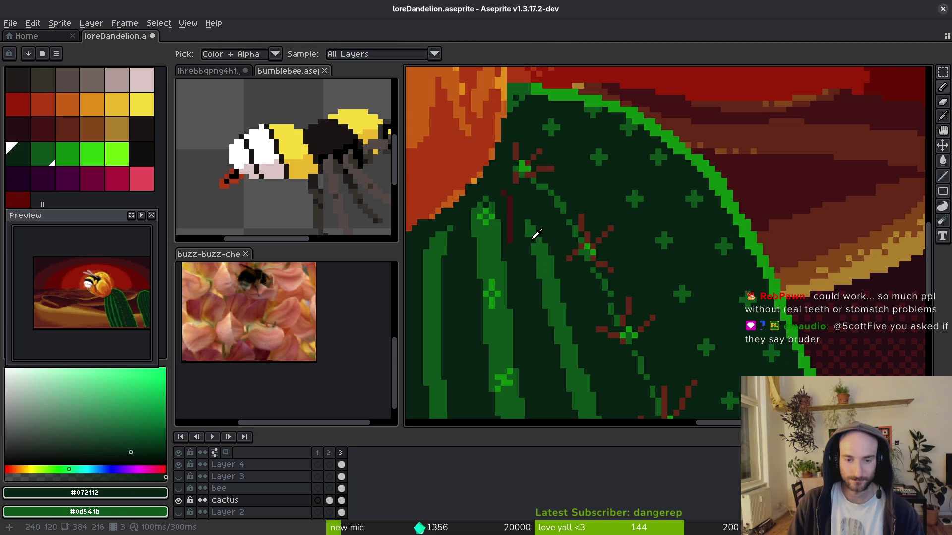
left_click(536, 235, "alt")
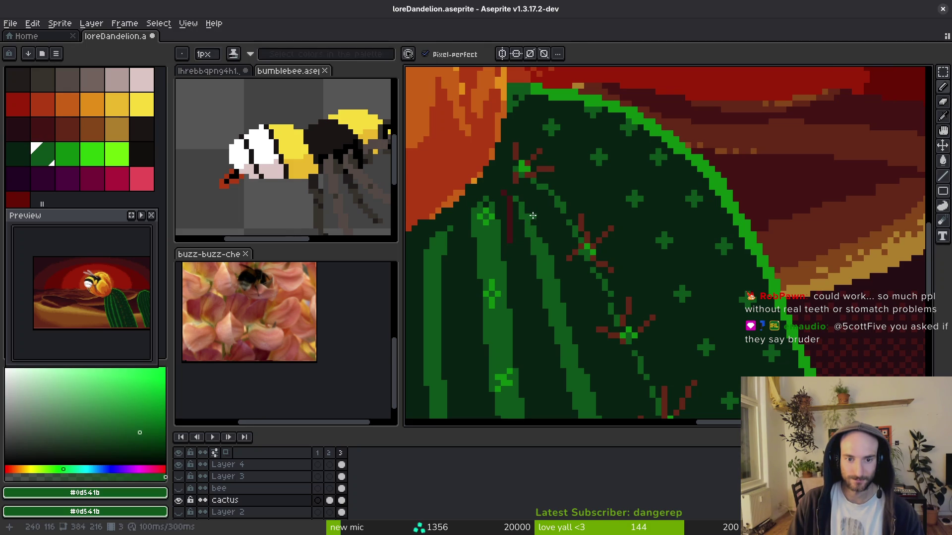
left_click(514, 223, "alt")
key("g")
left_click(510, 223)
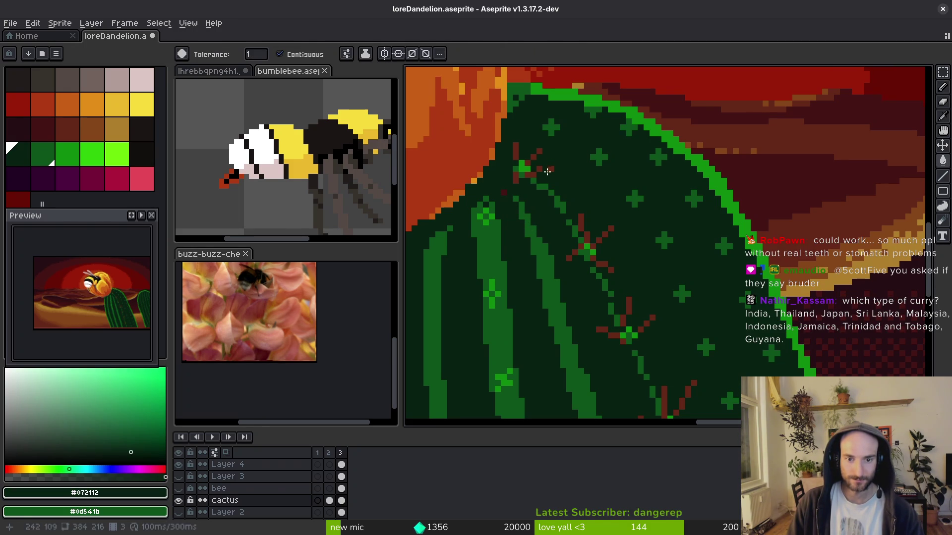
key("alt")
left_click(546, 166, "alt")
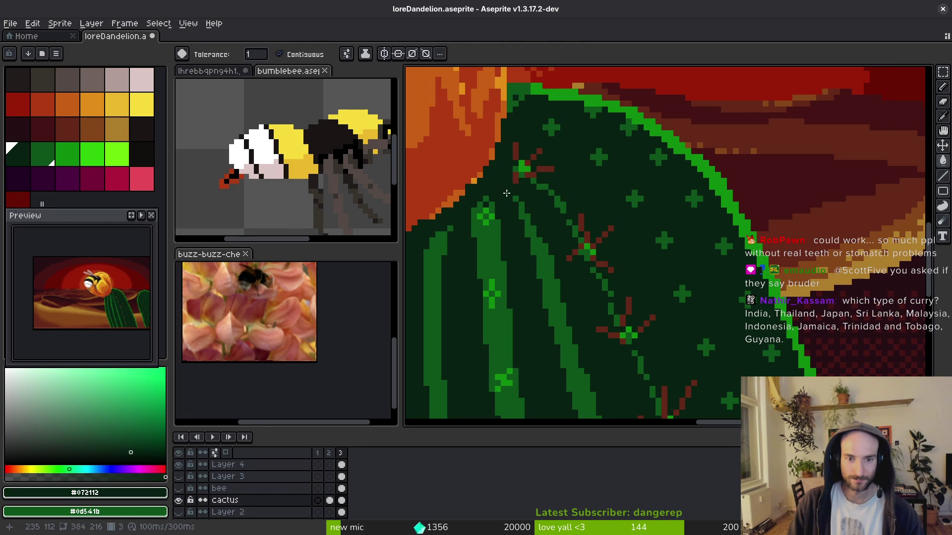
Replace the reddish-brown #632718 with dark green #072112 via Replace Color, then save.
left_click(555, 166, "alt")
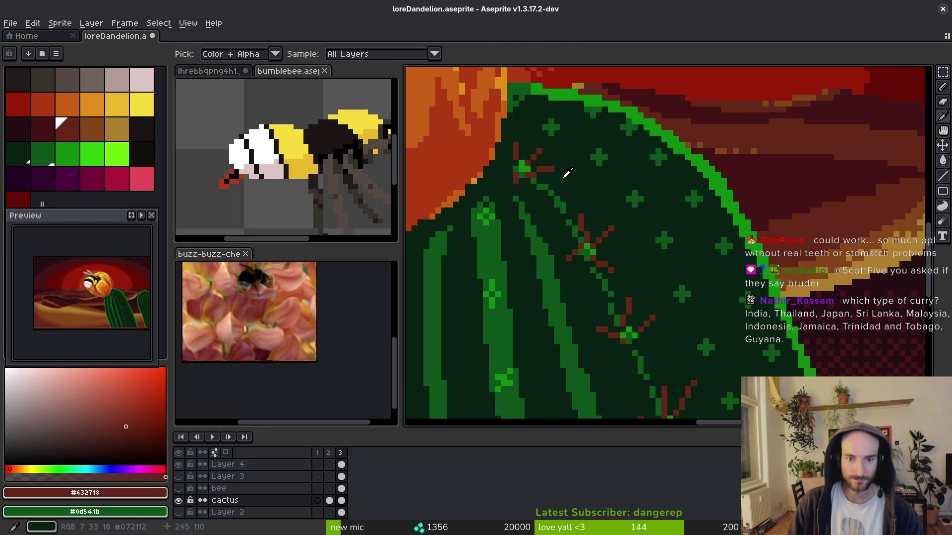
scroll(644, 274, "down", 5)
key("shift+r")
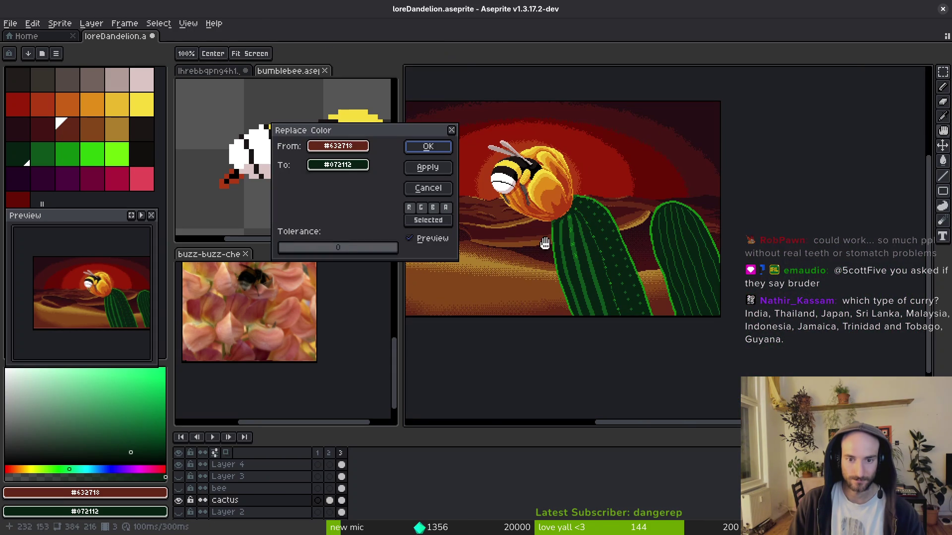
left_click(438, 148)
key("ctrl+s")
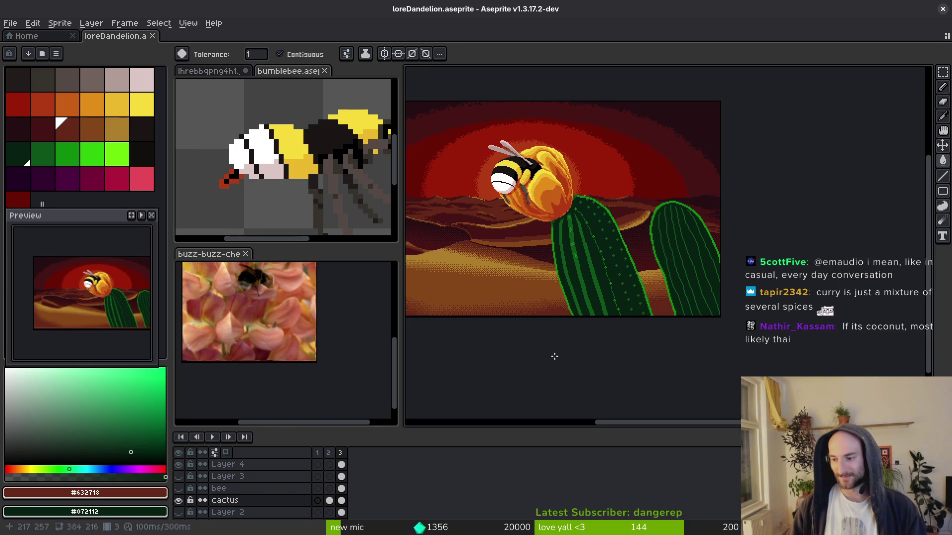
Pick cactus green #0d541b and paint a pixel on the upper cactus rib.
scroll(589, 294, "up", 5)
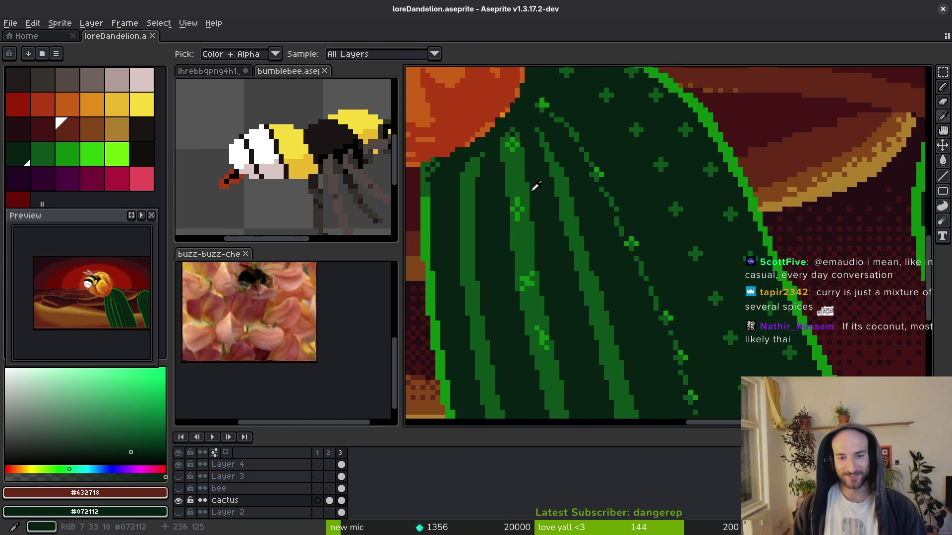
left_click(563, 177, "alt")
scroll(562, 177, "up", 2)
left_click(540, 125)
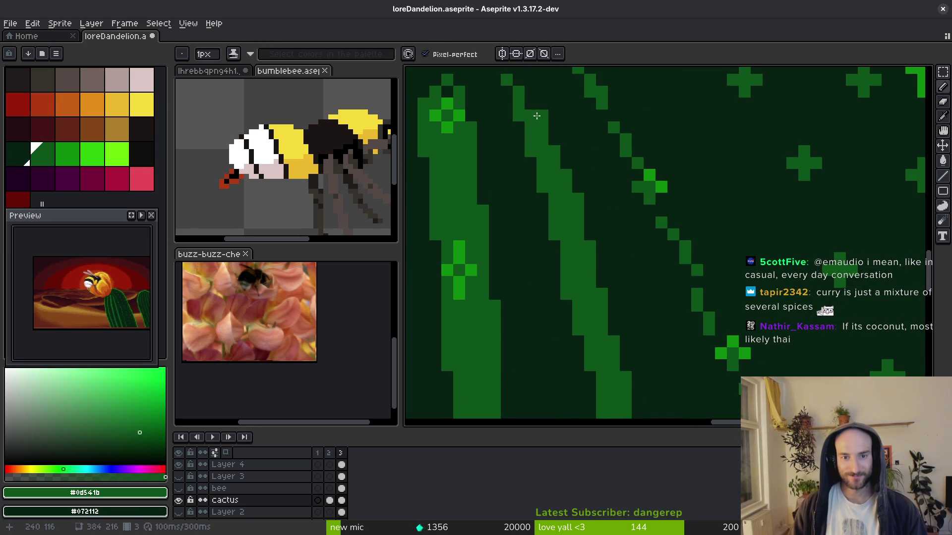
Cover the stray green rib pixels with dark green #072112 and save.
scroll(533, 137, "down", 3)
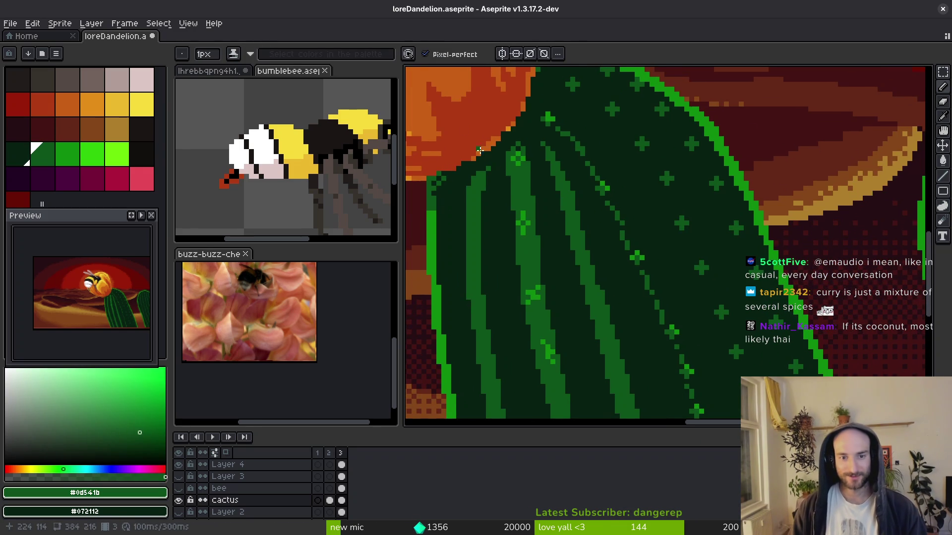
scroll(549, 198, "up", 3)
left_click(549, 198, "alt")
left_click_drag(572, 208, 571, 265)
left_click(584, 200)
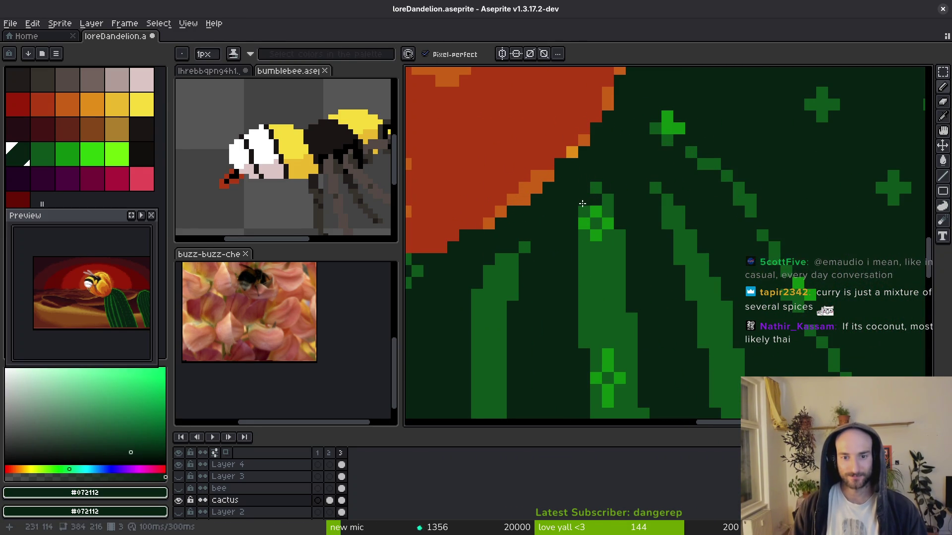
left_click(583, 212)
scroll(609, 174, "down", 3)
scroll(620, 208, "up", 2)
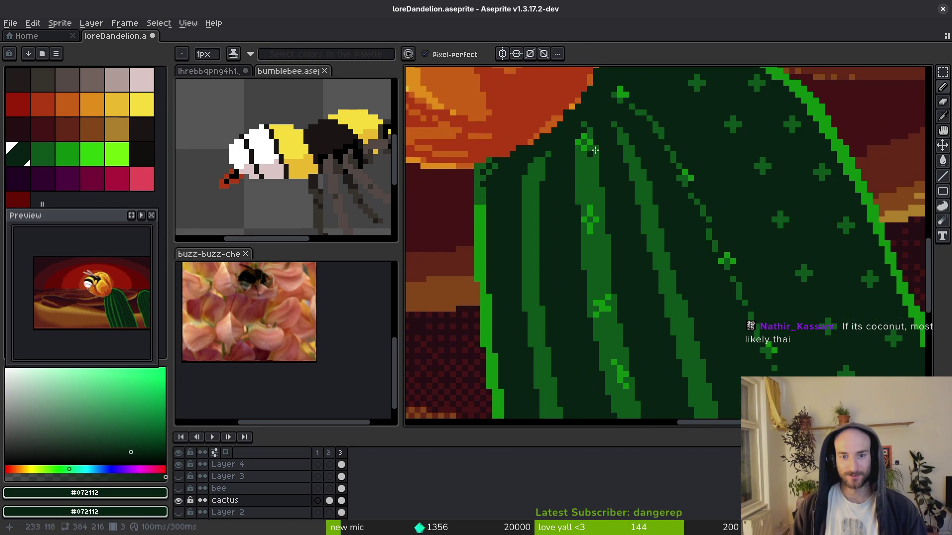
scroll(611, 282, "down", 2)
scroll(591, 178, "up", 2)
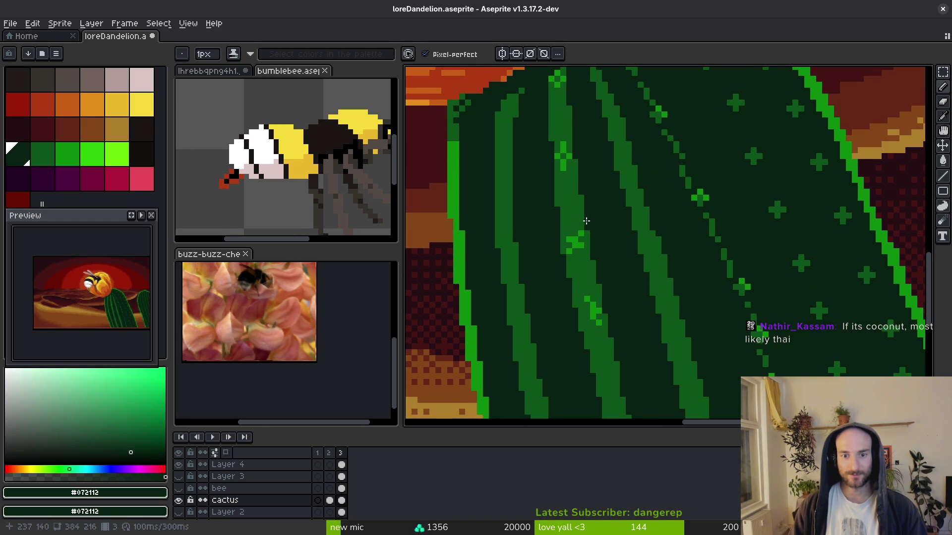
scroll(598, 228, "down", 1)
scroll(635, 305, "down", 1)
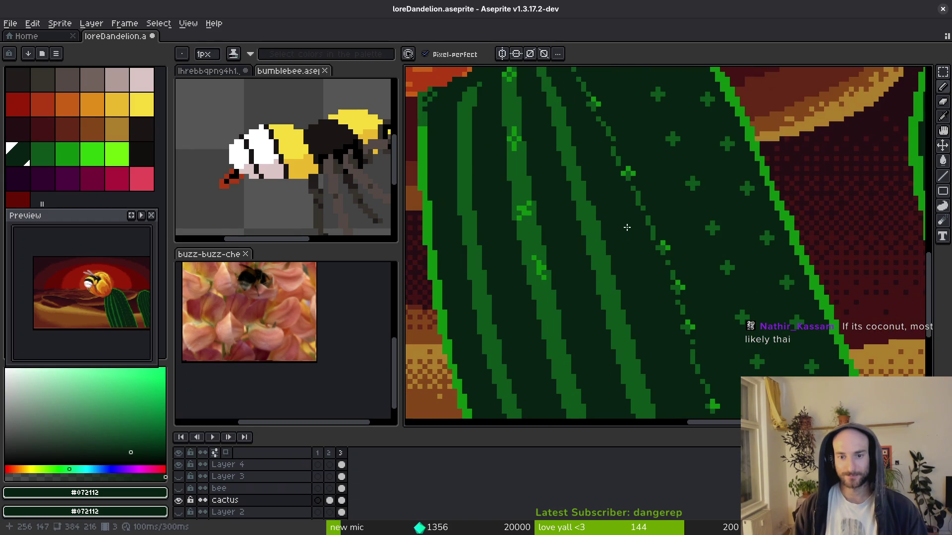
scroll(548, 166, "up", 1)
key("ctrl+s")
Draw a 3px #0d541b rib line down-right across the cactus, extend it, and save.
left_click(540, 181, "alt")
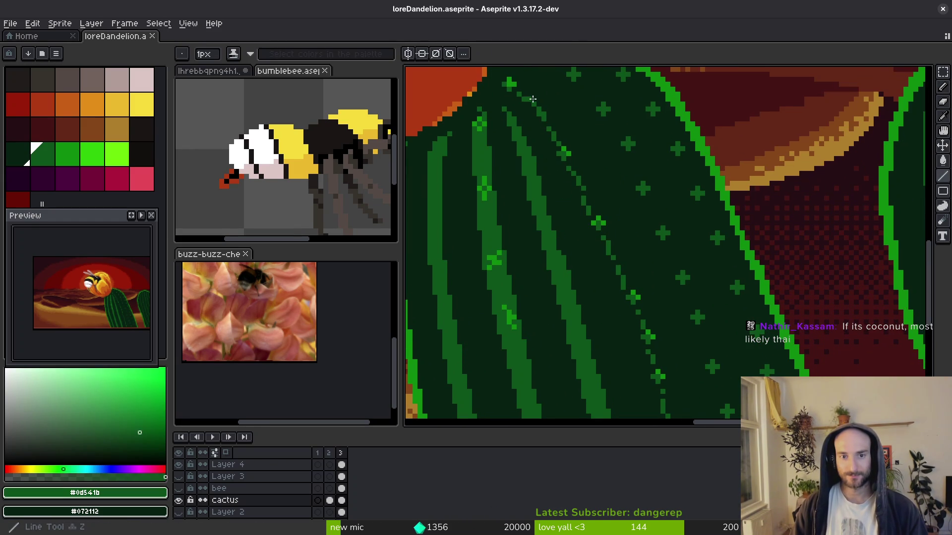
scroll(540, 169, "up", 3)
key("plus")
key("plus")
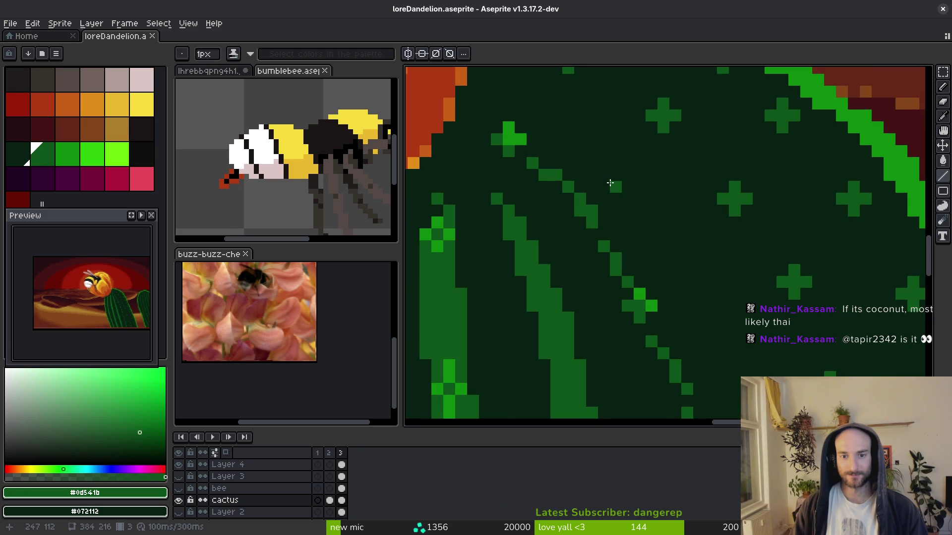
mouse_move(516, 139)
left_mouse_down()
mouse_move(617, 255)
mouse_move(598, 234)
mouse_move(599, 243)
left_mouse_up()
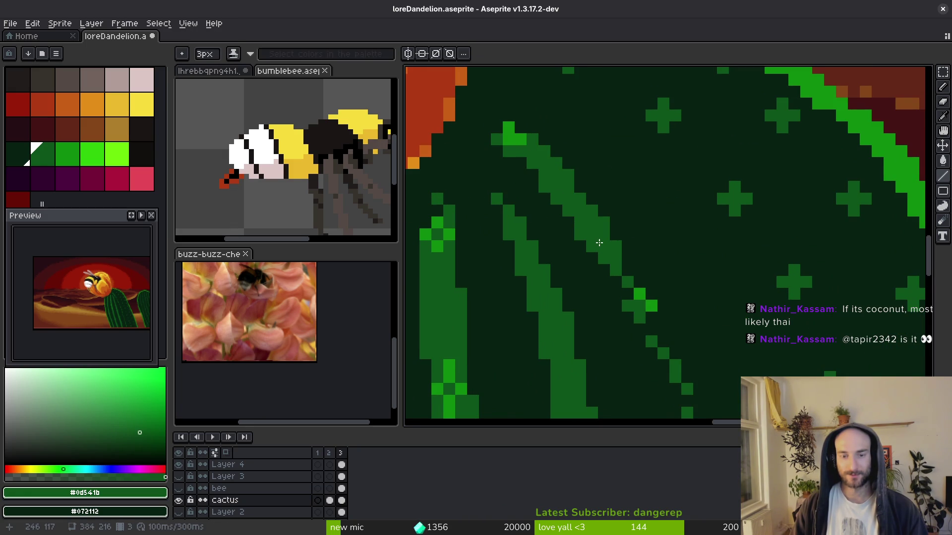
scroll(644, 269, "down", 1)
key("b")
left_click_drag(568, 174, 580, 181)
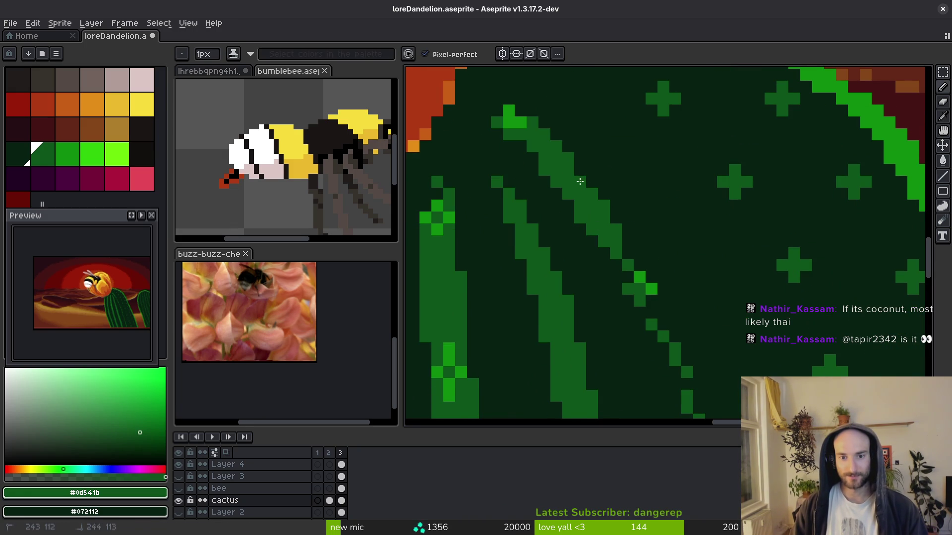
left_click_drag(618, 255, 599, 232)
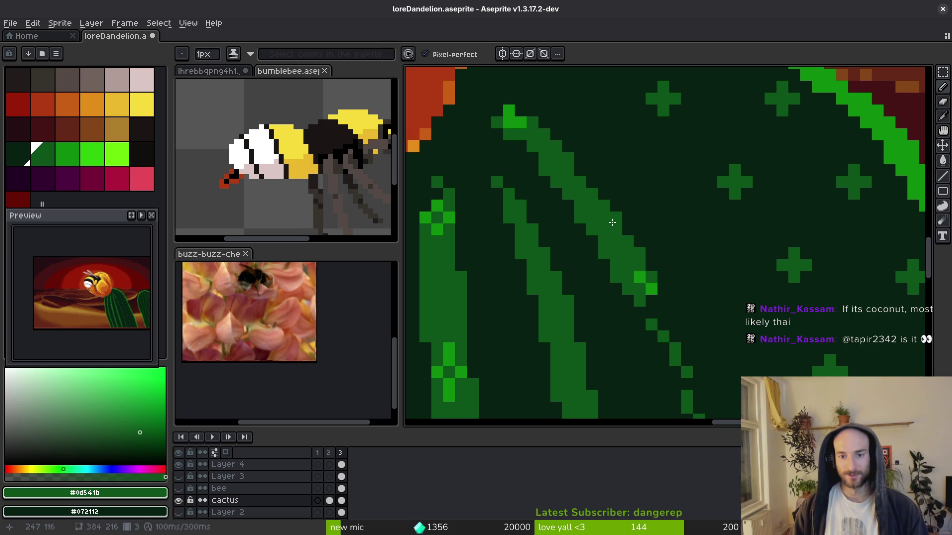
key("ctrl+s")
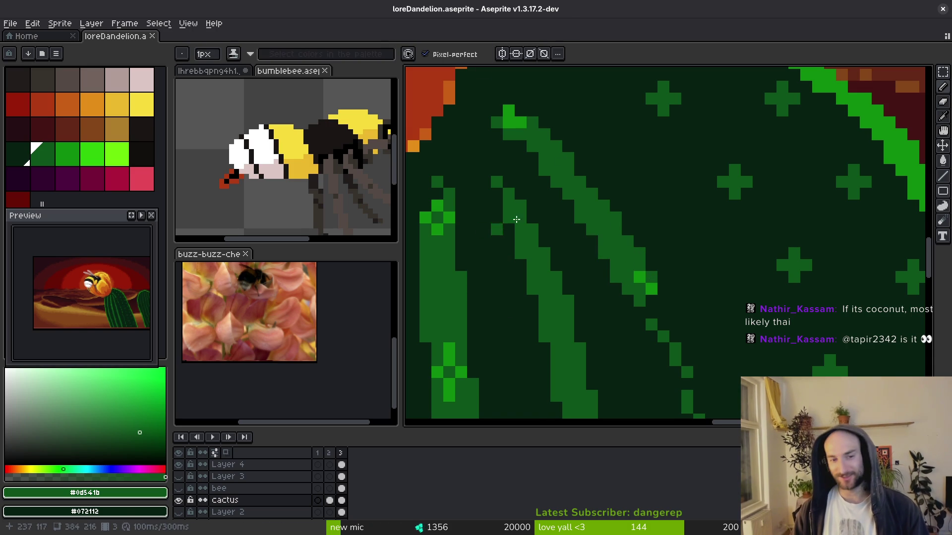
Redraw the rib stroke at 3px, brightening the line further down the cactus.
scroll(598, 238, "down", 2)
scroll(597, 234, "down", 3)
key("plus")
key("plus")
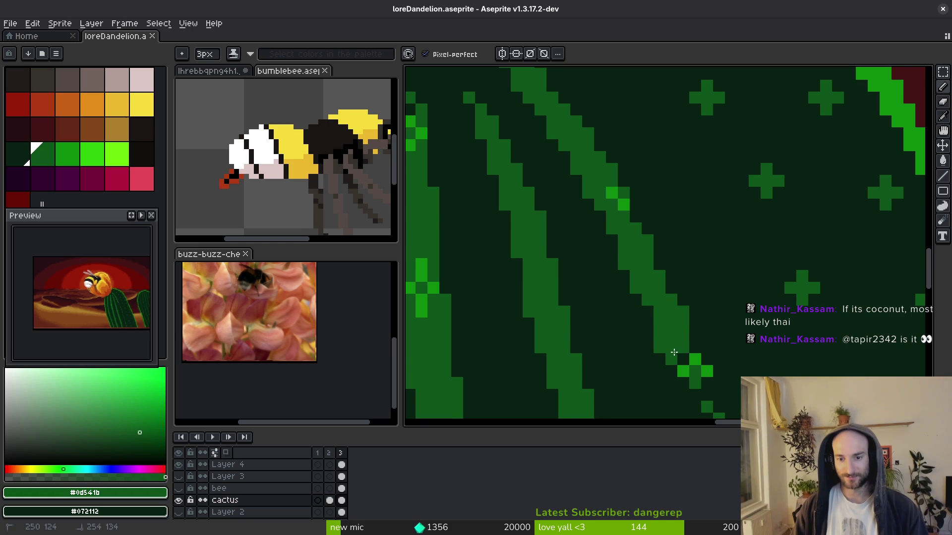
key("ctrl+z")
scroll(616, 174, "down", 2)
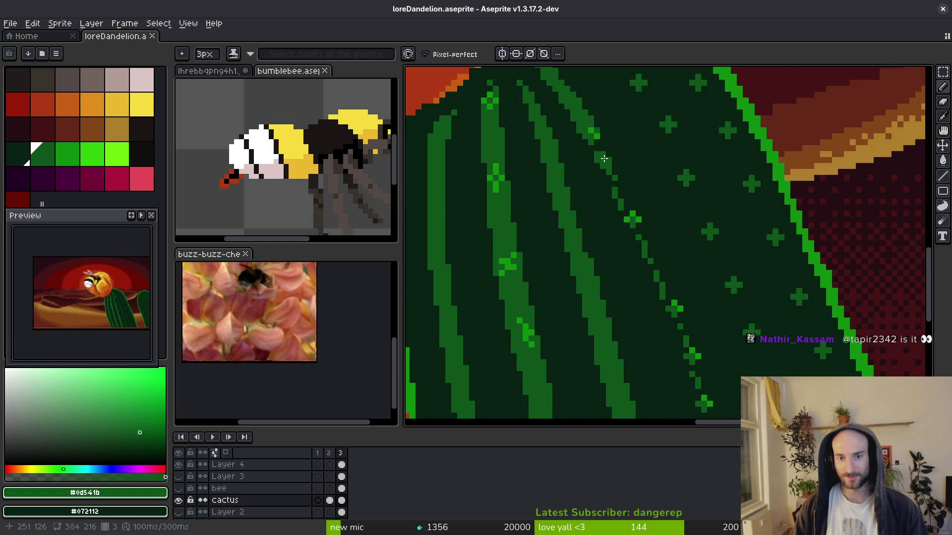
left_click_drag(599, 143, 619, 193)
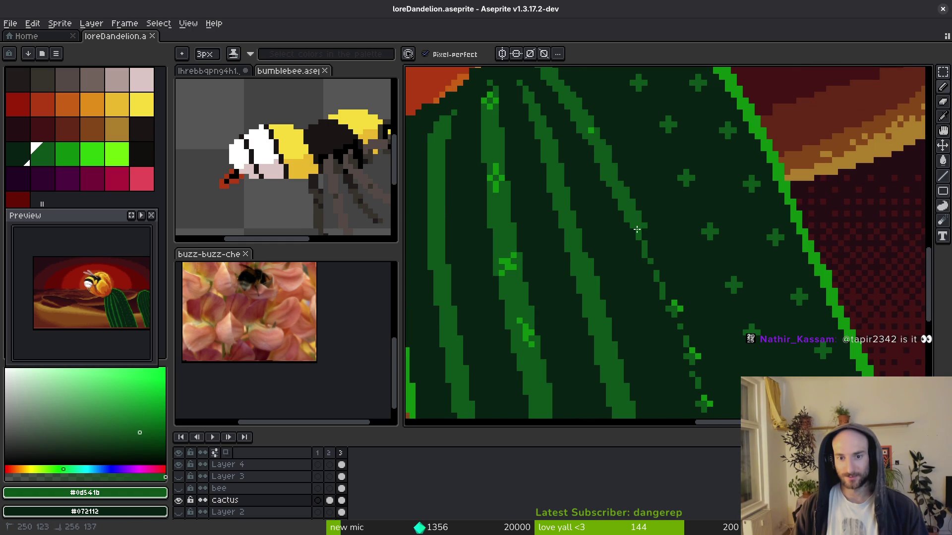
left_click_drag(636, 229, 695, 360)
Across the following frames, erase a stray green cross and brighten the rib line to the canvas bottom.
key("Right")
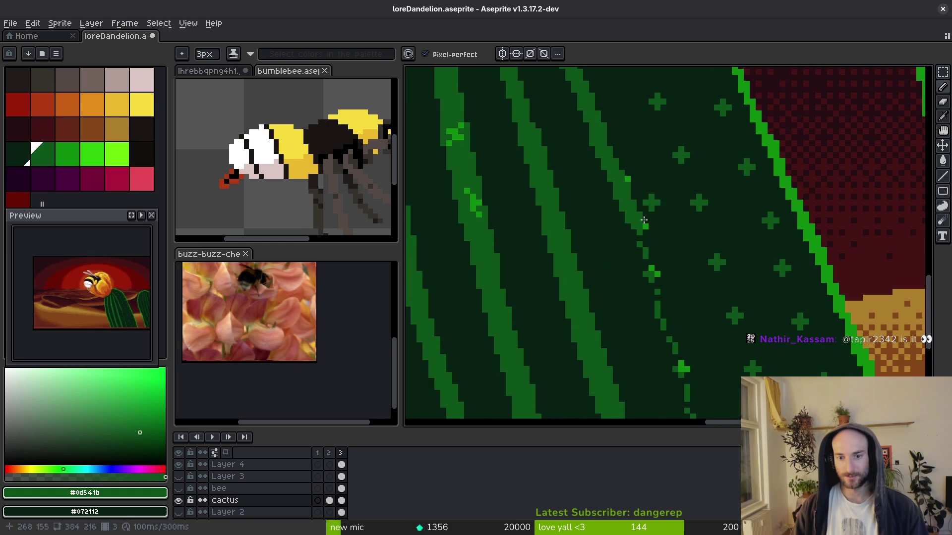
right_click(651, 203)
left_click(635, 232)
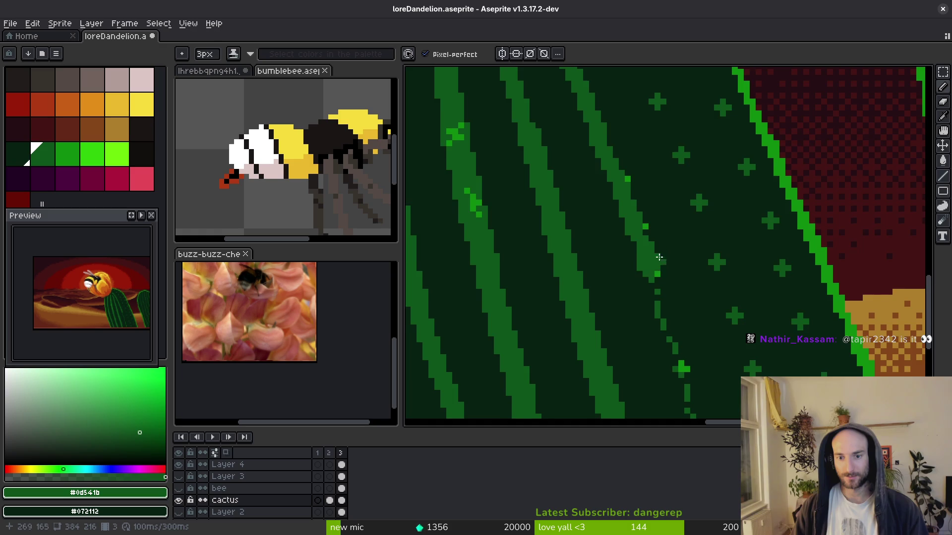
key("Right")
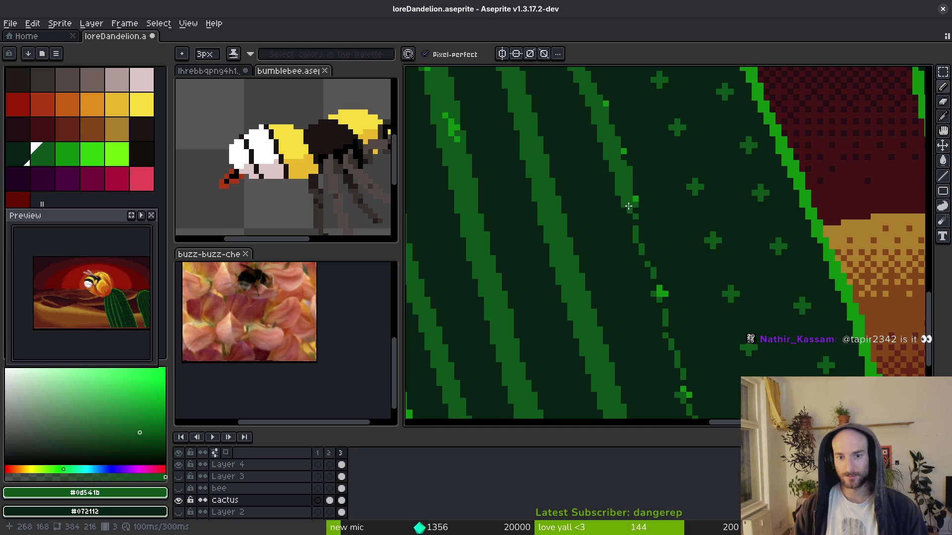
left_click_drag(632, 208, 655, 285)
key("Right")
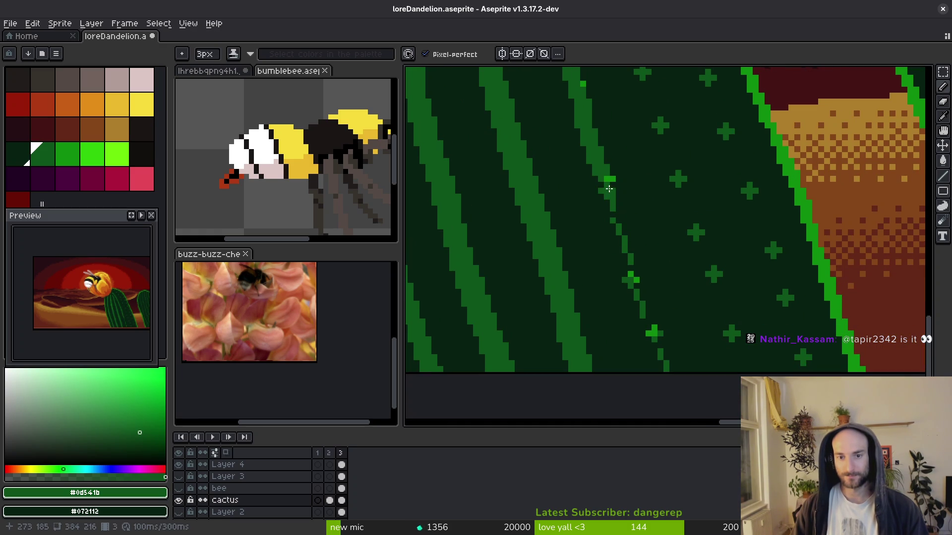
left_click_drag(609, 190, 609, 196)
left_click_drag(616, 232, 630, 275)
key("Right")
key("Right")
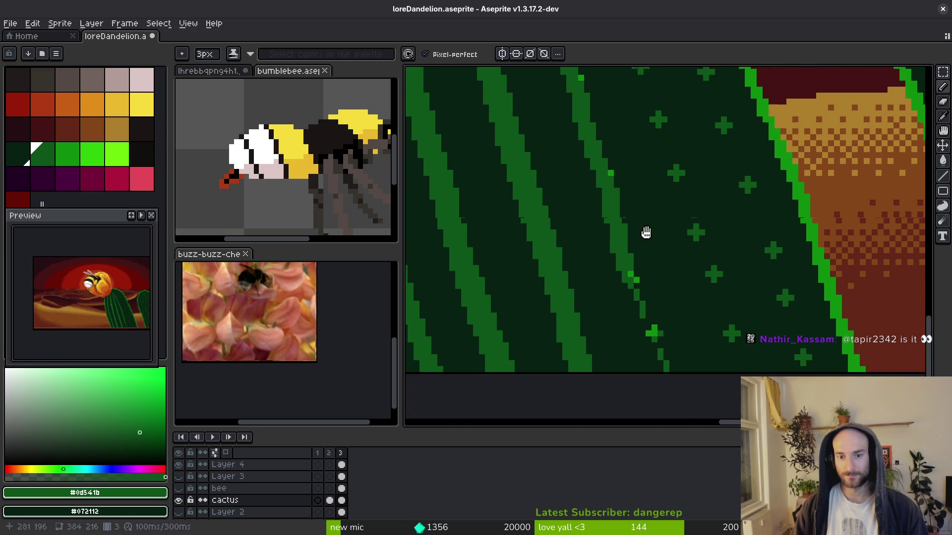
mouse_move(606, 235)
left_mouse_down()
mouse_move(635, 312)
mouse_move(632, 303)
left_mouse_up()
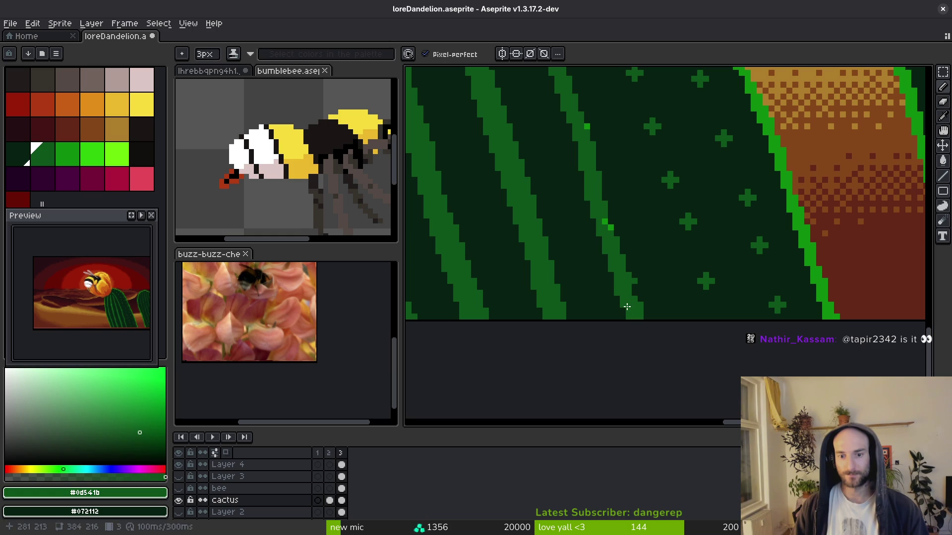
Pick #0d541b and widen the light-green stripe on the left cactus.
left_click(625, 308, "alt")
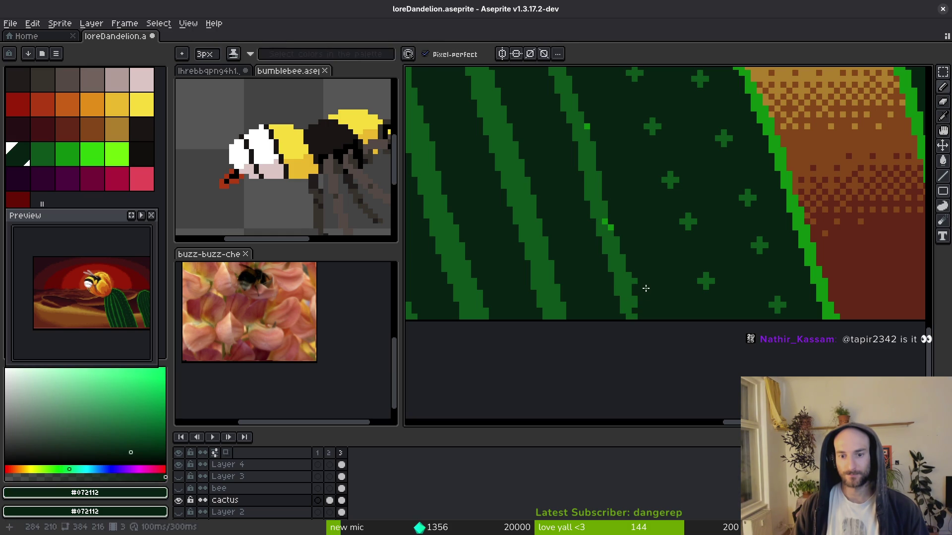
scroll(704, 258, "down", 2)
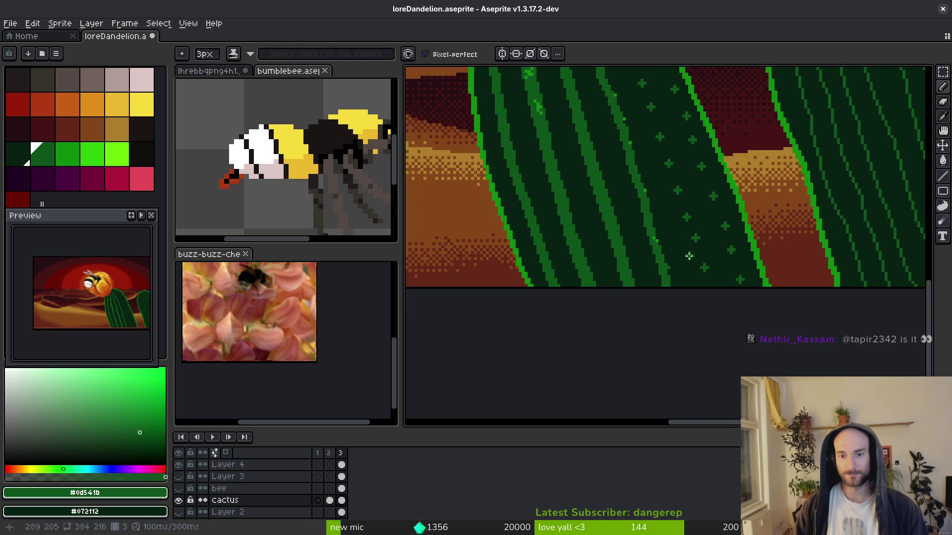
scroll(587, 301, "up", 3)
scroll(654, 233, "down", 2)
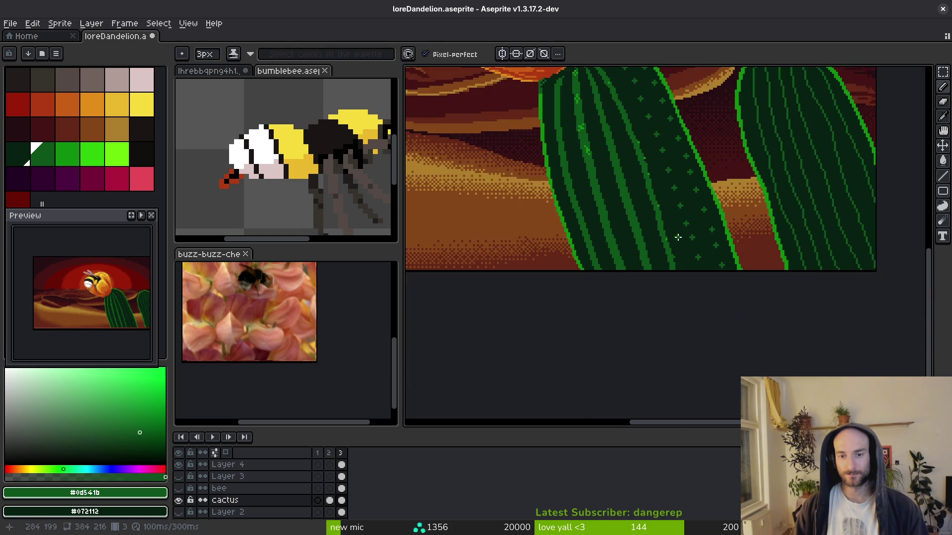
scroll(639, 218, "up", 2)
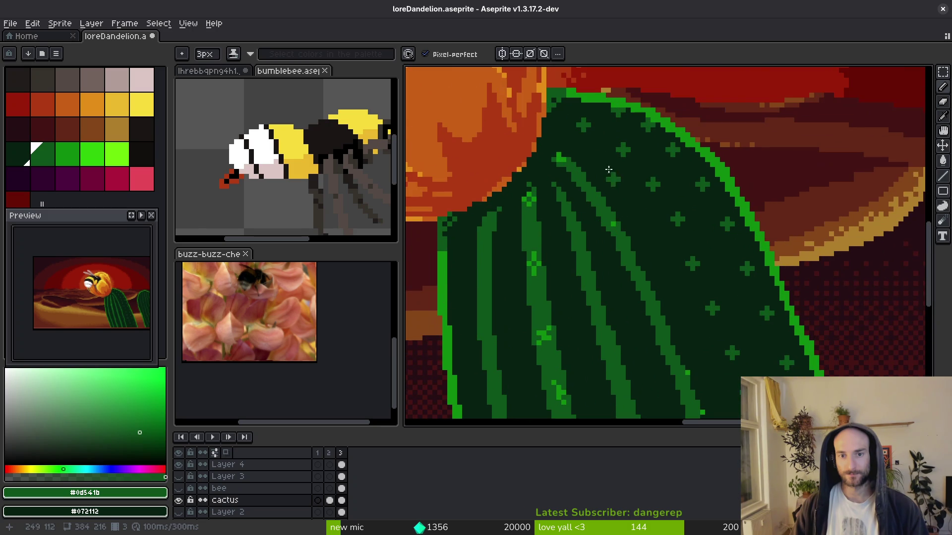
left_click(561, 126)
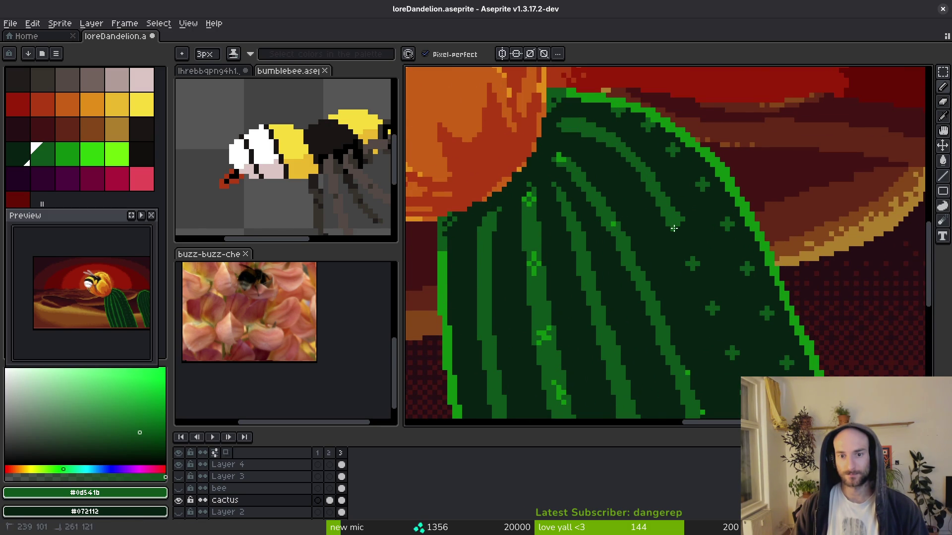
scroll(684, 233, "down", 5)
scroll(644, 205, "up", 5)
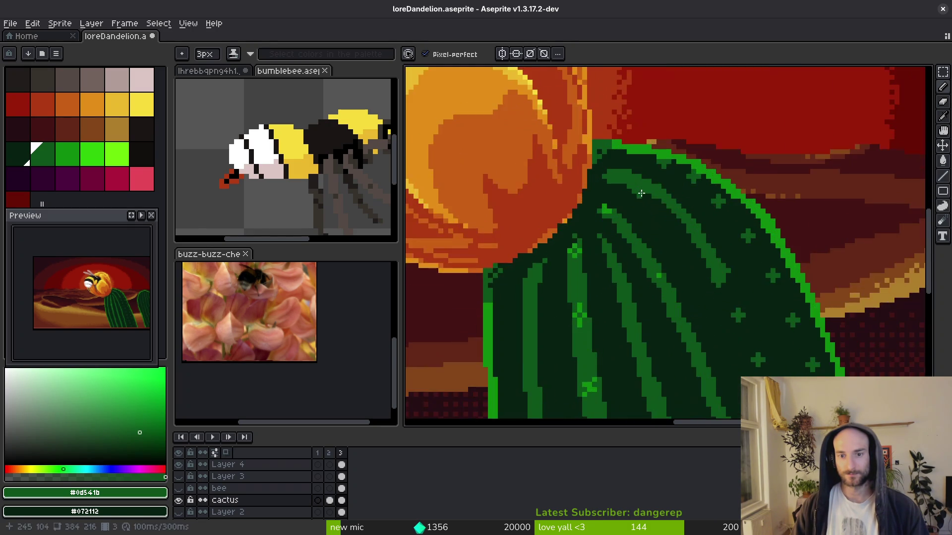
mouse_move(629, 174)
left_mouse_down()
mouse_move(692, 243)
mouse_move(726, 307)
mouse_move(758, 335)
mouse_move(668, 199)
left_mouse_up()
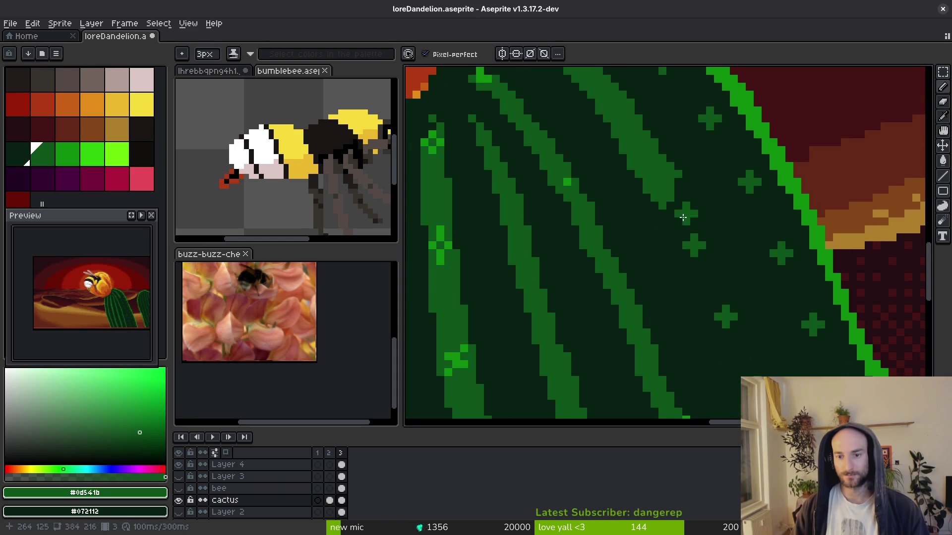
Lengthen the light-green stripe further down toward the cactus base.
left_click_drag(641, 115, 645, 137)
mouse_move(672, 184)
left_mouse_down()
mouse_move(709, 252)
mouse_move(694, 267)
mouse_move(674, 218)
mouse_move(688, 196)
mouse_move(660, 124)
left_mouse_up()
left_click_drag(668, 179, 724, 302)
mouse_move(724, 302)
left_mouse_down()
mouse_move(648, 173)
mouse_move(687, 285)
mouse_move(651, 144)
mouse_move(682, 263)
mouse_move(714, 322)
mouse_move(662, 193)
mouse_move(652, 213)
mouse_move(687, 303)
mouse_move(630, 194)
left_mouse_up()
Extend and widen the rib stripe down to the cactus bottom, undoing an overshooting stroke.
left_click_drag(615, 148, 674, 295)
key("ctrl+z")
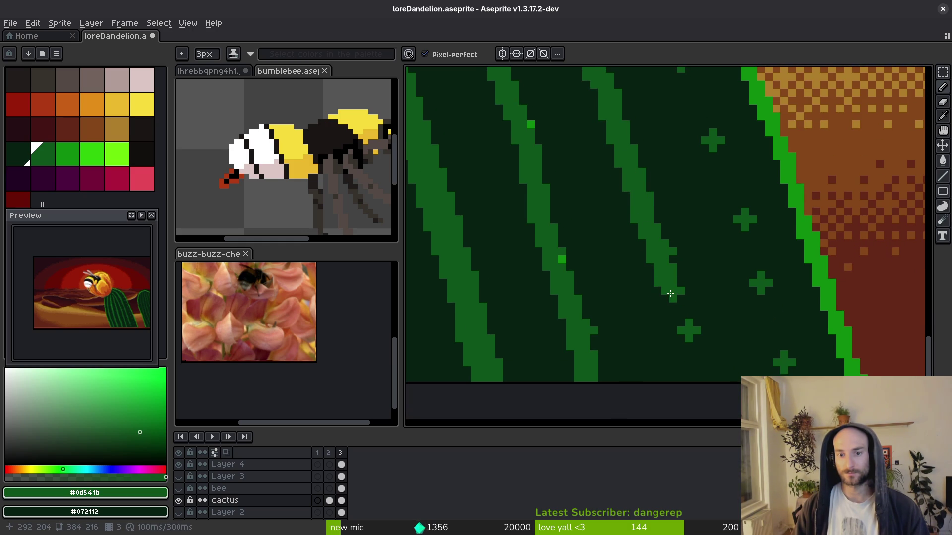
mouse_move(647, 226)
left_mouse_down()
mouse_move(666, 263)
mouse_move(692, 379)
mouse_move(671, 294)
left_mouse_up()
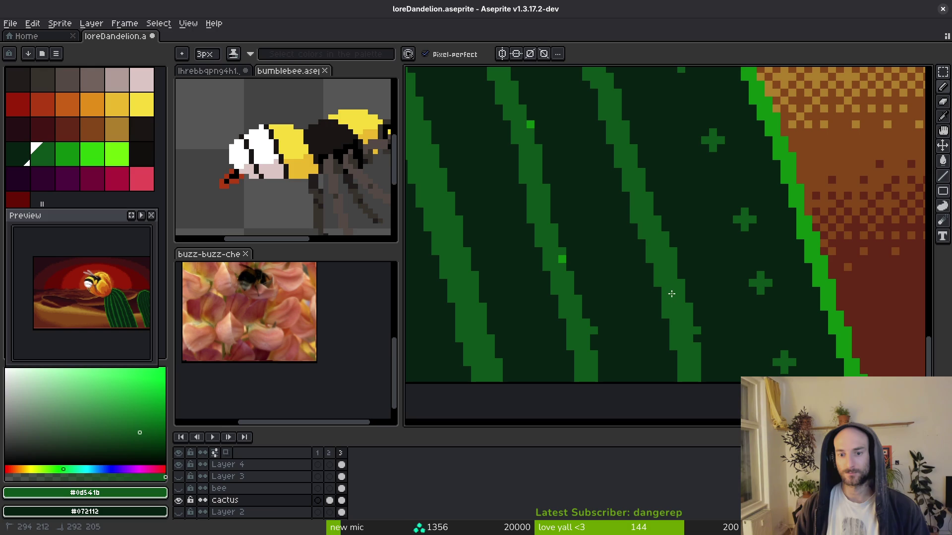
mouse_move(645, 231)
left_mouse_down()
mouse_move(620, 188)
mouse_move(612, 148)
mouse_move(638, 209)
left_mouse_up()
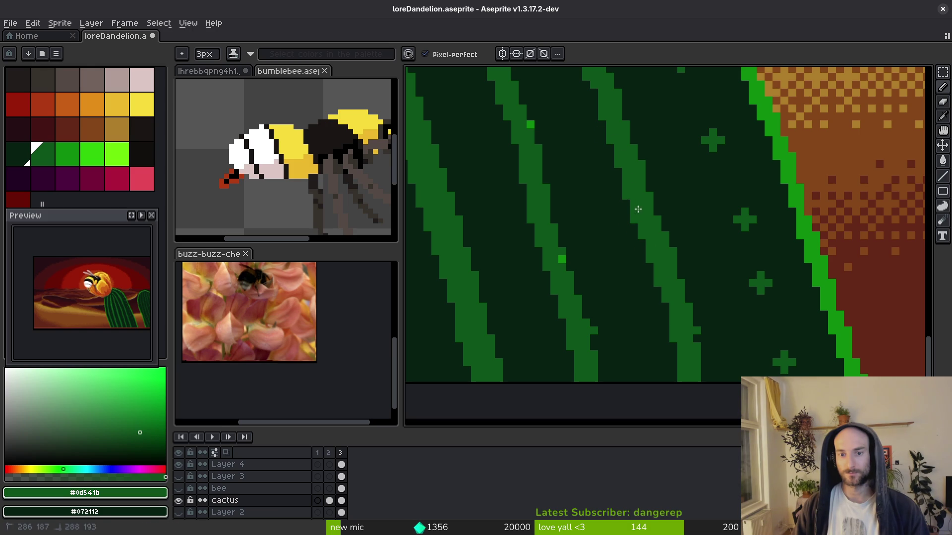
left_click_drag(681, 351, 690, 381)
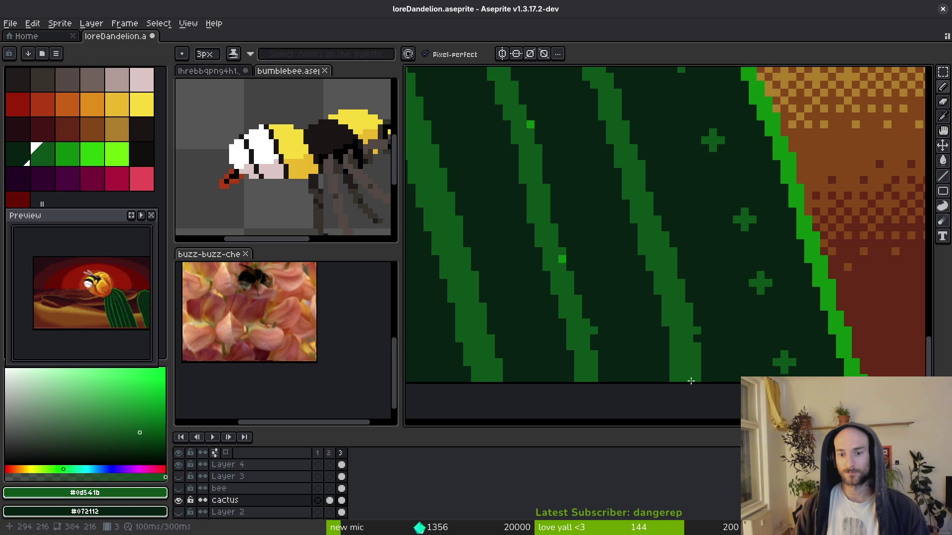
Paint over the stray green dab with the dark cactus body colour.
left_click(649, 362)
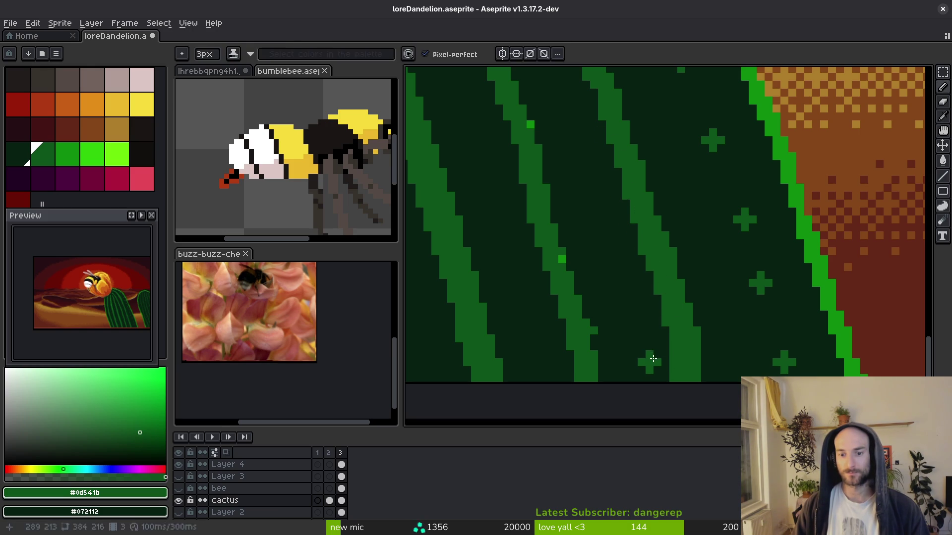
left_click(648, 353, "alt")
left_click_drag(648, 353, 669, 379)
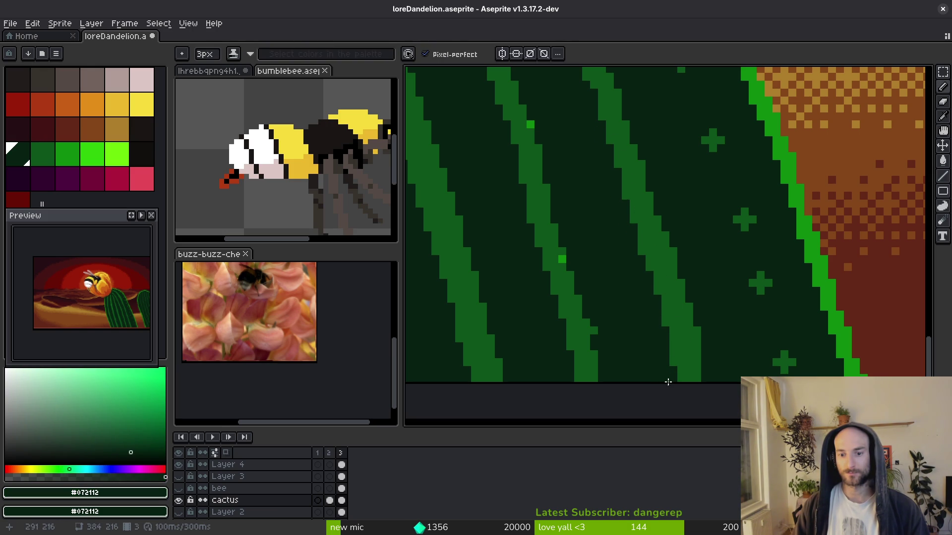
scroll(609, 309, "down", 2)
scroll(609, 308, "up", 1)
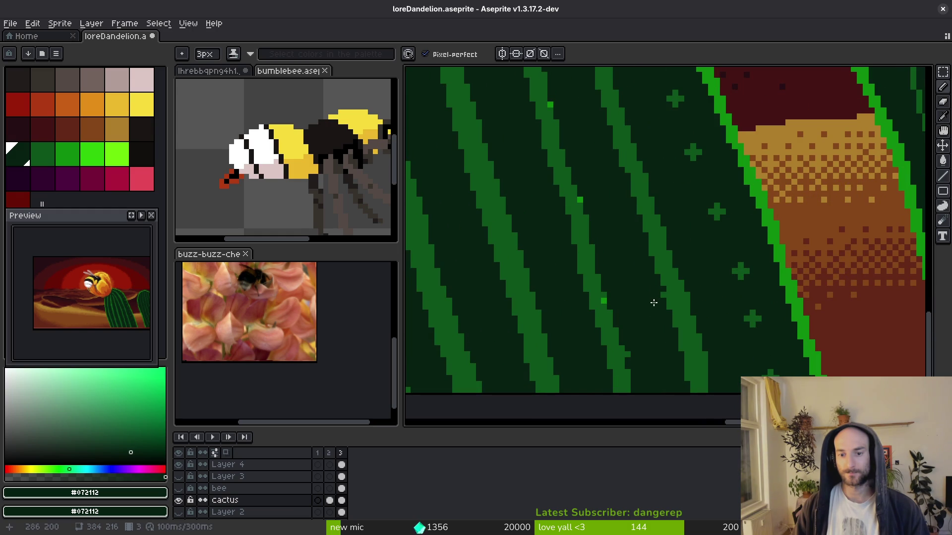
scroll(634, 278, "up", 1)
Repaint rib-green pixels along the upper stripe, then pan along the cactus to review it.
left_click(649, 297, "alt")
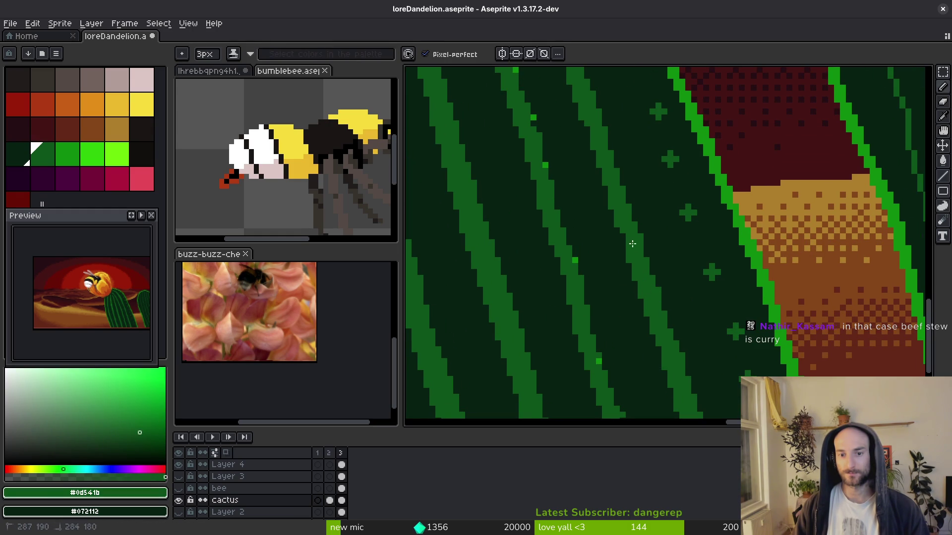
scroll(611, 153, "up", 1)
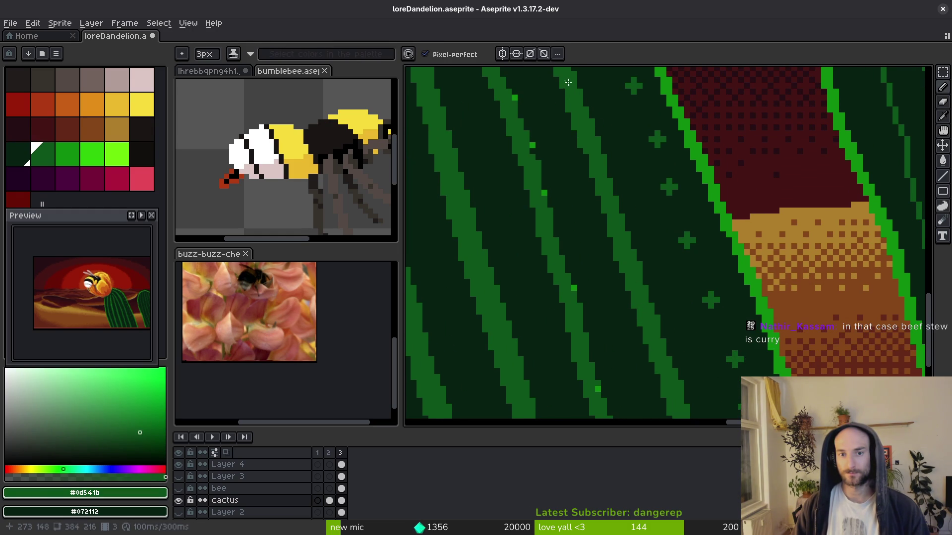
left_click_drag(568, 82, 572, 105)
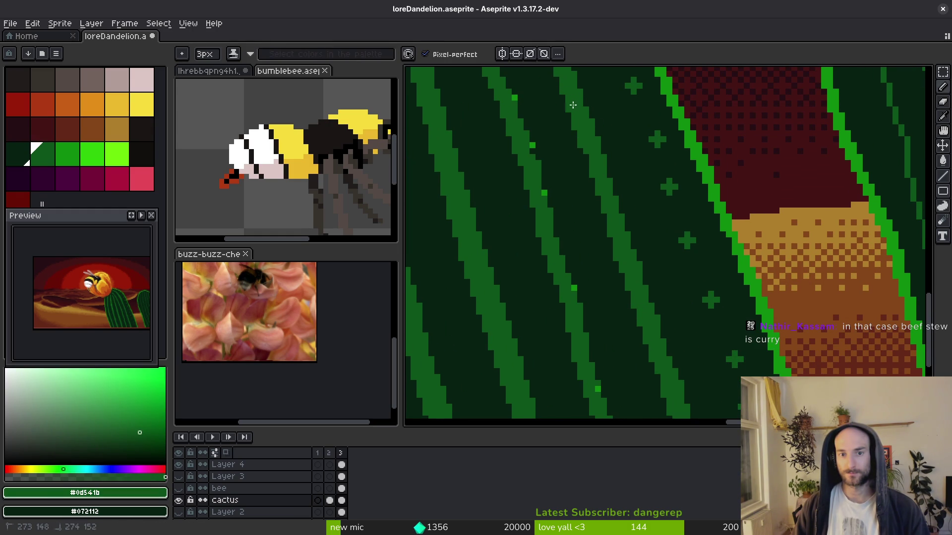
left_click(600, 215, "alt")
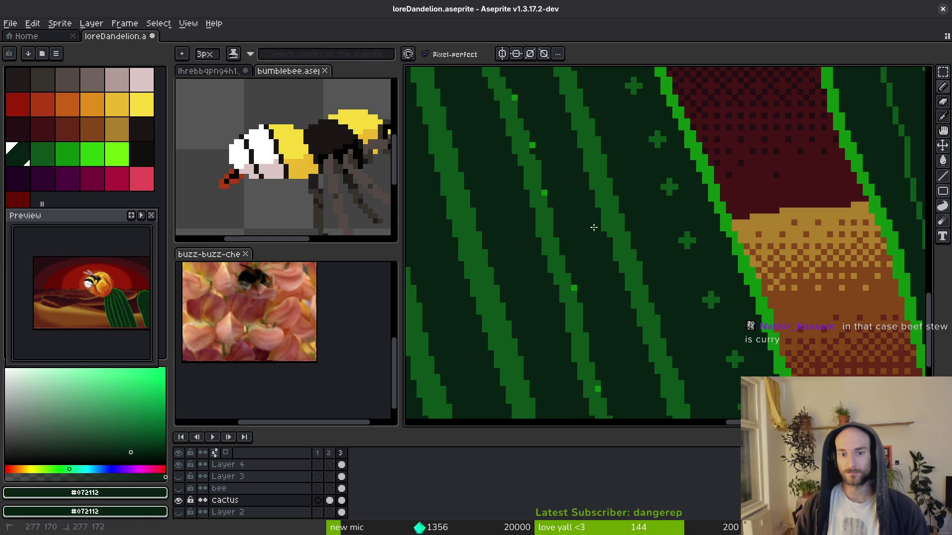
left_click(611, 225, "alt")
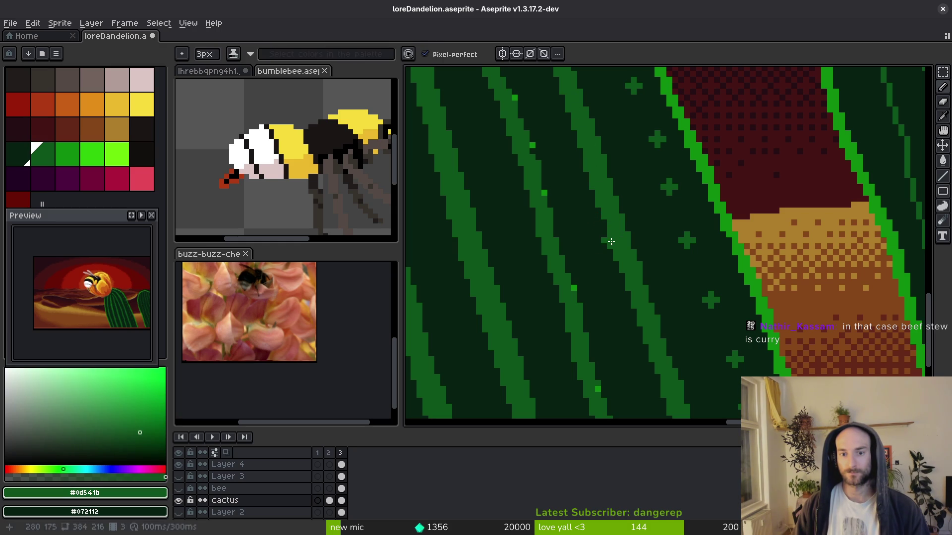
scroll(632, 298, "down", 3)
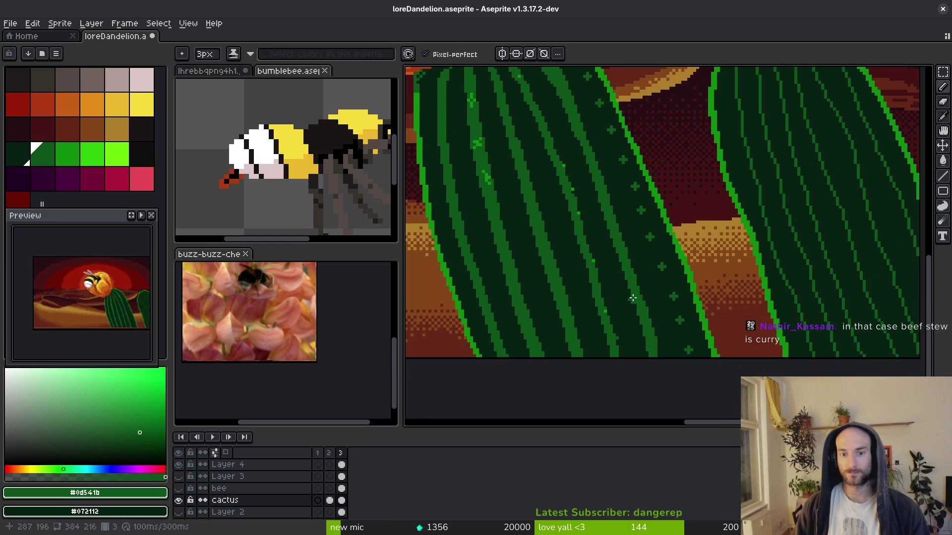
scroll(618, 218, "up", 3)
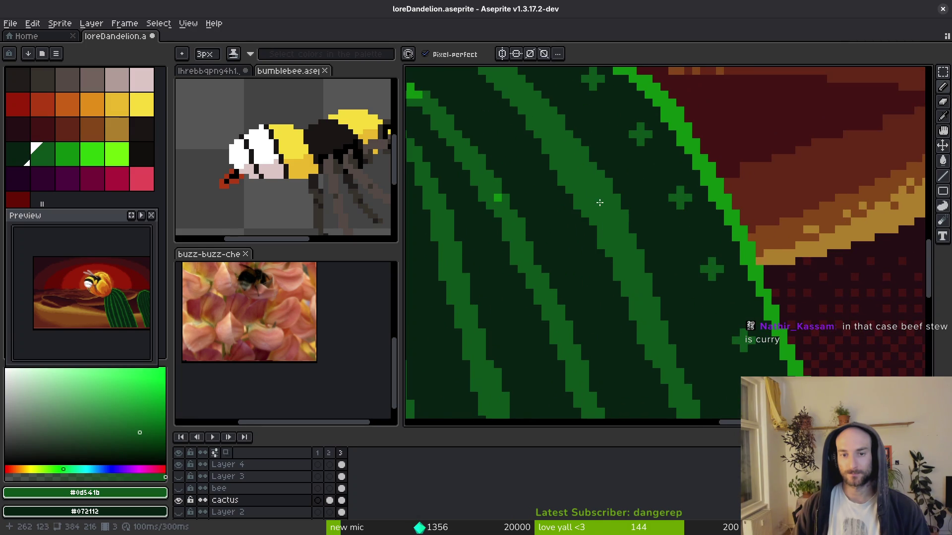
mouse_move(620, 269)
left_mouse_down()
mouse_move(558, 192)
mouse_move(570, 191)
left_mouse_up()
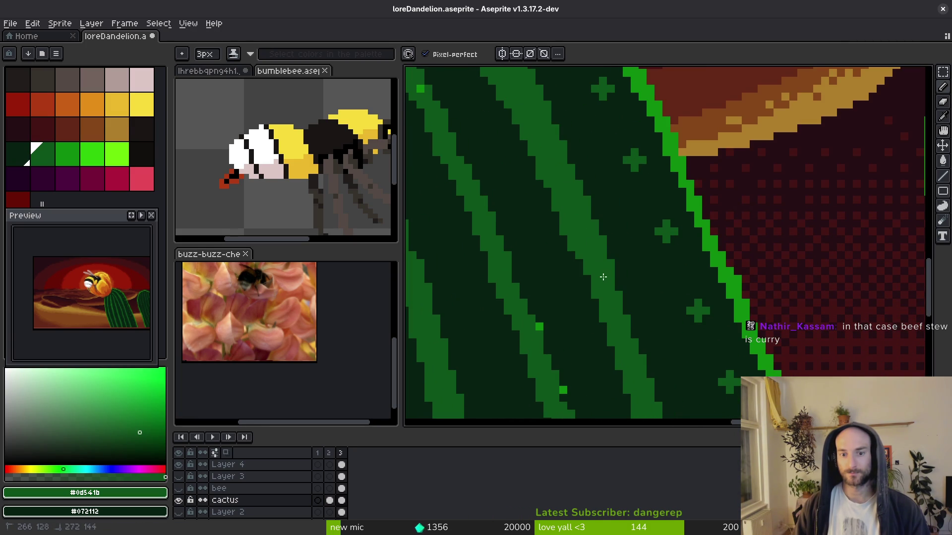
key("Right")
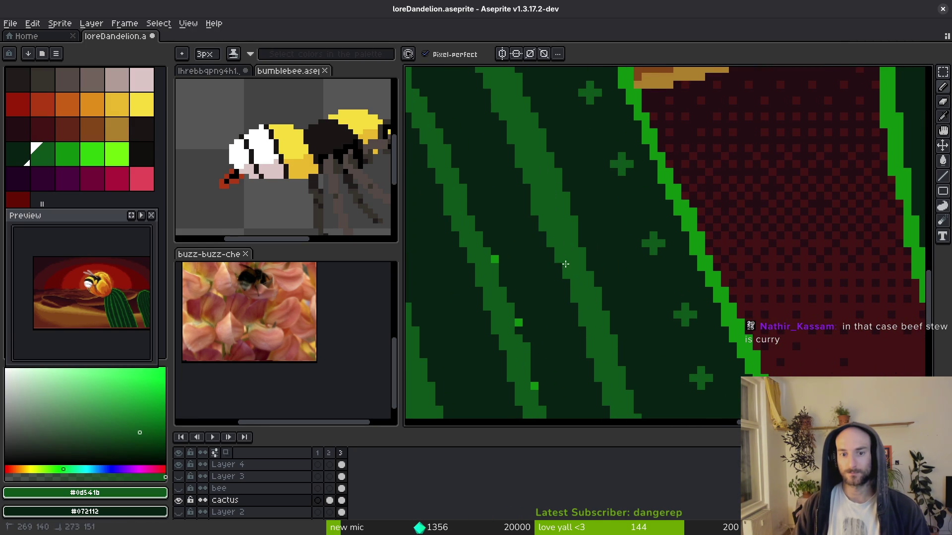
left_click_drag(565, 264, 535, 207)
left_click(527, 176)
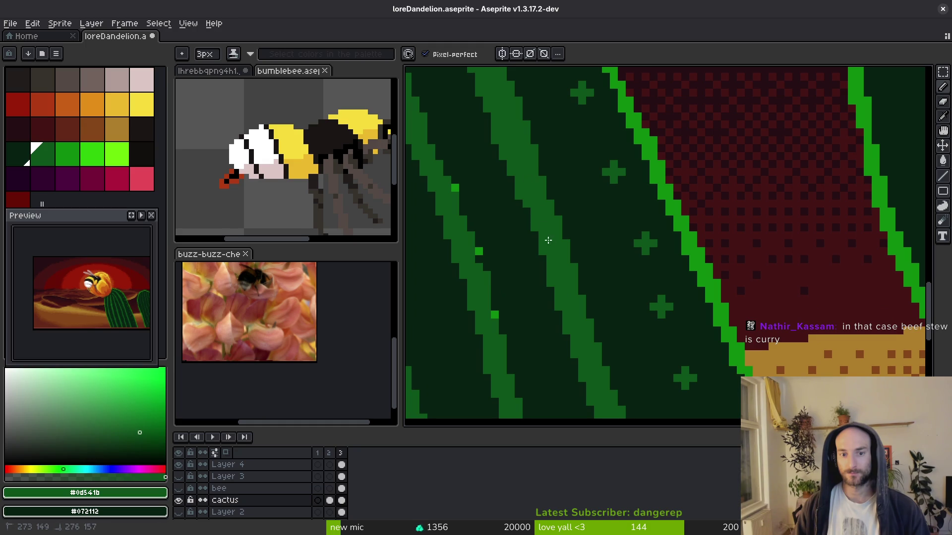
scroll(546, 199, "down", 2)
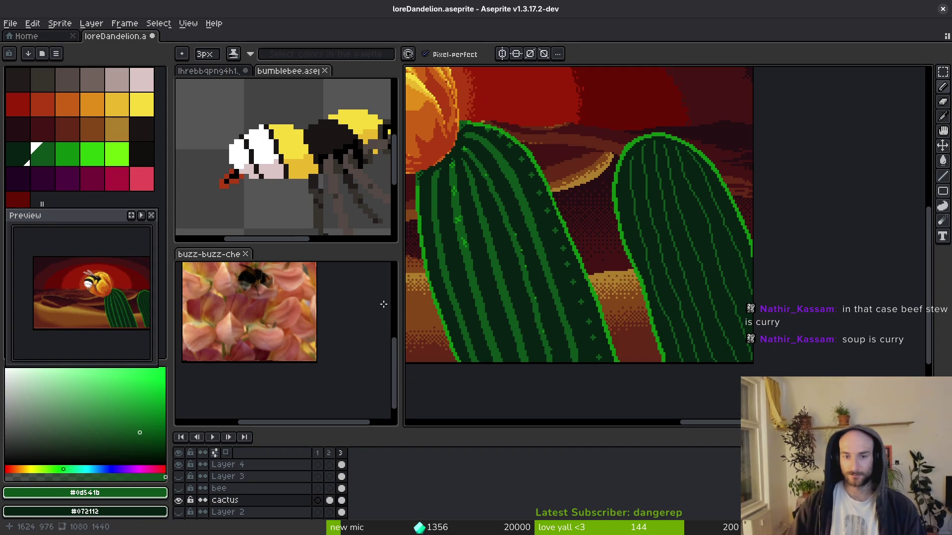
Zoom to the left cactus top and paint a 1px medium-green row along the top rib.
scroll(474, 153, "up", 2)
left_click_drag(474, 153, 674, 211)
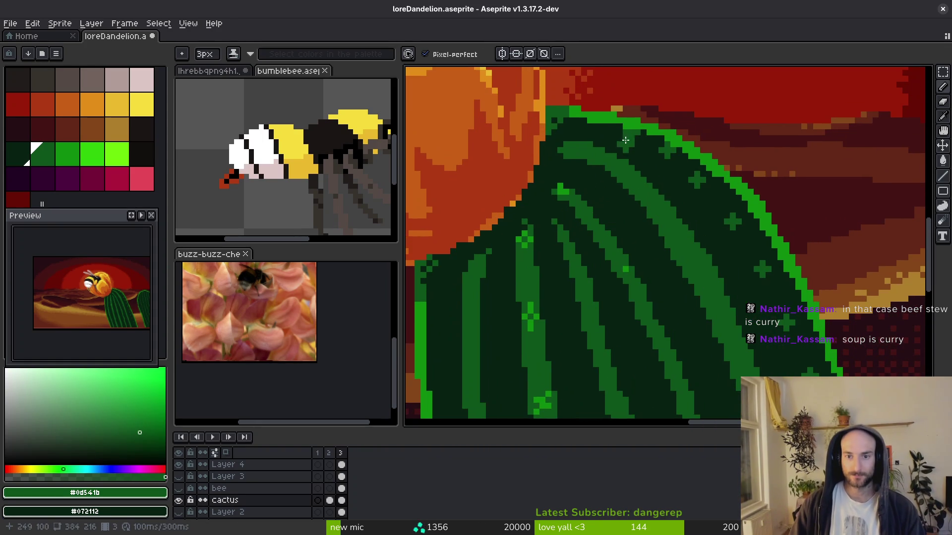
key("minus")
scroll(606, 129, "up", 2)
key("minus")
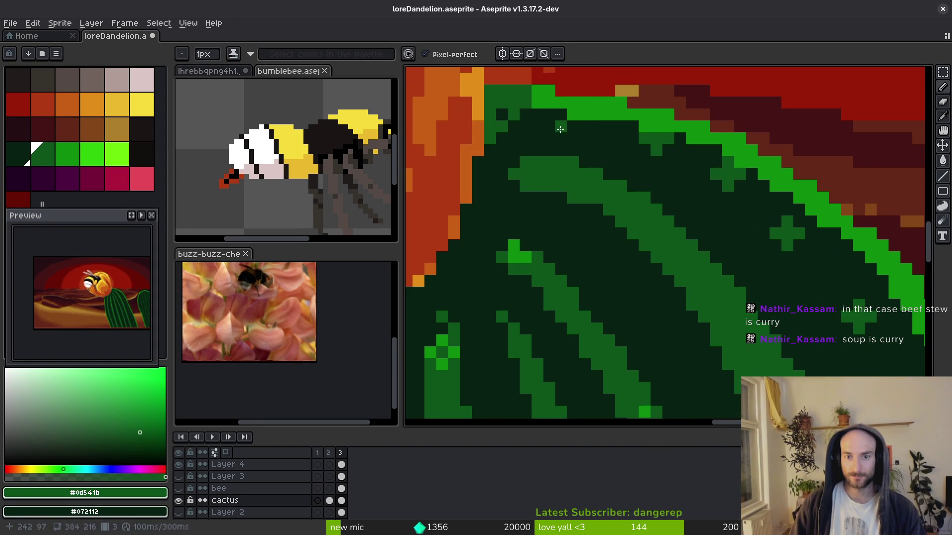
left_click(560, 126)
left_click_drag(560, 126, 542, 130)
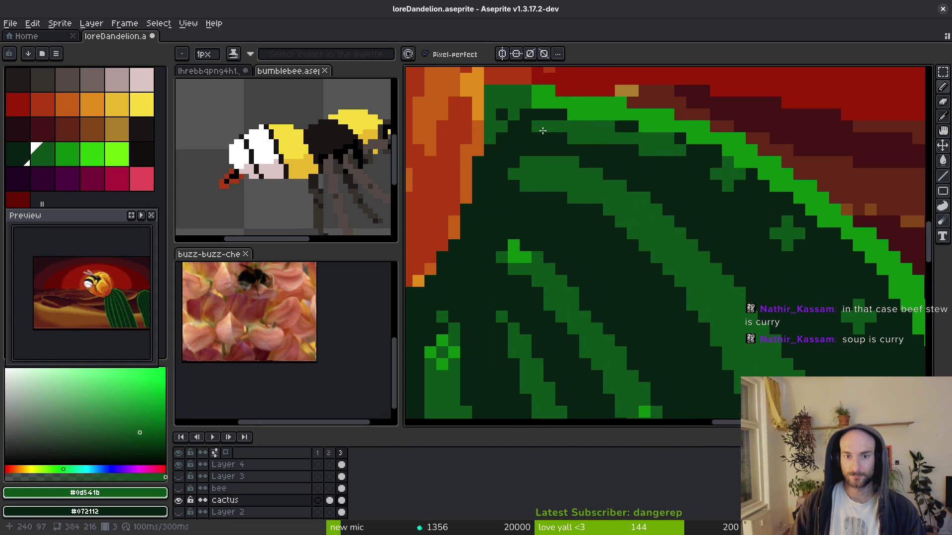
Retouch the rib with eyedropped dark body and rib greens to smooth its curve, then save.
left_click(627, 174, "alt")
mouse_move(620, 186)
left_mouse_down()
mouse_move(570, 164)
mouse_move(523, 163)
left_mouse_up()
left_click(572, 163)
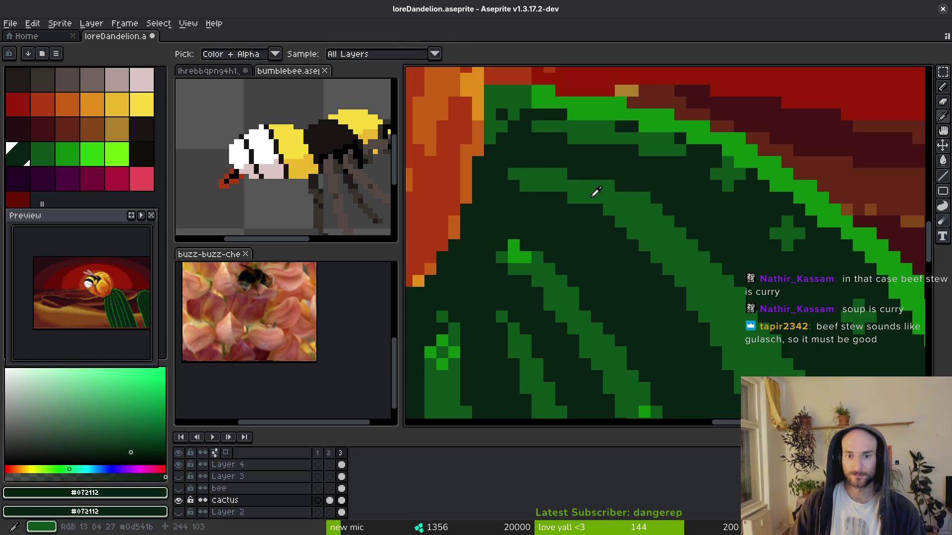
left_click(596, 191, "alt")
left_click_drag(645, 253, 501, 186)
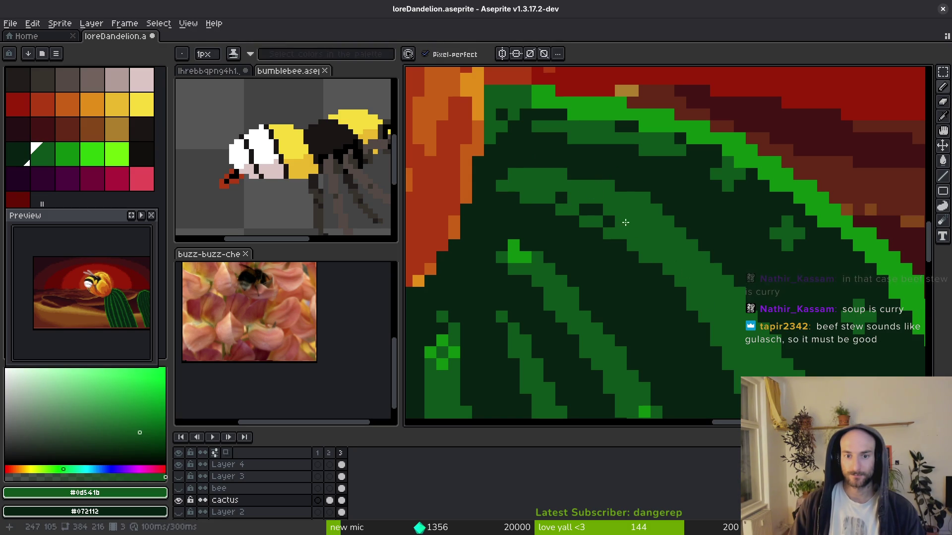
left_click_drag(625, 222, 577, 204)
left_click(610, 208, "alt")
left_click_drag(664, 218, 542, 174)
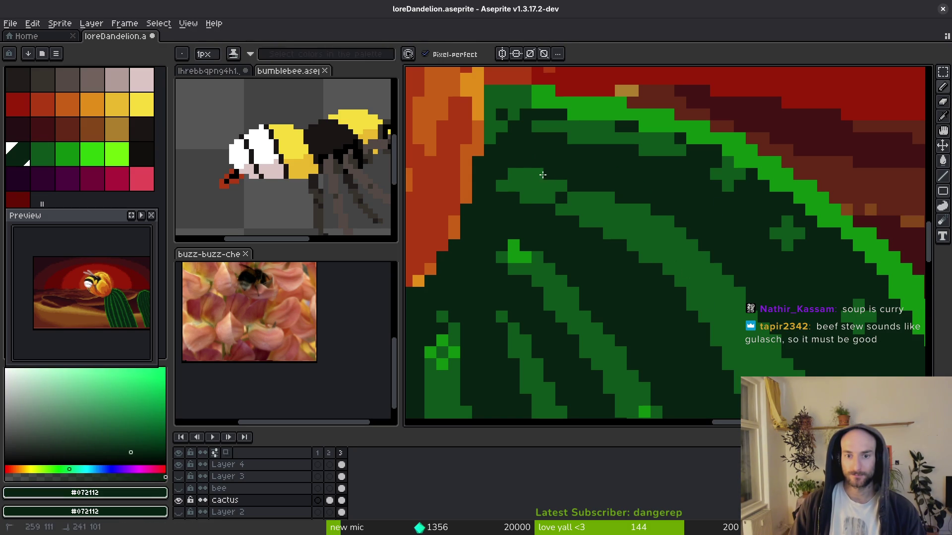
key("ctrl+s")
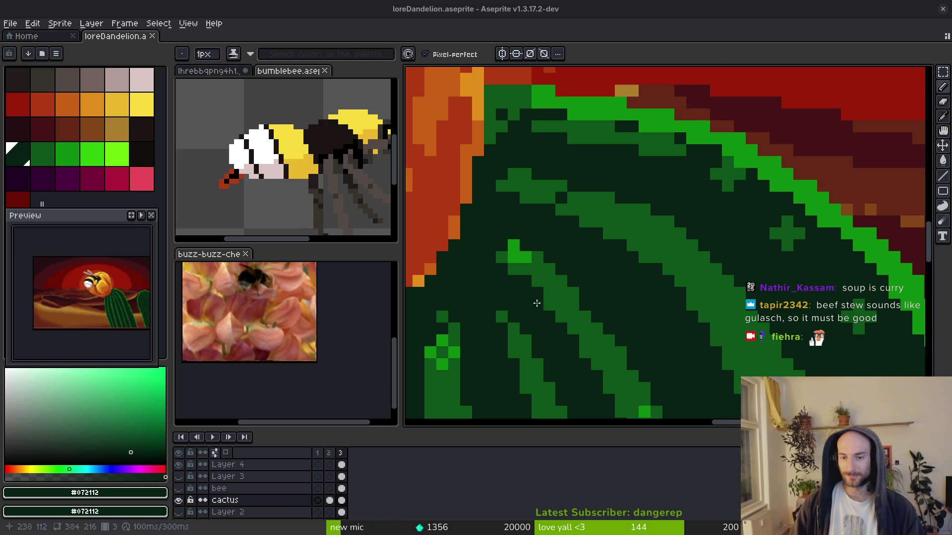
Paint a short medium-green rib segment on the cactus top and bring the cactus edge into view.
left_click_drag(654, 230, 616, 198)
left_click(475, 149, "alt")
left_click_drag(532, 155, 550, 155)
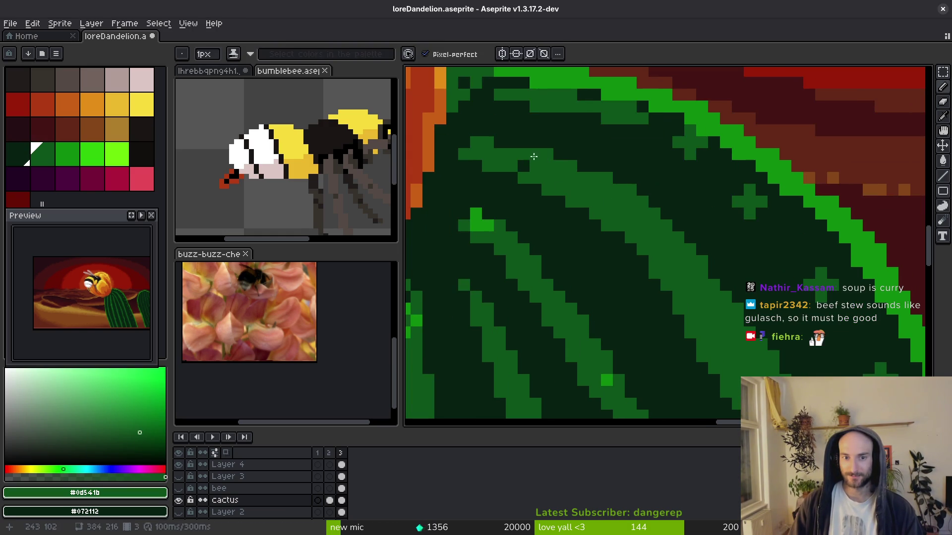
scroll(520, 152, "down", 3)
scroll(611, 191, "up", 2)
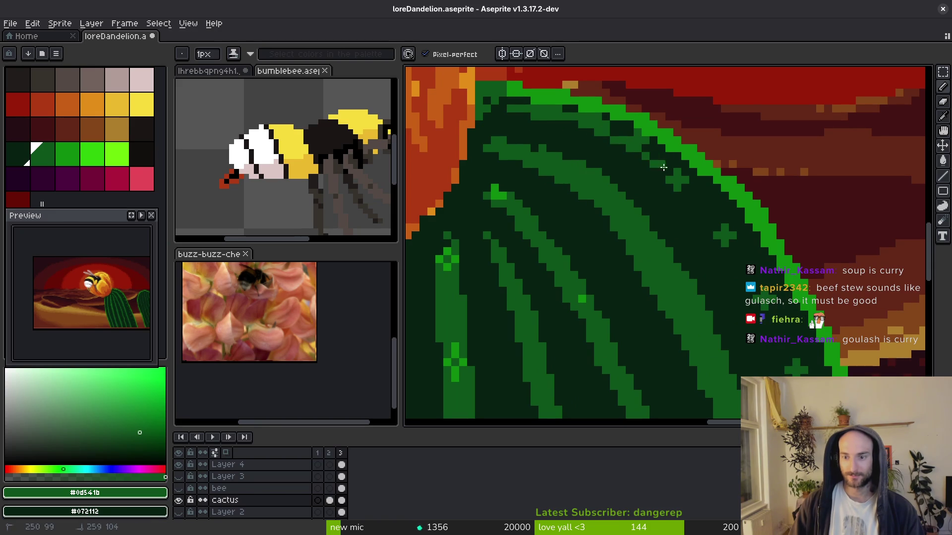
left_click_drag(663, 167, 545, 110)
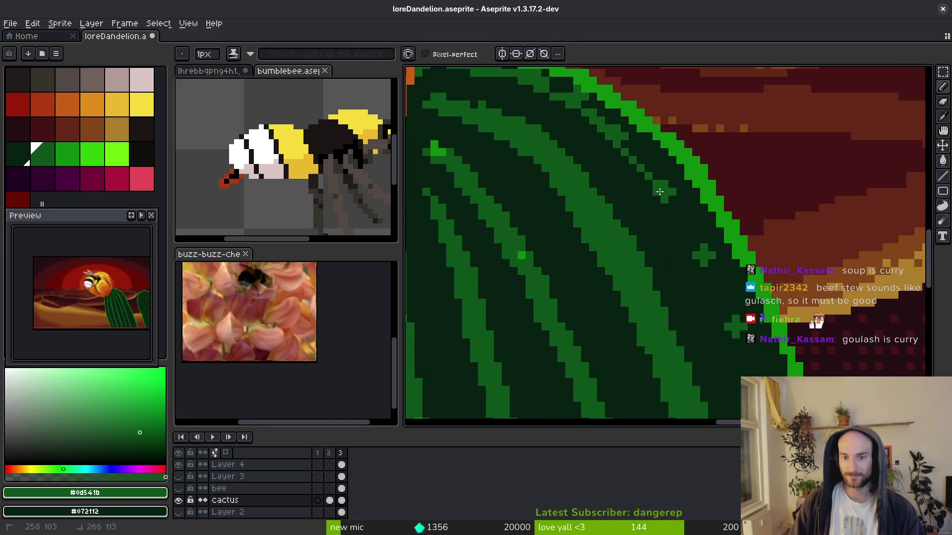
left_click_drag(711, 295, 641, 182)
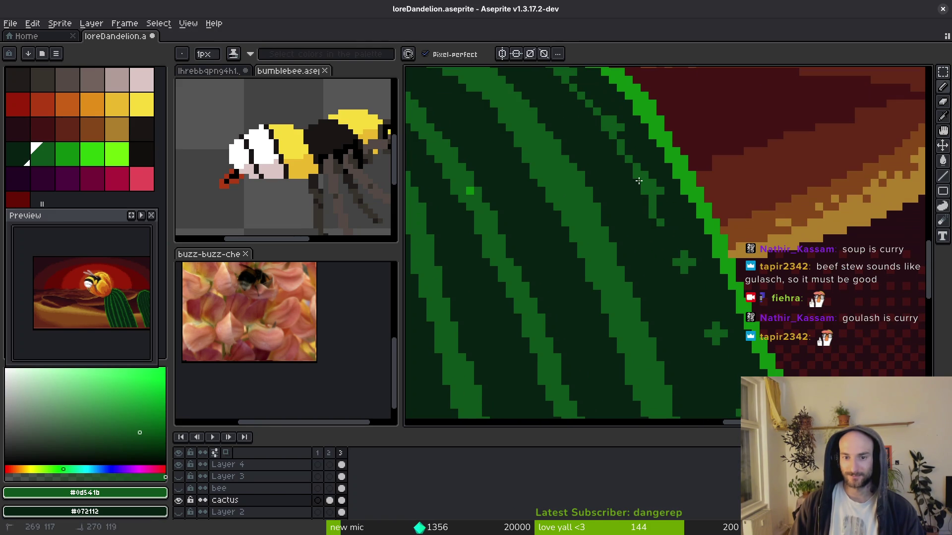
With a 3px brush, paint mid-green rib strokes up along the cactus's right edge.
key("plus")
key("plus")
mouse_move(656, 241)
left_mouse_down()
mouse_move(671, 228)
mouse_move(661, 199)
mouse_move(684, 252)
left_mouse_up()
left_click_drag(670, 186, 601, 106)
scroll(693, 242, "up", 2)
mouse_move(710, 233)
left_mouse_down()
mouse_move(637, 171)
mouse_move(554, 121)
left_mouse_up()
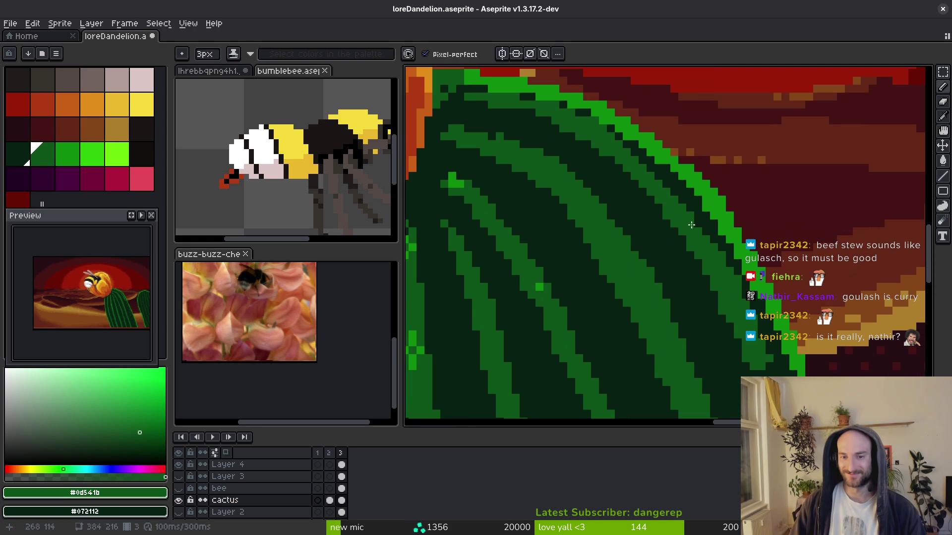
mouse_move(630, 158)
left_mouse_down()
mouse_move(694, 218)
mouse_move(588, 96)
mouse_move(622, 129)
left_mouse_up()
Add lighter-green strokes down and along the large cactus's rib stripes.
scroll(691, 258, "down", 2)
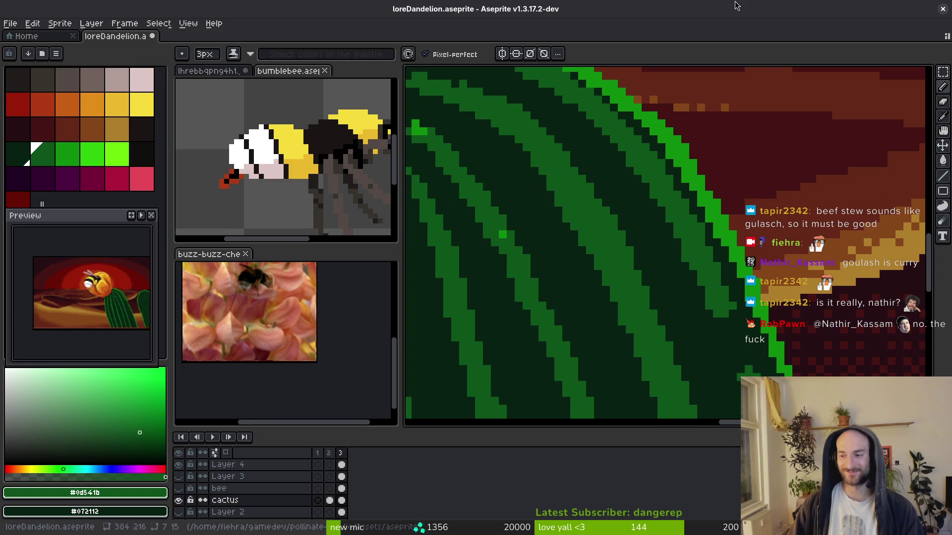
scroll(665, 238, "down", 2)
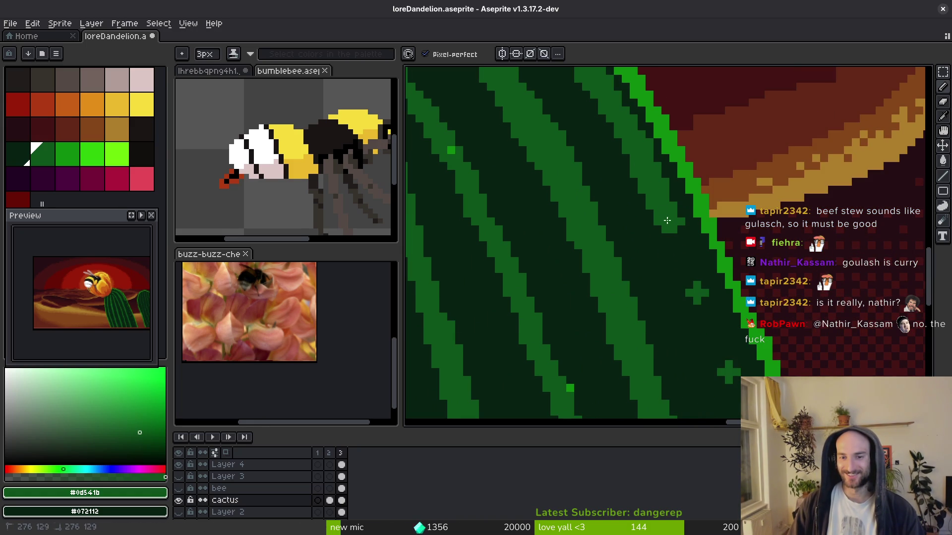
scroll(665, 189, "down", 2)
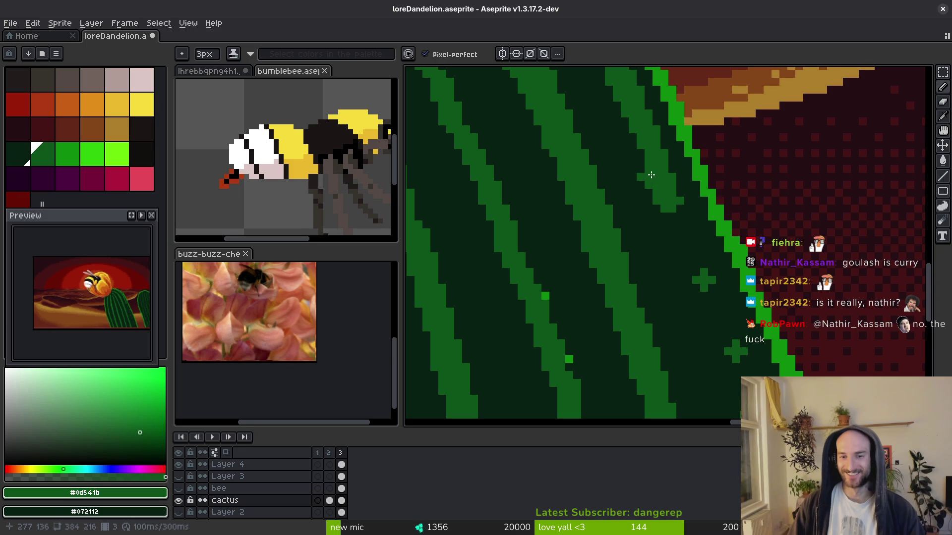
mouse_move(660, 169)
left_mouse_down()
mouse_move(672, 176)
mouse_move(683, 255)
left_mouse_up()
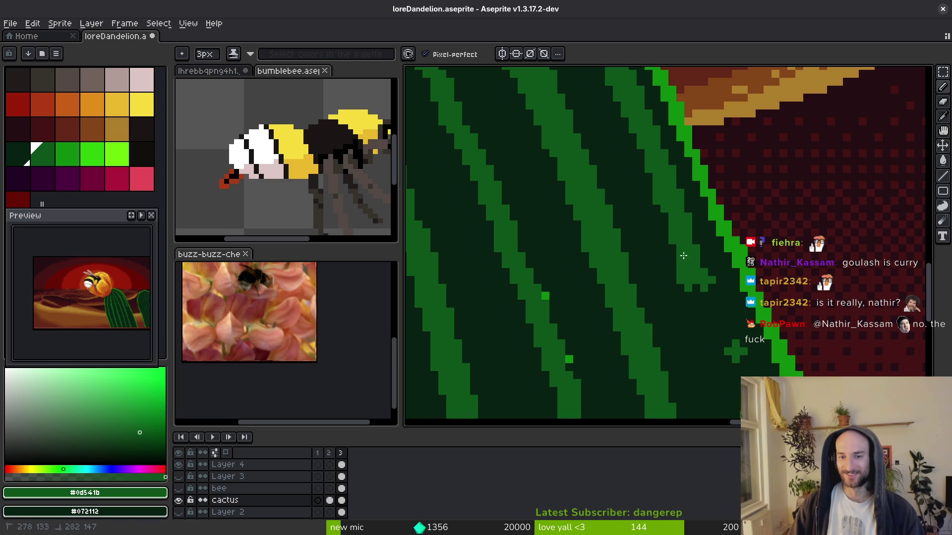
scroll(669, 210, "down", 2)
mouse_move(639, 186)
left_mouse_down()
mouse_move(677, 238)
mouse_move(641, 152)
mouse_move(623, 172)
left_mouse_up()
scroll(634, 188, "down", 3)
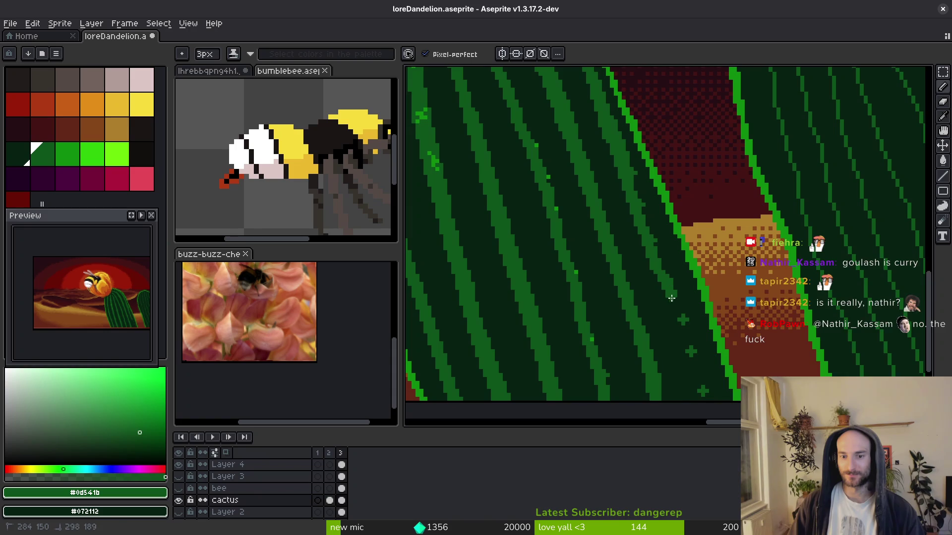
scroll(672, 298, "down", 3)
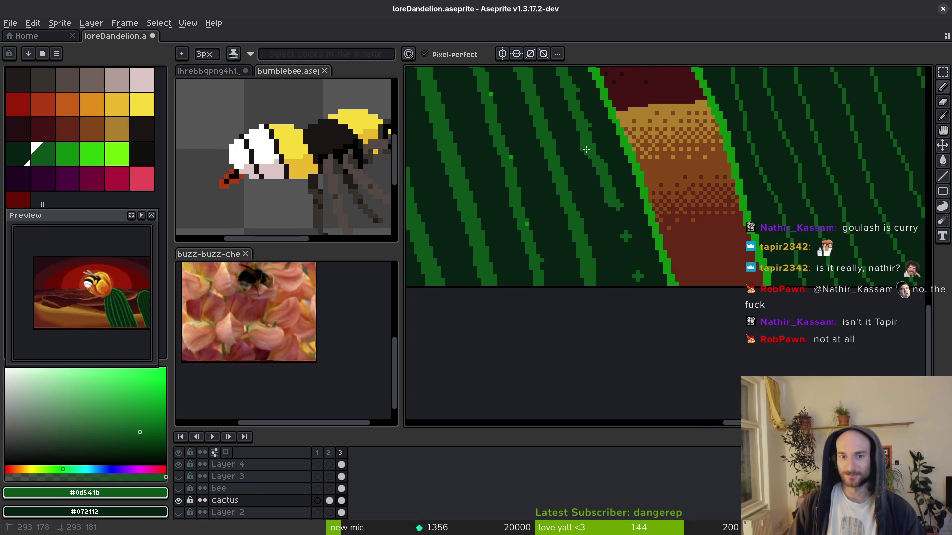
left_click_drag(586, 150, 596, 157)
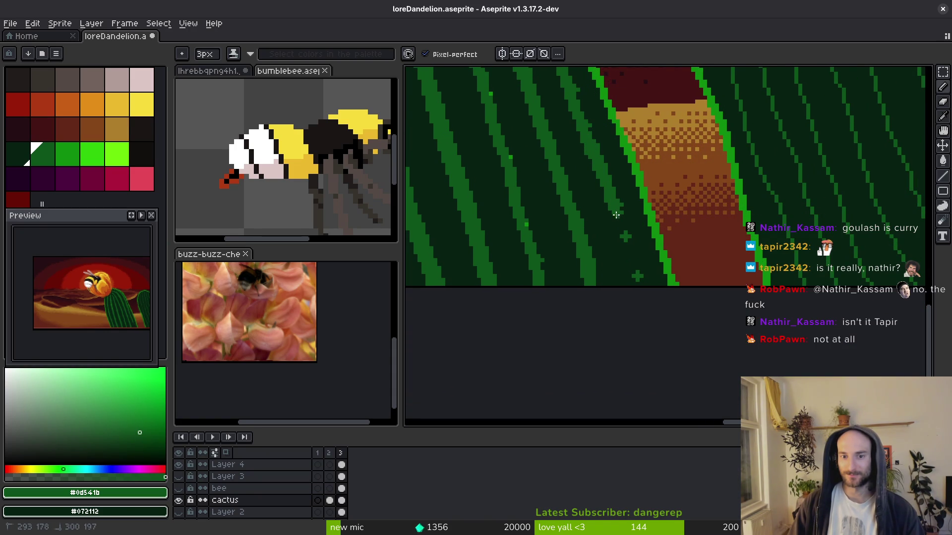
scroll(634, 287, "up", 2)
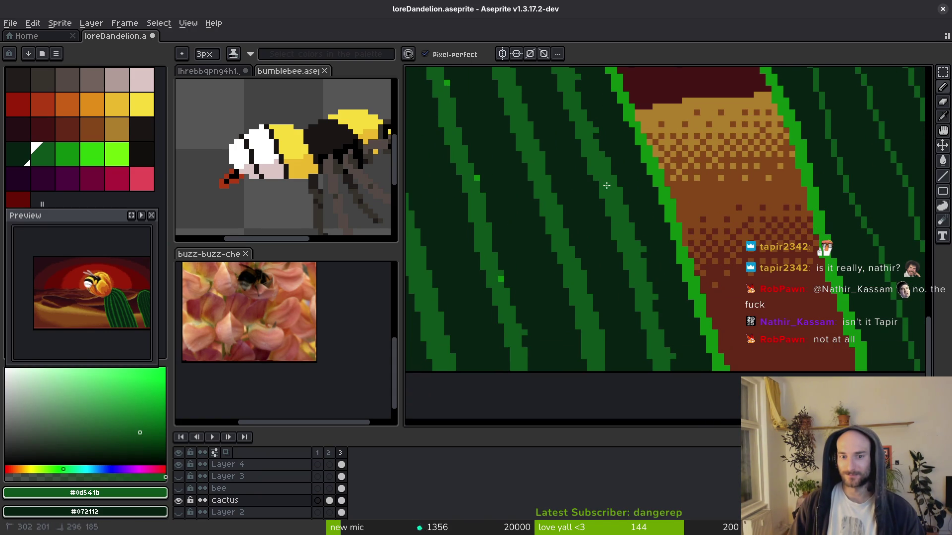
left_click_drag(606, 185, 603, 180)
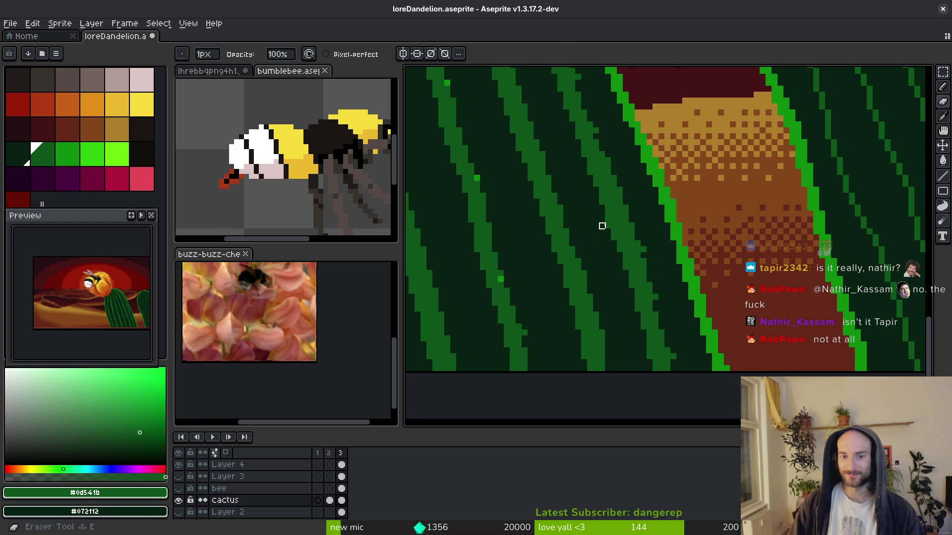
Sample the darkest cactus green, return to mid green 0d541b, and zoom out to the full artwork.
left_click(609, 224, "alt")
left_click(638, 250, "alt")
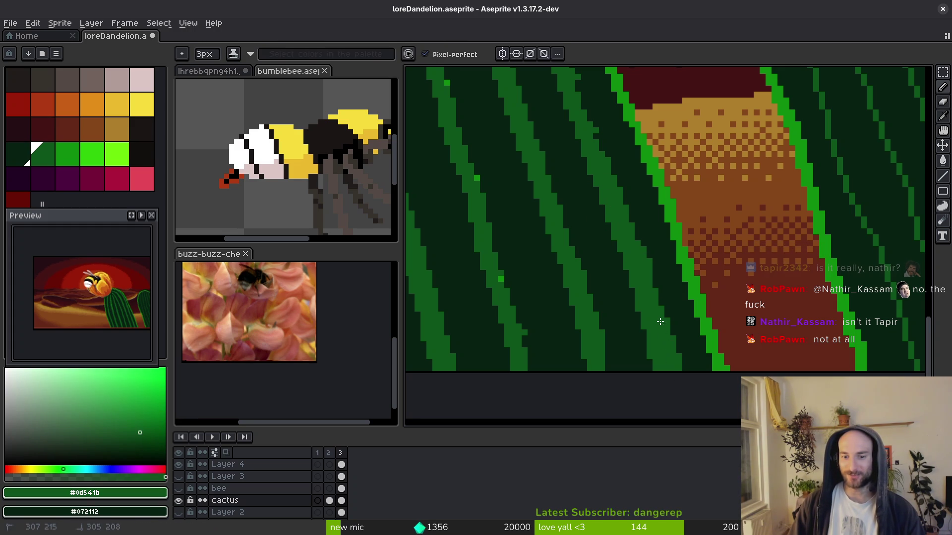
scroll(619, 218, "up", 5)
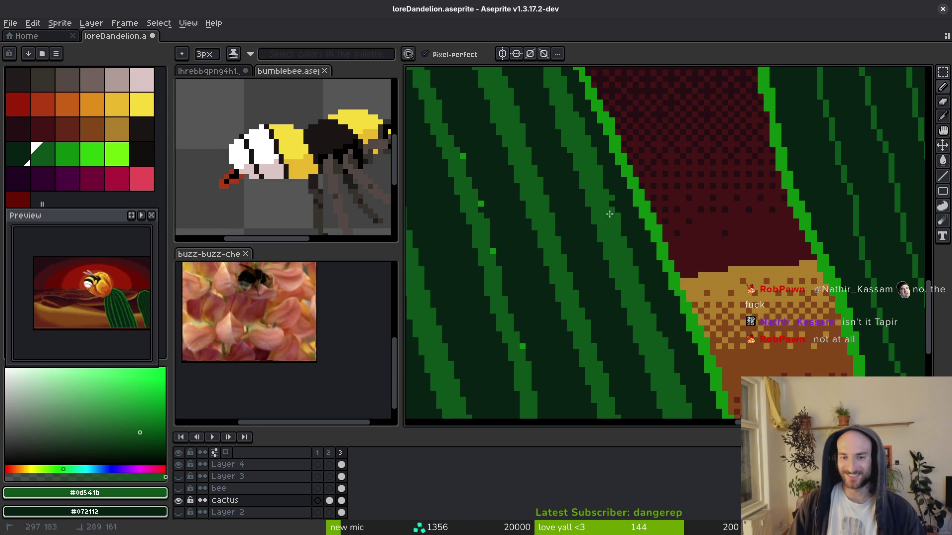
scroll(620, 231, "down", 4)
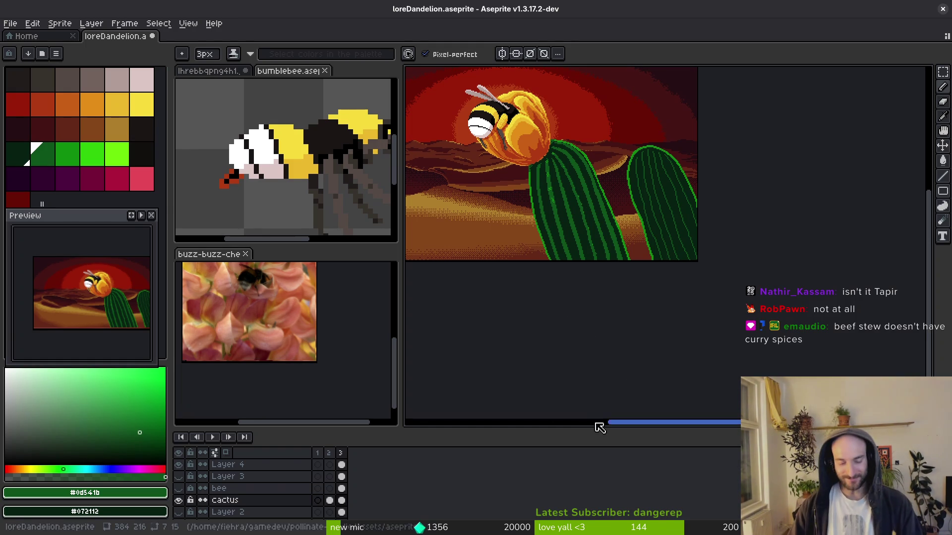
Switch to a 1px brighter-green pencil and draw a diagonal highlight line down an upper rib.
scroll(575, 146, "up", 3)
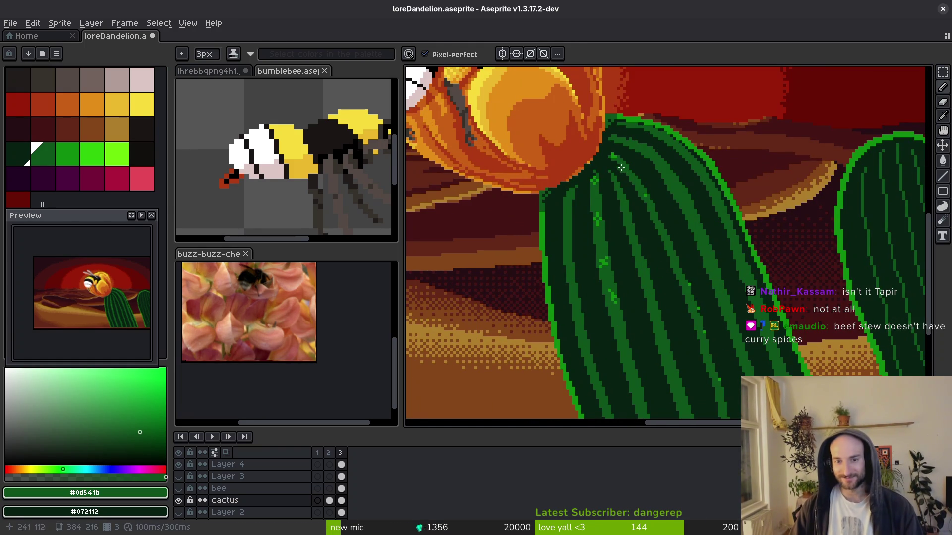
key("minus")
key("minus")
key("0")
scroll(629, 183, "up", 2)
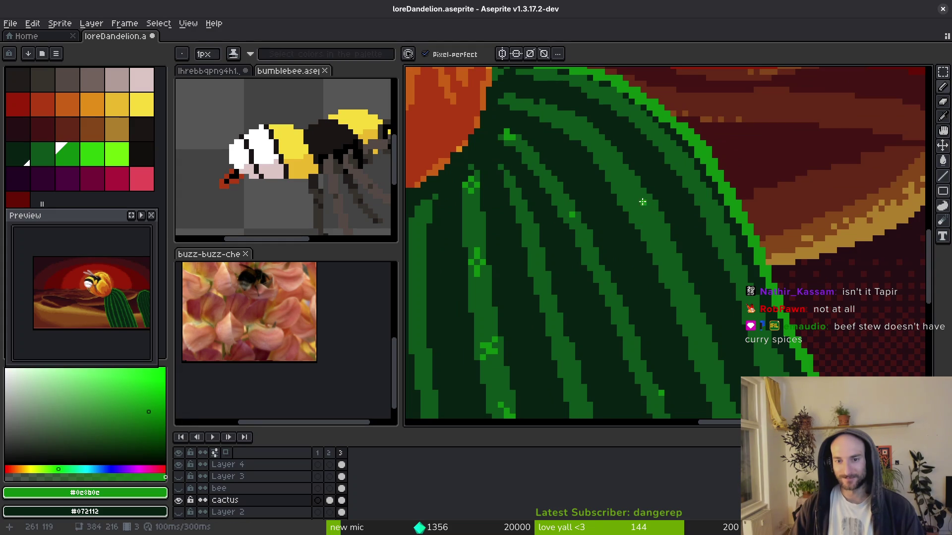
scroll(642, 201, "down", 2)
scroll(544, 132, "up", 3)
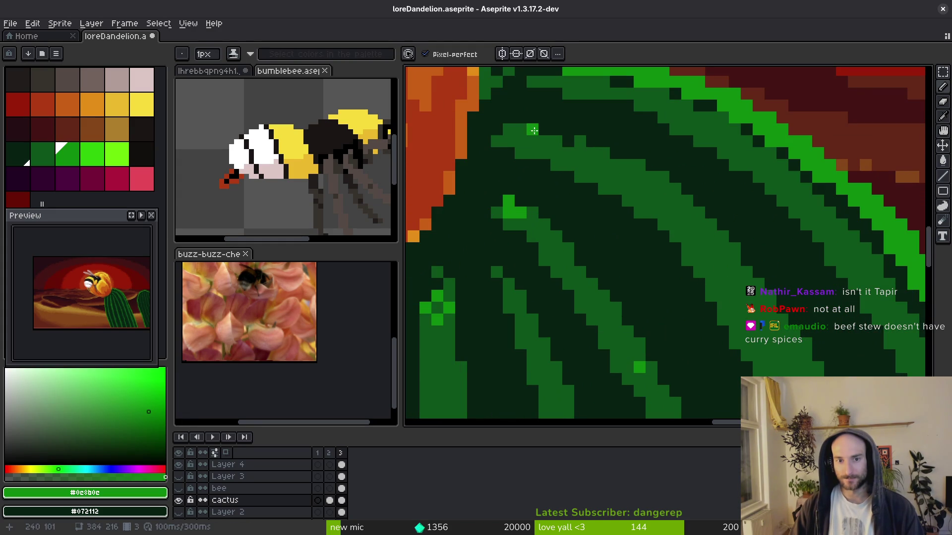
key("ctrl+z")
mouse_move(532, 130)
left_mouse_down()
mouse_move(639, 169)
mouse_move(725, 249)
left_mouse_up()
mouse_move(644, 174)
left_mouse_down()
mouse_move(726, 243)
mouse_move(798, 353)
left_mouse_up()
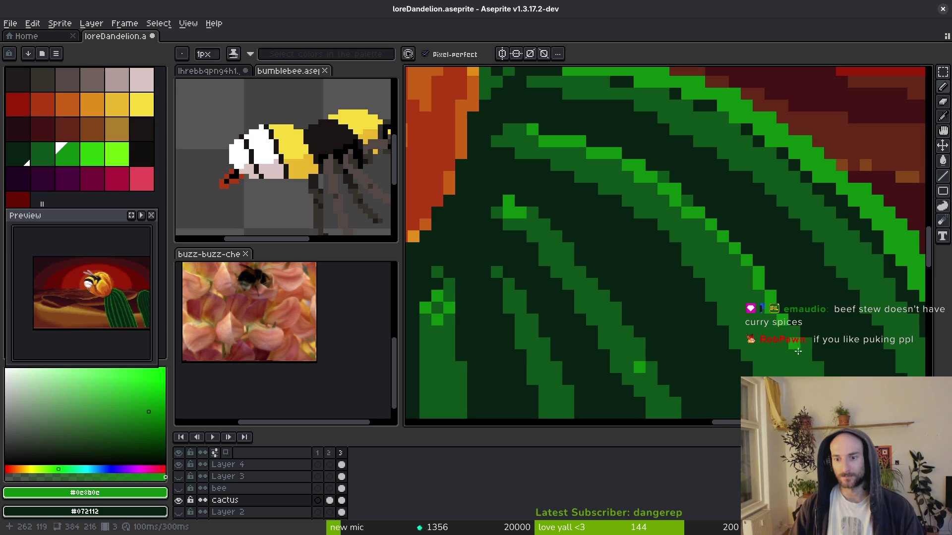
Draw more 1px light-green highlight lines along the other upper cactus ribs.
scroll(793, 347, "down", 2)
left_click_drag(664, 221, 728, 334)
scroll(732, 363, "down", 1)
scroll(732, 362, "down", 3)
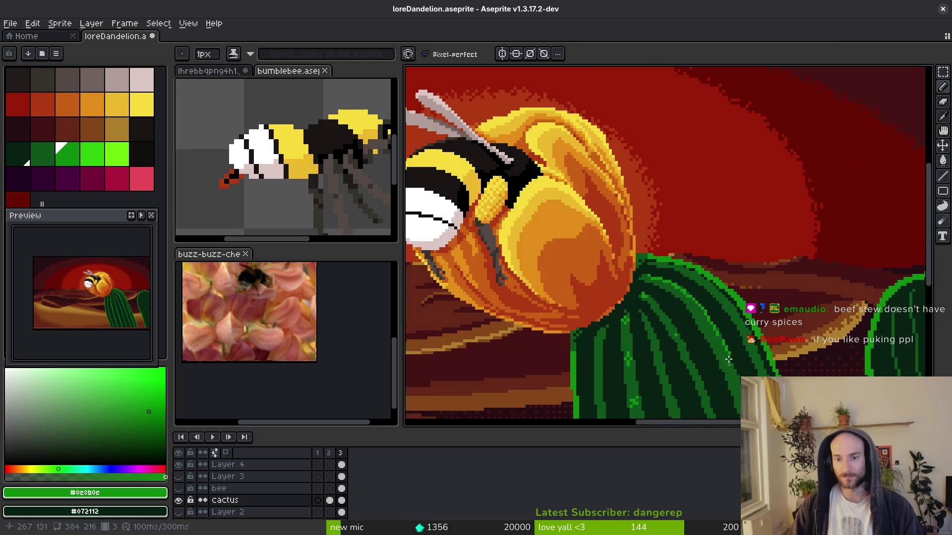
scroll(625, 250, "up", 7)
mouse_move(625, 251)
left_mouse_down()
mouse_move(774, 296)
mouse_move(824, 345)
left_mouse_up()
mouse_move(568, 219)
left_mouse_down()
mouse_move(658, 287)
mouse_move(692, 327)
mouse_move(591, 224)
mouse_move(678, 352)
left_mouse_up()
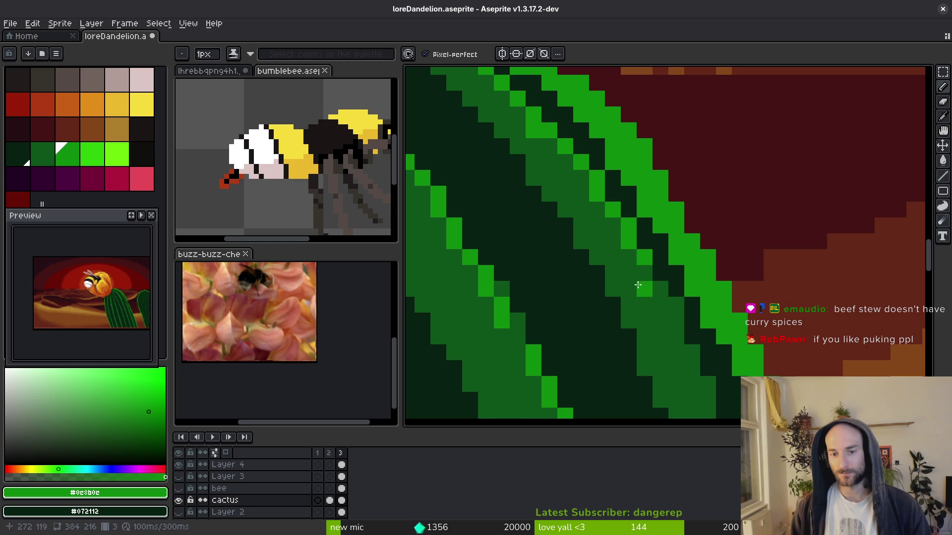
Add light- and mid-green pixels along the edge of a cactus rib.
left_click_drag(642, 283, 671, 340)
left_click_drag(663, 297, 663, 278)
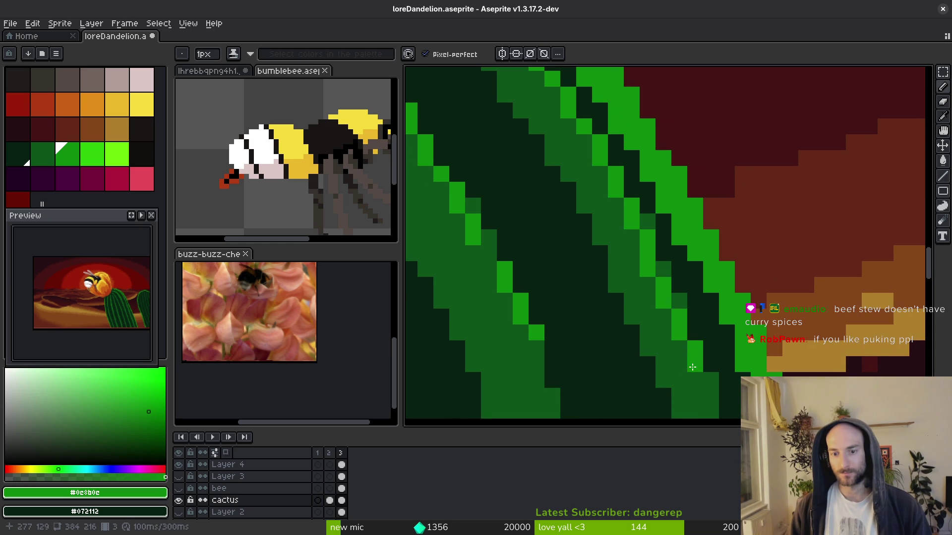
scroll(639, 218, "down", 4)
scroll(644, 208, "up", 2)
left_click_drag(635, 187, 642, 209)
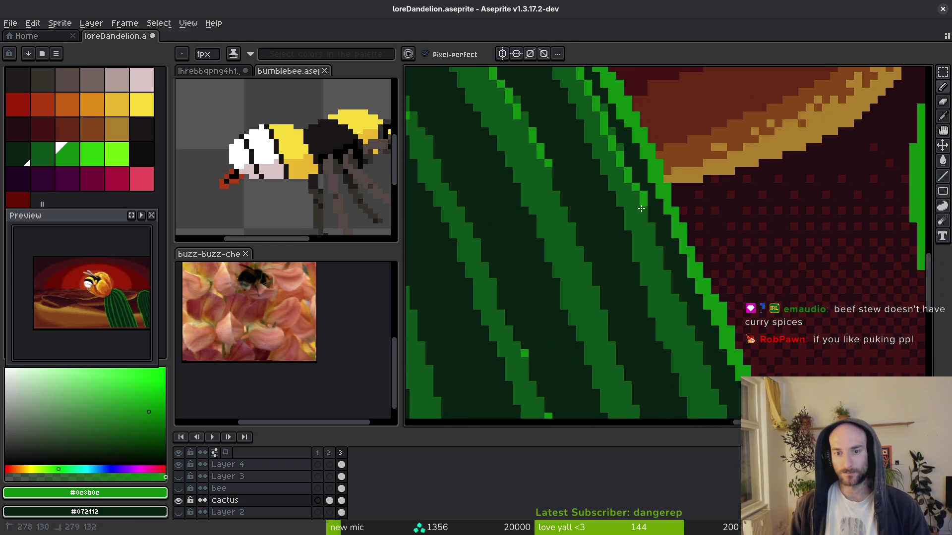
left_click_drag(675, 304, 682, 334)
mouse_move(633, 252)
left_mouse_down()
mouse_move(651, 218)
mouse_move(640, 213)
left_mouse_up()
left_click(652, 231)
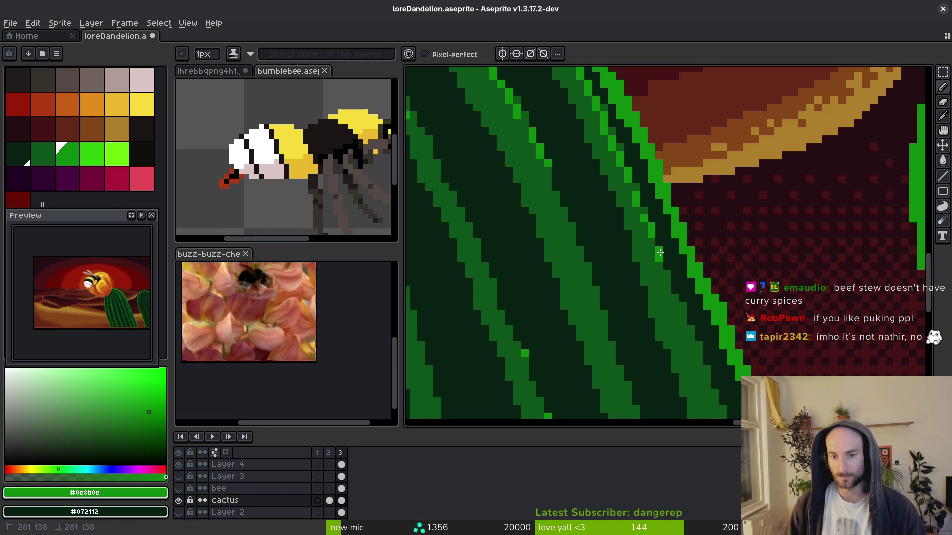
left_click(686, 310)
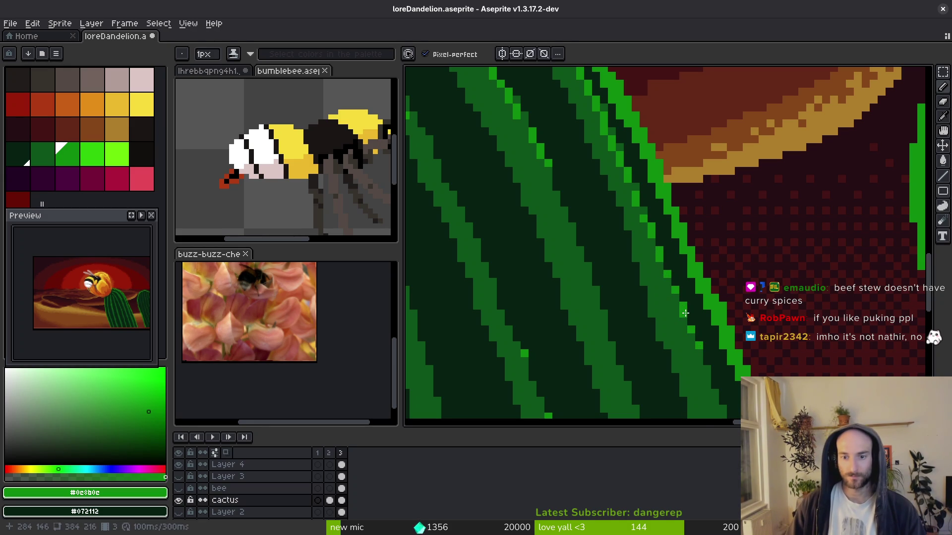
Move down the cactus toward the sand and dot two light-green pixels onto the stripe.
scroll(686, 317, "down", 4)
scroll(562, 204, "up", 5)
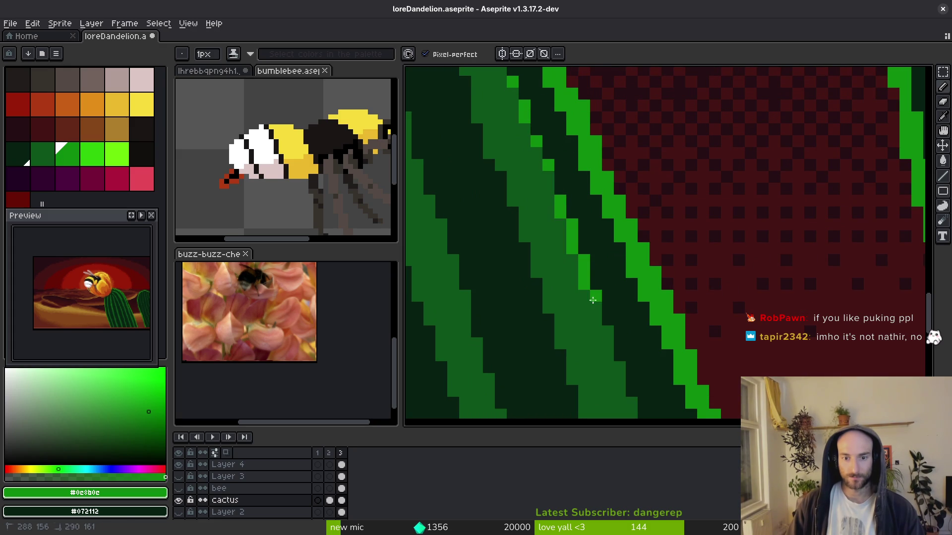
mouse_move(620, 385)
left_mouse_down()
mouse_move(587, 272)
mouse_move(577, 274)
mouse_move(589, 310)
left_mouse_up()
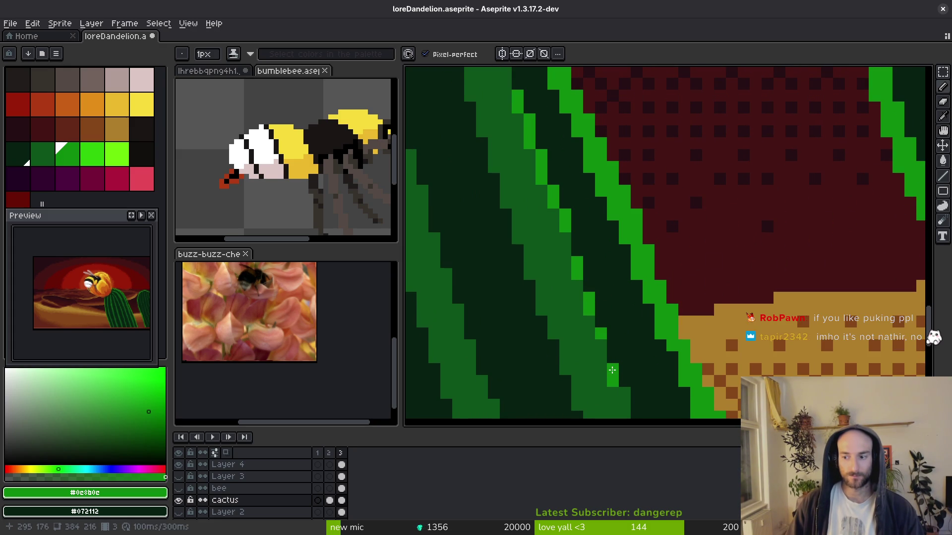
mouse_move(609, 285)
left_mouse_down()
mouse_move(583, 206)
mouse_move(550, 162)
left_mouse_up()
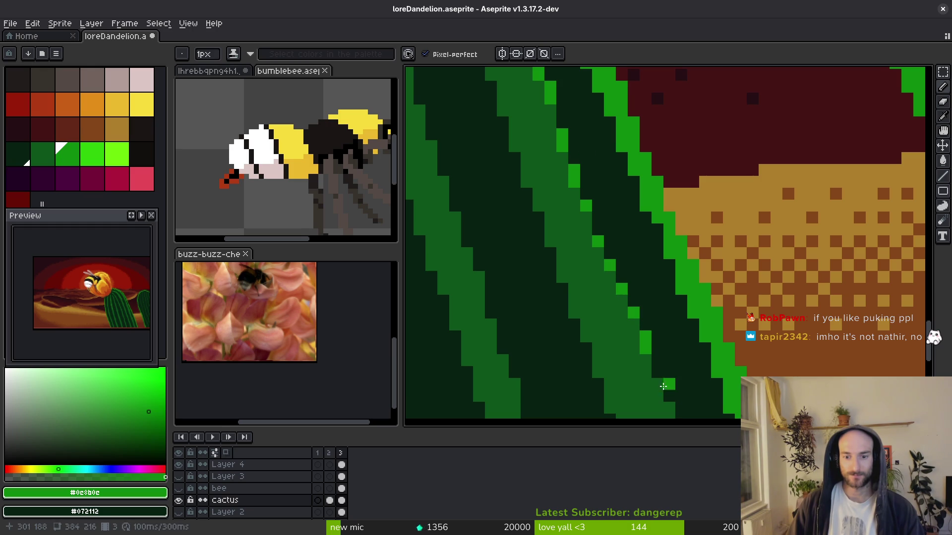
left_click_drag(669, 408, 654, 305)
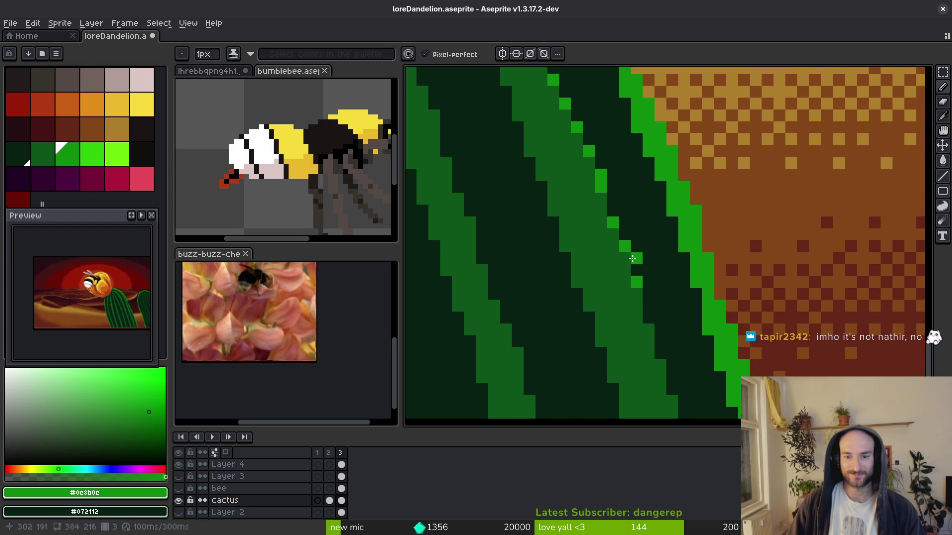
left_click(625, 258)
left_click(636, 294)
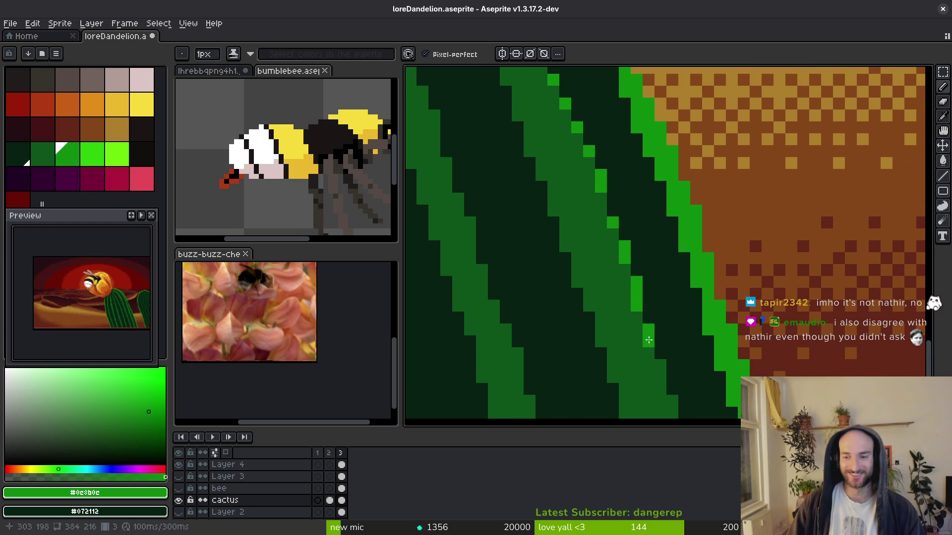
Place bright-green pixels on the lower stripe, redoing a misplaced pair.
mouse_move(648, 340)
left_mouse_down()
mouse_move(641, 239)
mouse_move(610, 187)
left_mouse_up()
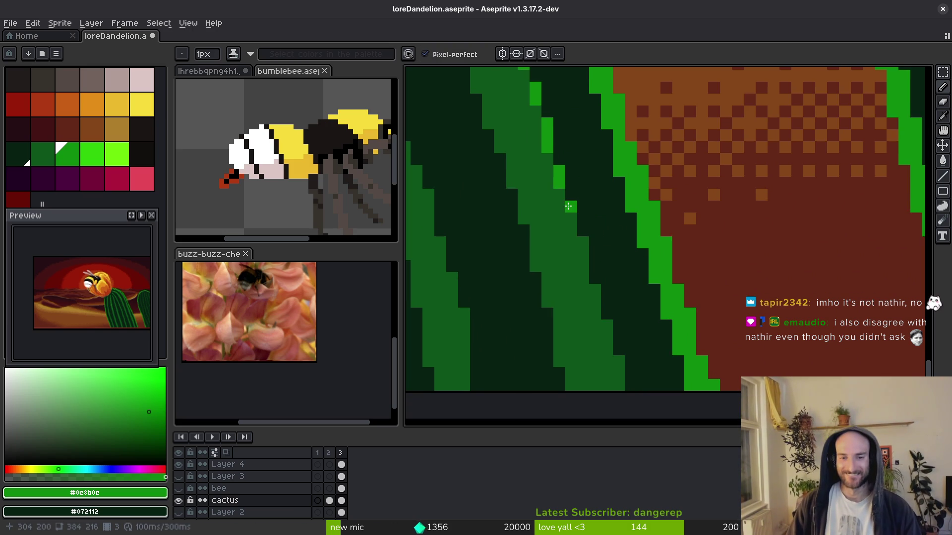
scroll(579, 290, "down", 3)
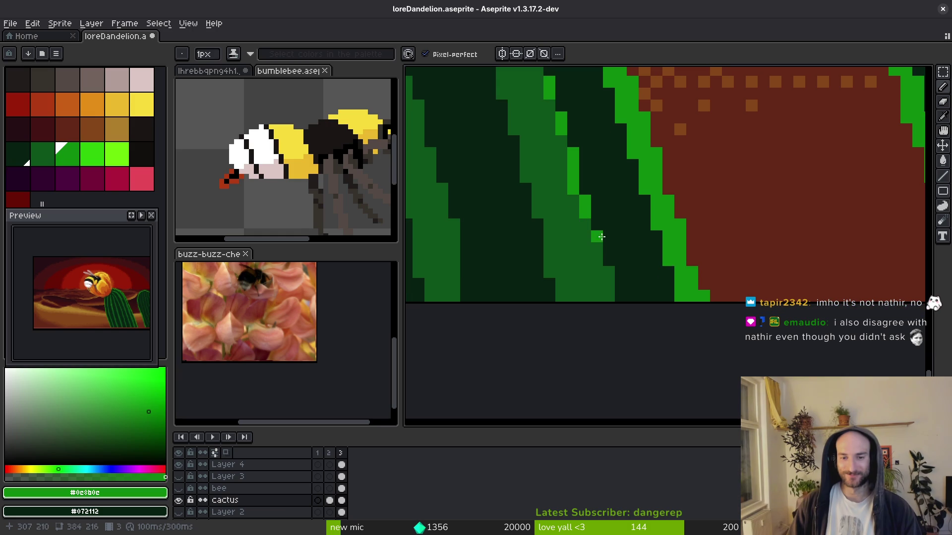
left_click(601, 236)
left_click(597, 272)
key("ctrl+z")
left_click(597, 261)
left_click(608, 284)
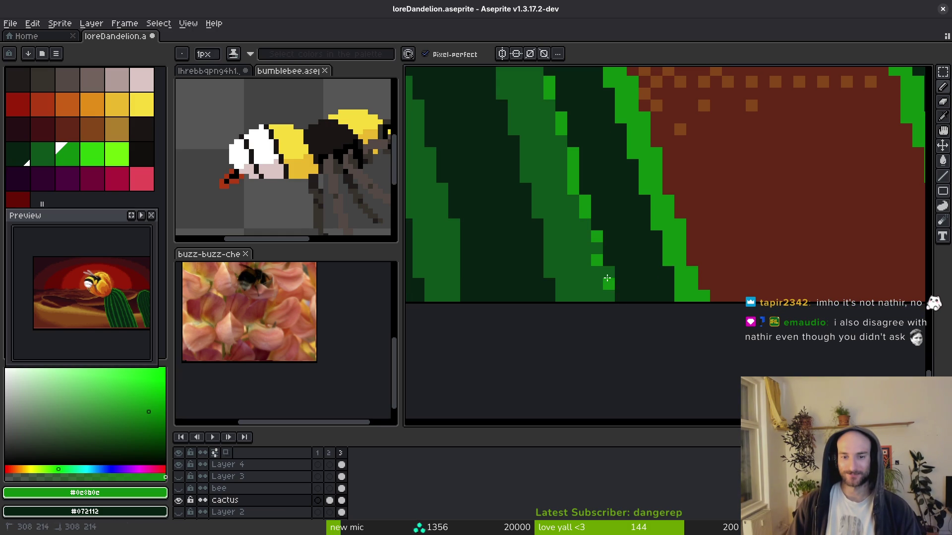
Move up to the upper cactus ribs and add a bright-green pixel on the stripe.
scroll(595, 276, "down", 2)
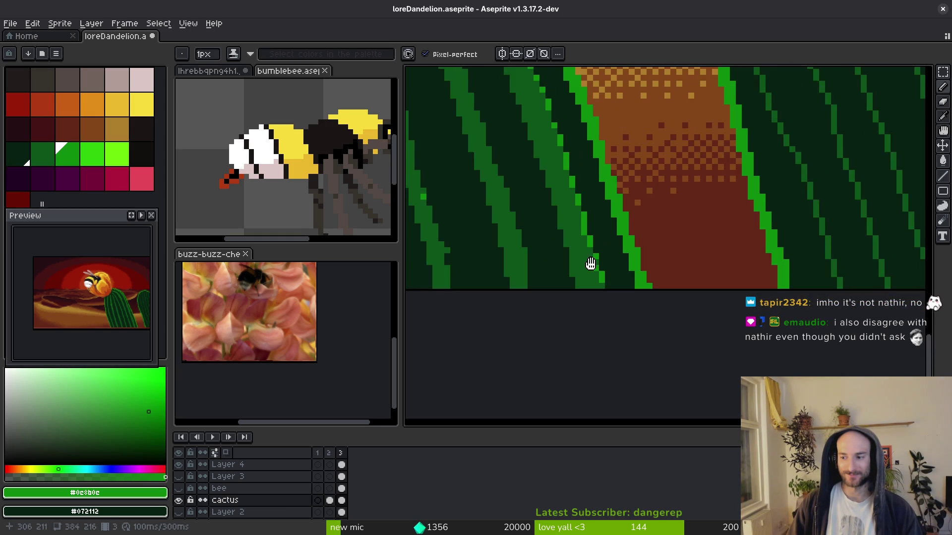
scroll(655, 254, "down", 4)
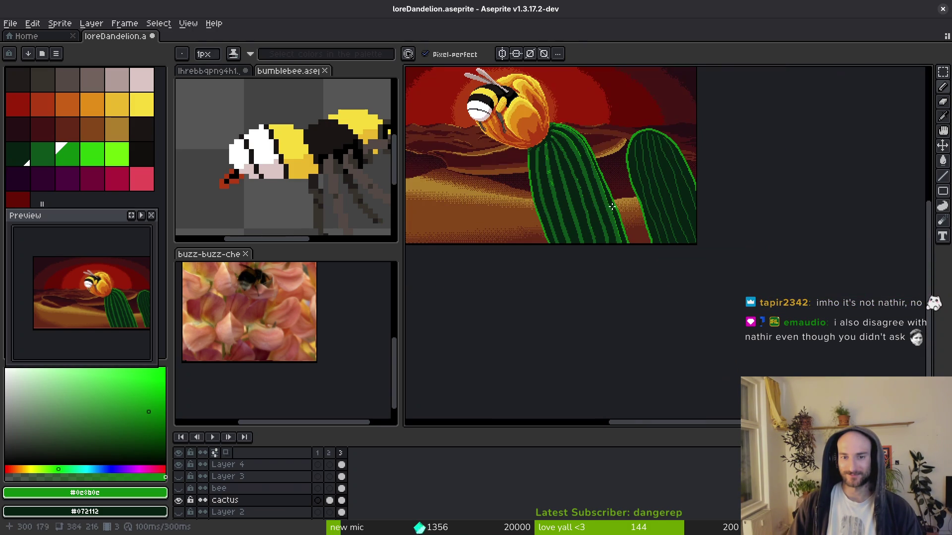
scroll(587, 146, "up", 2)
scroll(587, 146, "up", 3)
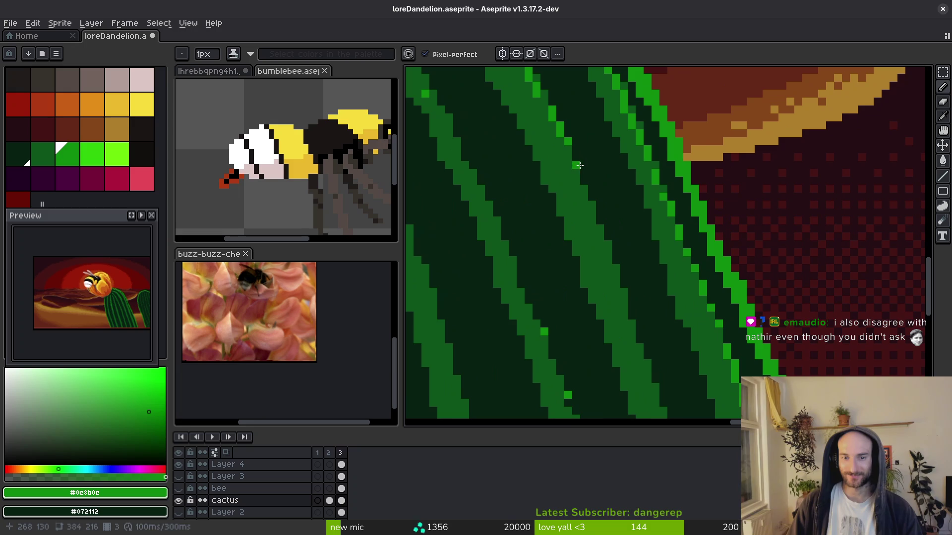
left_click_drag(629, 319, 608, 251)
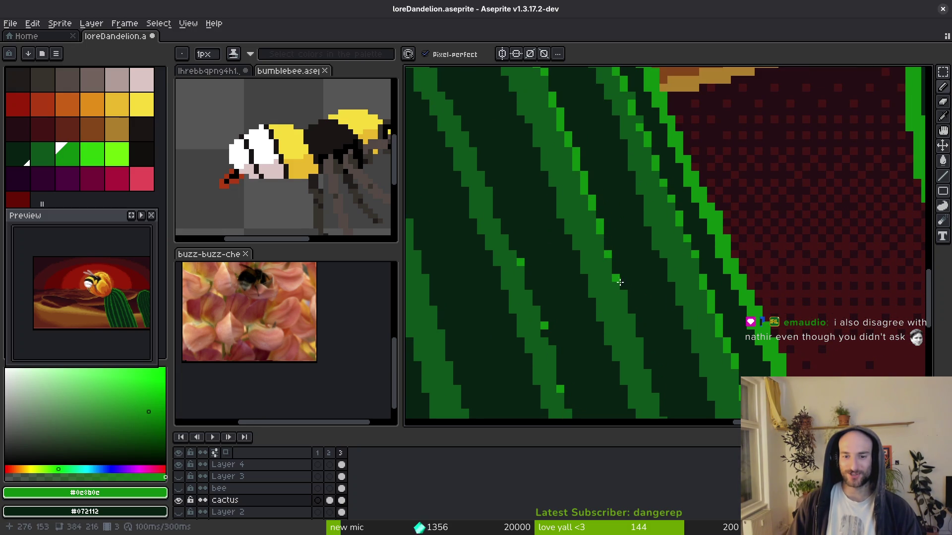
left_click_drag(625, 296, 599, 252)
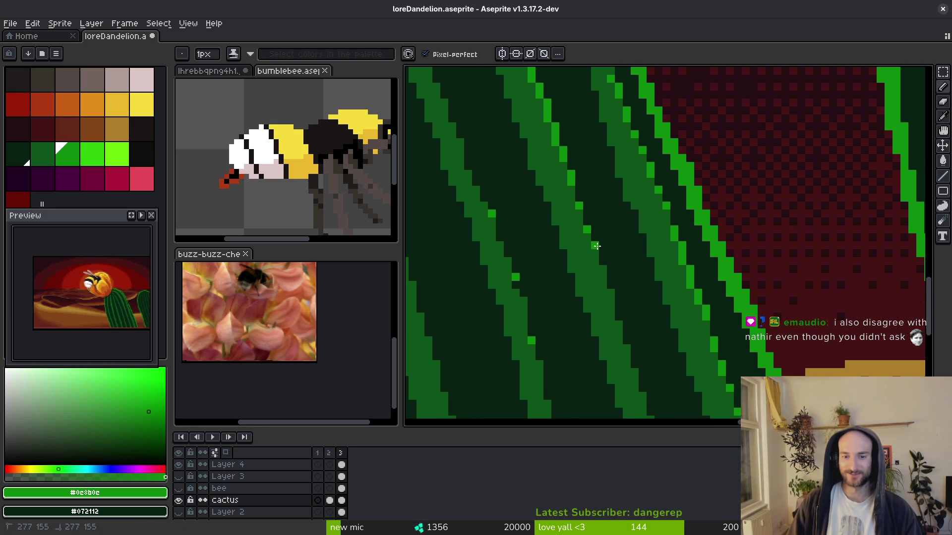
left_click(595, 252)
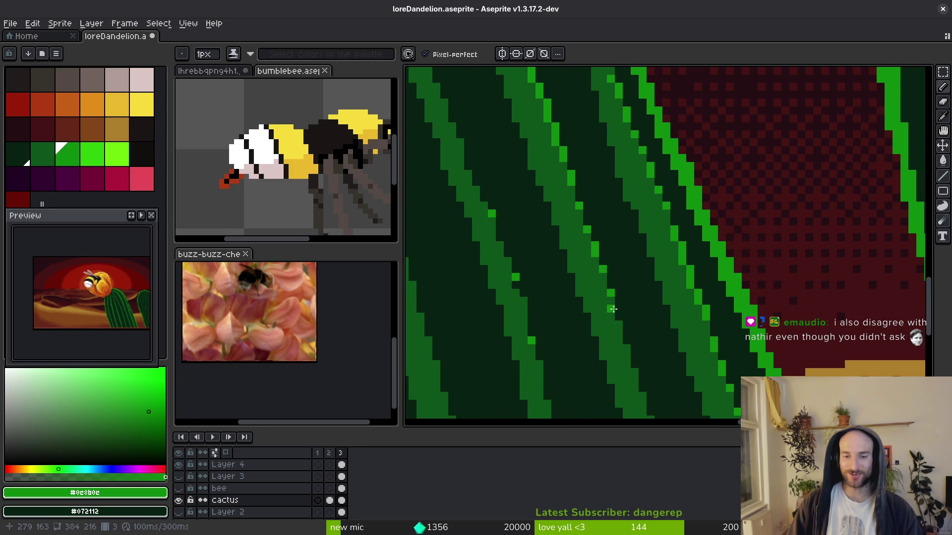
Dot bright-green texture pixels along the upper stripe's edge.
scroll(637, 332, "up", 5)
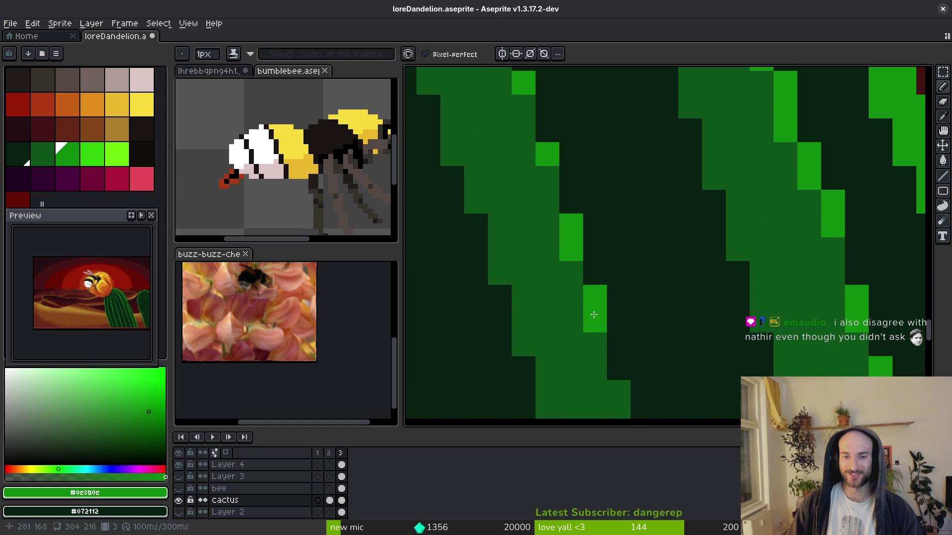
left_click_drag(602, 333, 601, 195)
scroll(644, 248, "down", 5)
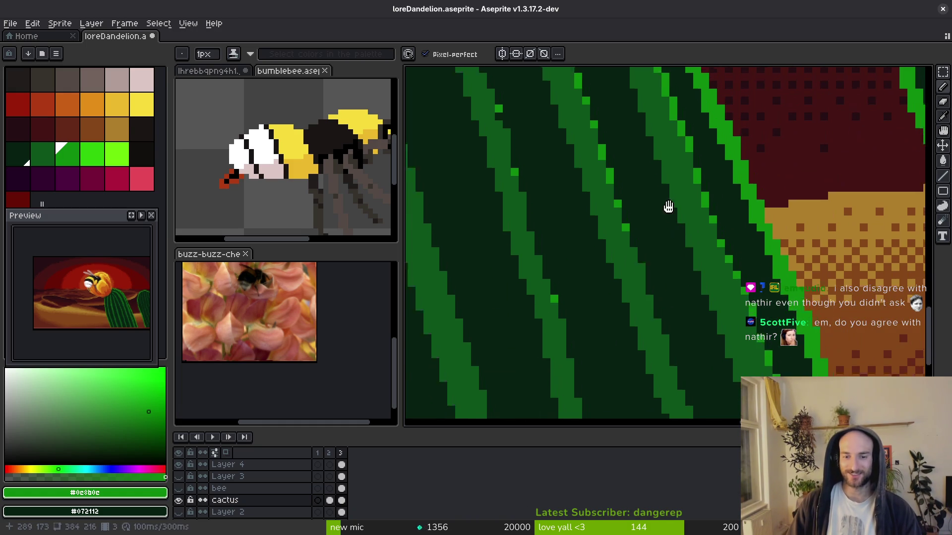
scroll(634, 206, "up", 5)
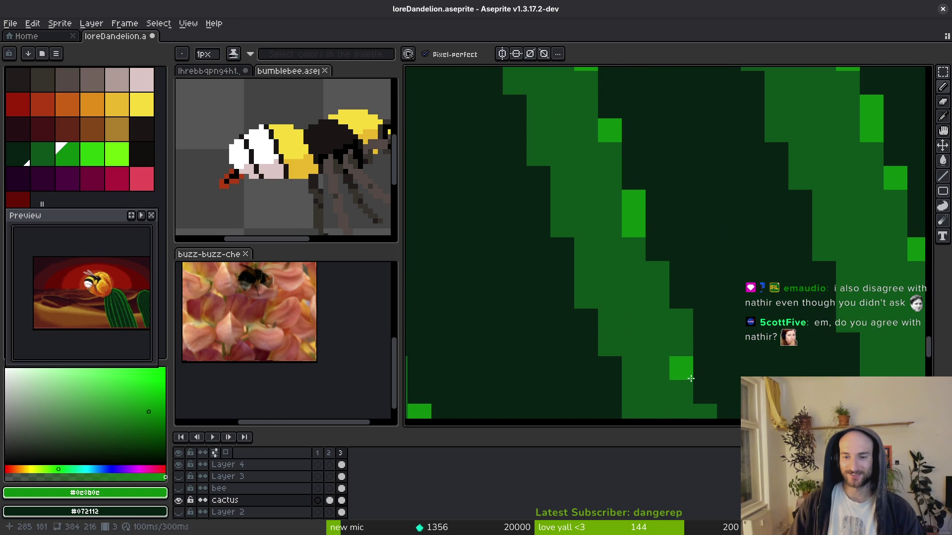
left_click(657, 273)
left_click(679, 320)
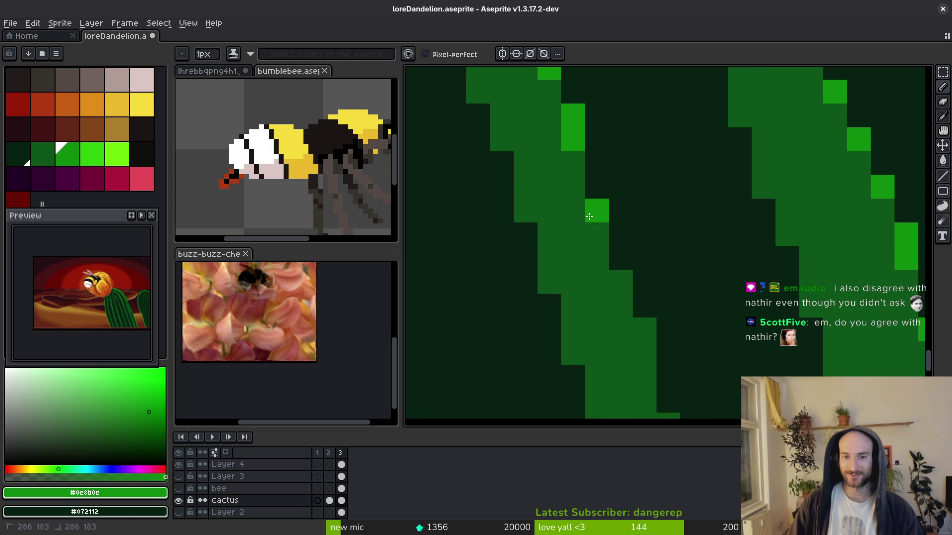
Dot bright-green pixels down the stripe edge and along the right stripe's edge.
mouse_move(641, 331)
left_mouse_down()
mouse_move(665, 143)
mouse_move(606, 208)
left_mouse_up()
left_click(628, 267)
left_click(652, 314)
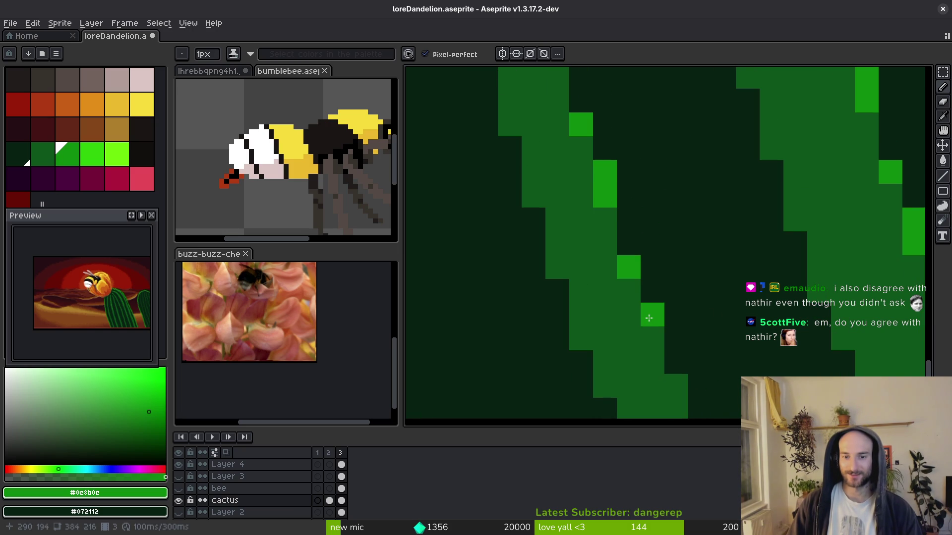
left_click(653, 362)
left_click(676, 387)
left_click_drag(677, 387, 710, 282)
scroll(710, 283, "down", 2)
left_click(704, 259)
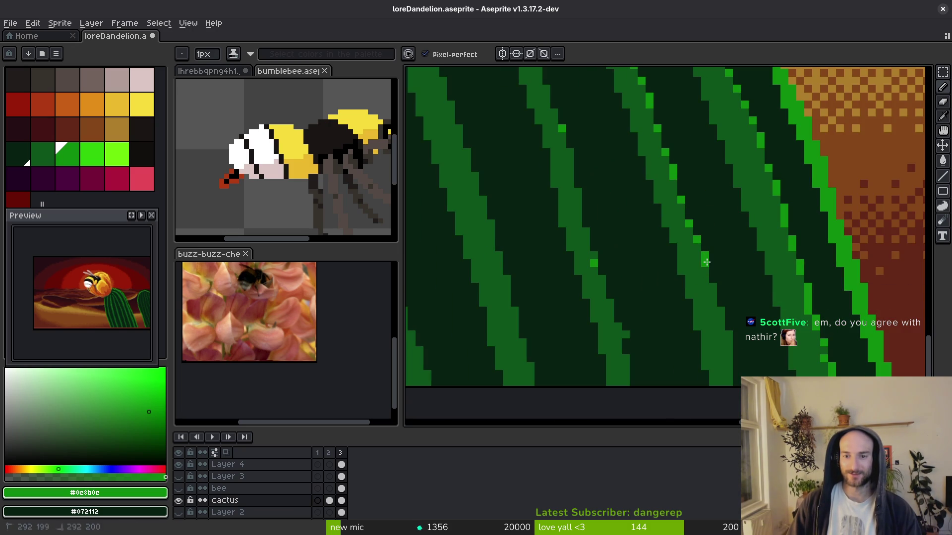
left_click(712, 285)
left_click(721, 322)
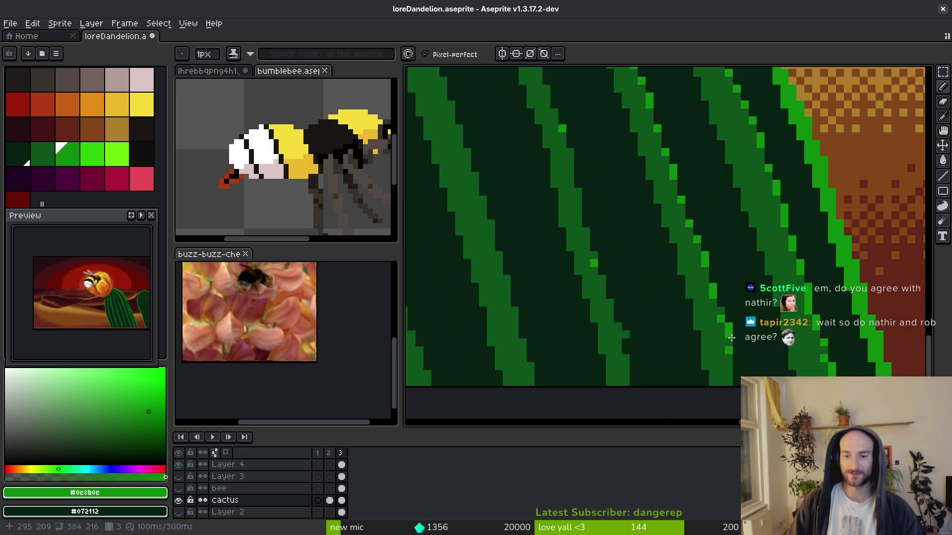
scroll(729, 350, "down", 2)
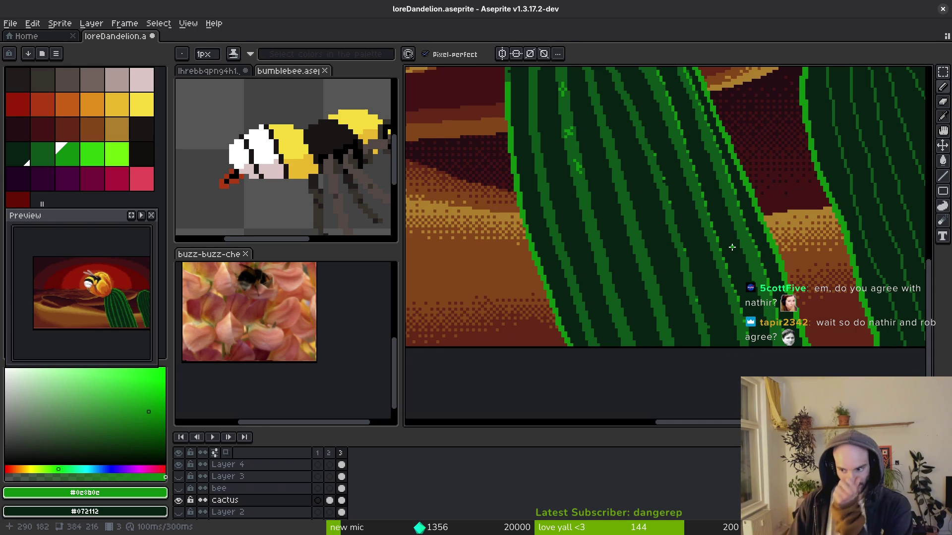
Draw two bright green Pencil strokes diagonally down the cactus ribs.
scroll(732, 258, "down", 3)
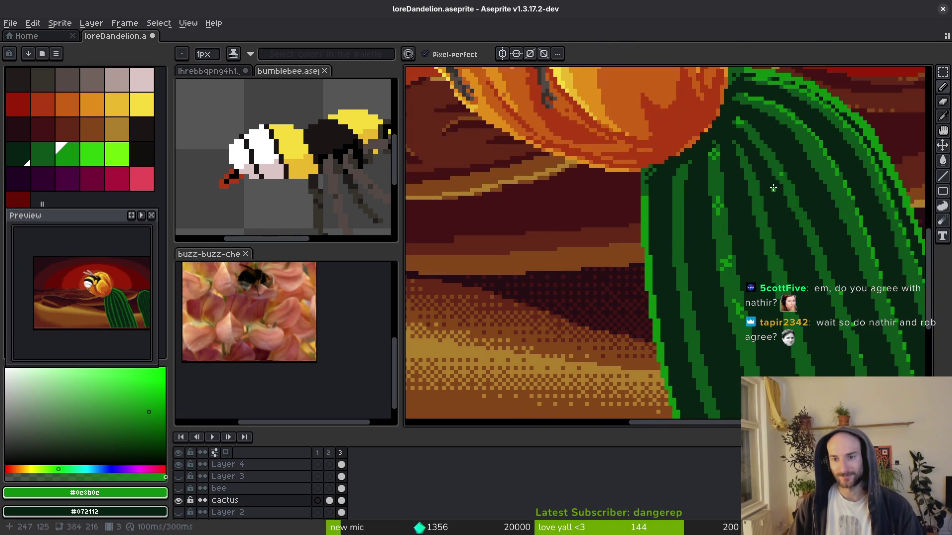
scroll(766, 178, "up", 4)
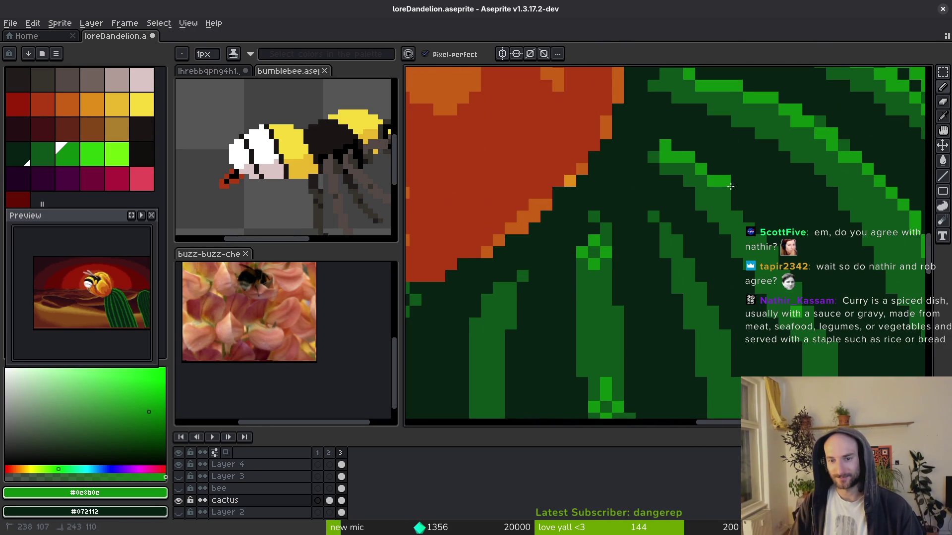
mouse_move(680, 154)
left_mouse_down()
mouse_move(760, 233)
mouse_move(828, 349)
mouse_move(772, 248)
mouse_move(700, 213)
left_mouse_up()
mouse_move(685, 178)
left_mouse_down()
mouse_move(763, 360)
mouse_move(704, 243)
mouse_move(732, 317)
left_mouse_up()
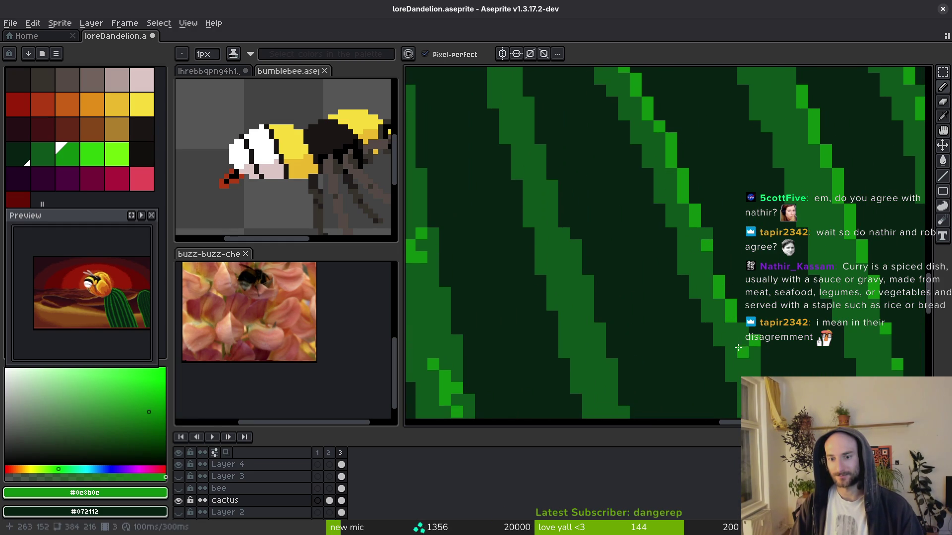
Alt-click to sample greens #0d541b and #0c8b0c, then touch up a few stripe pixels.
scroll(734, 269, "down", 2)
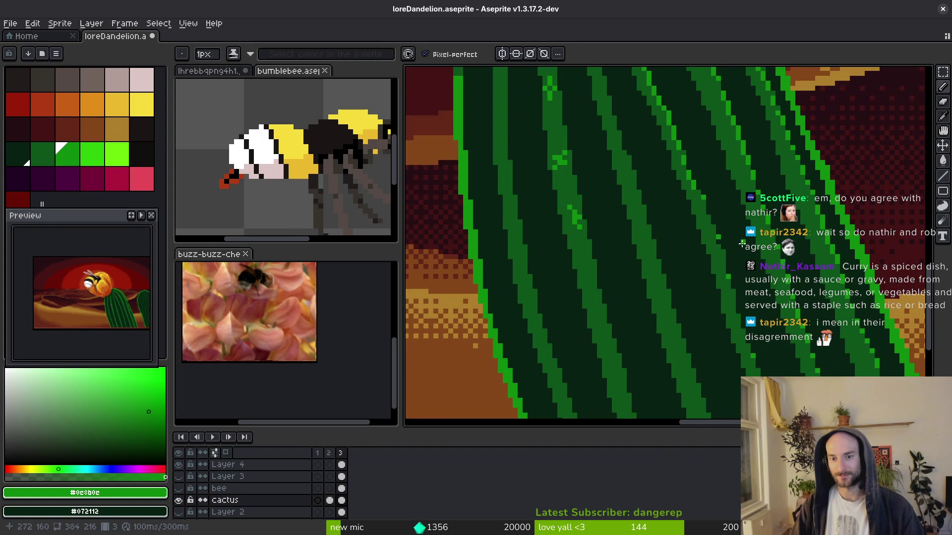
scroll(705, 202, "up", 1)
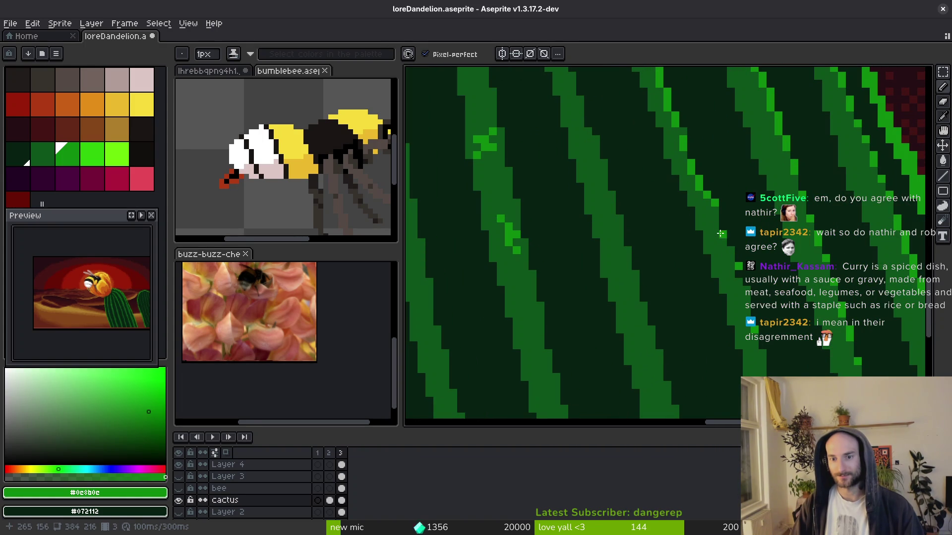
scroll(728, 253, "down", 2)
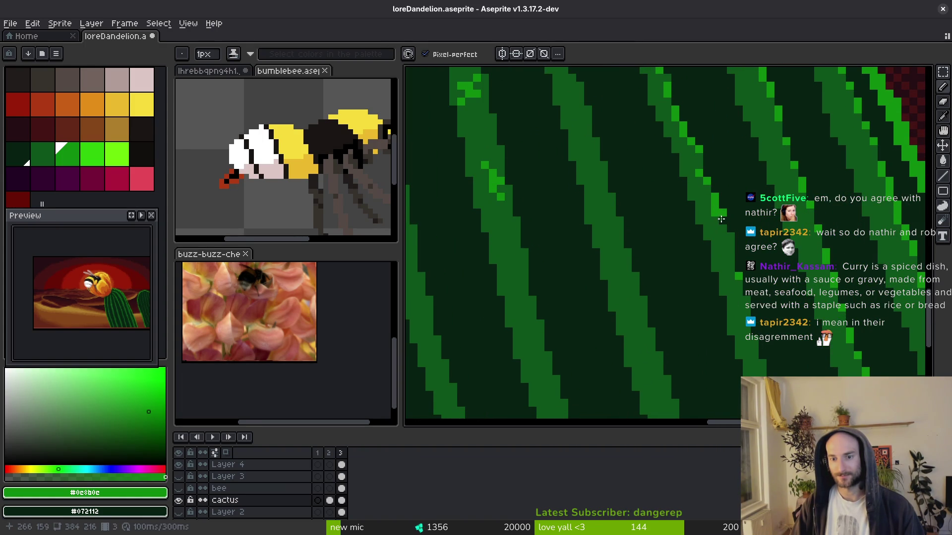
left_click(729, 247, "alt")
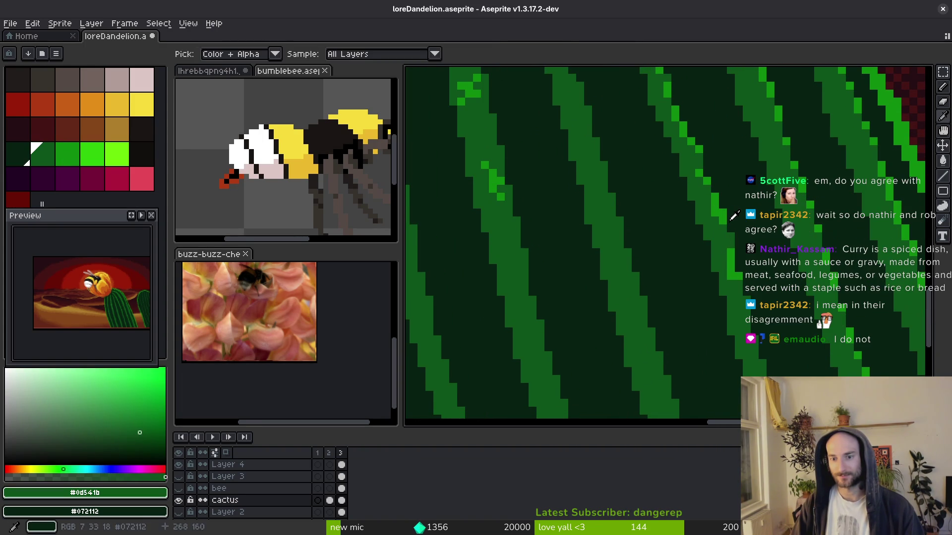
left_click(724, 234, "alt")
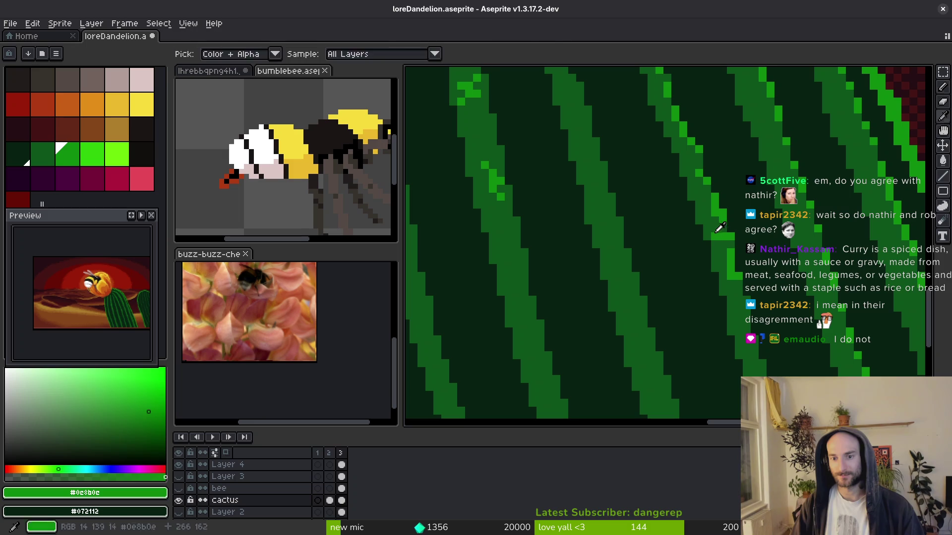
left_click(728, 240, "alt")
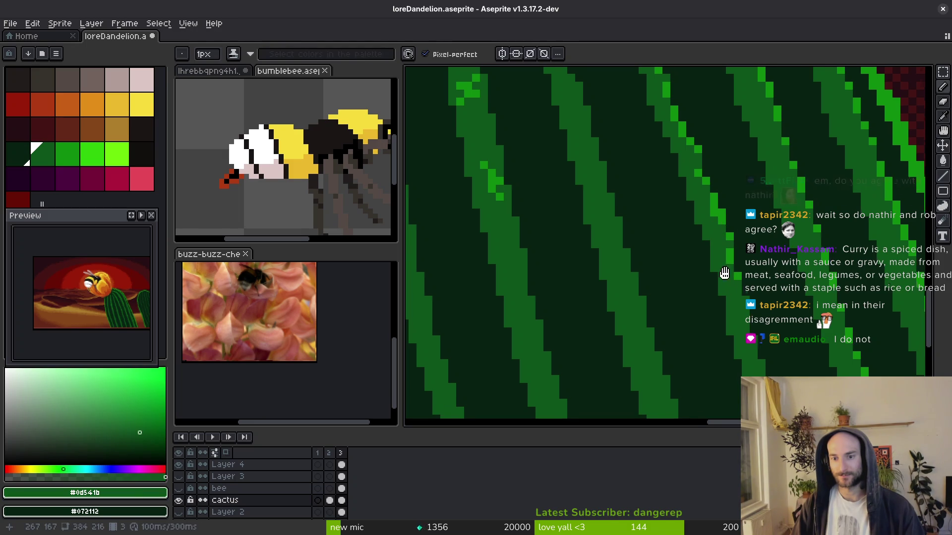
scroll(714, 238, "up", 4)
left_click(709, 203, "alt")
left_click(700, 214)
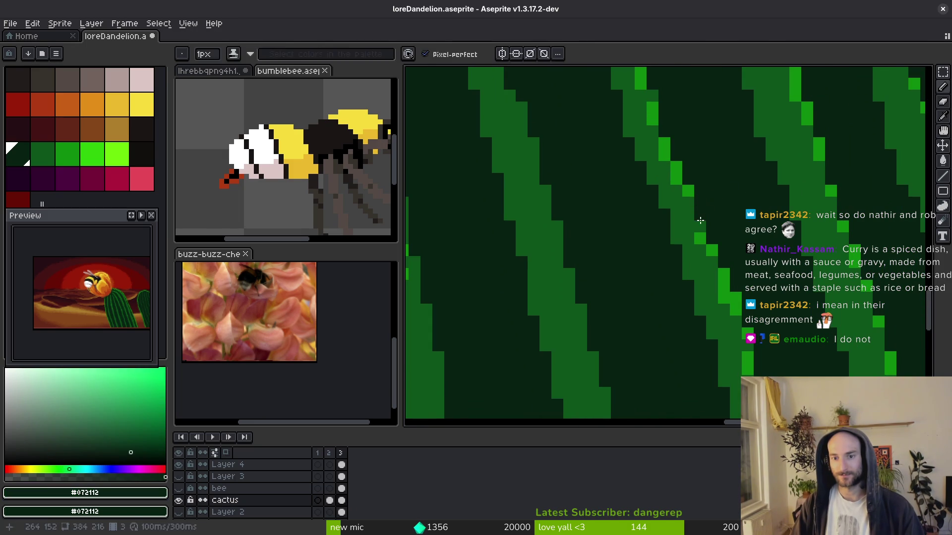
left_click(701, 216, "alt")
scroll(700, 216, "down", 3)
scroll(660, 148, "up", 3)
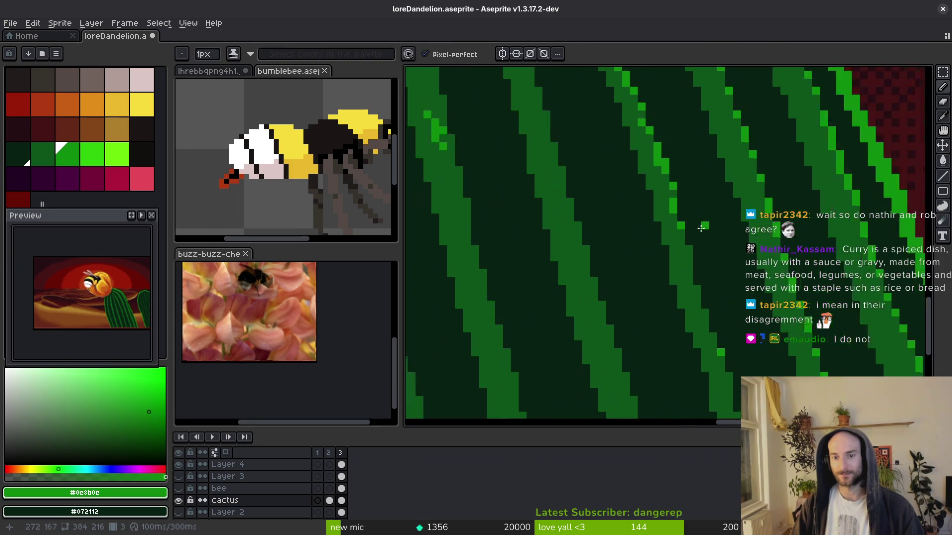
Sample the darkest green #072112, then dab bright green highlight pixels along the stripe edge.
left_click(652, 129, "alt")
left_click(651, 128, "alt")
left_click(648, 141)
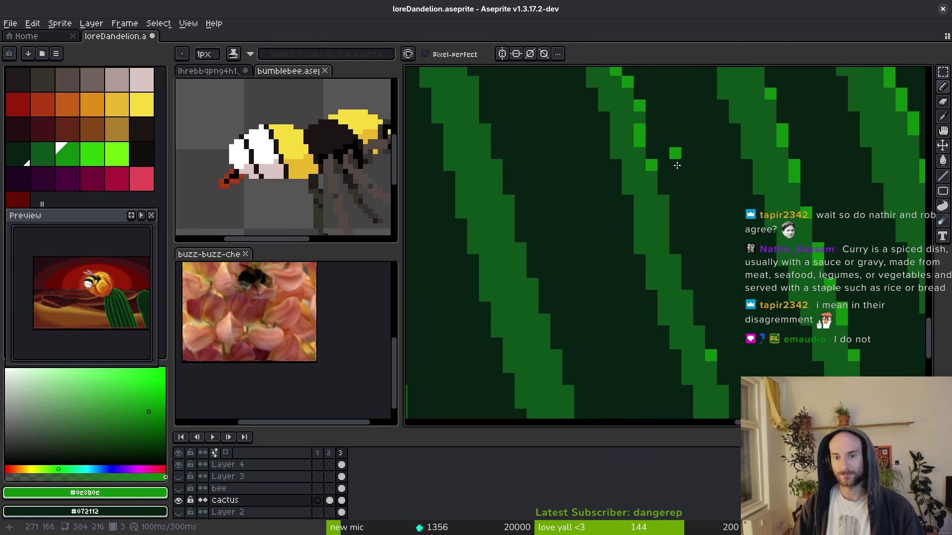
left_click(663, 213)
left_click(676, 266)
left_click(699, 306)
left_click(658, 200)
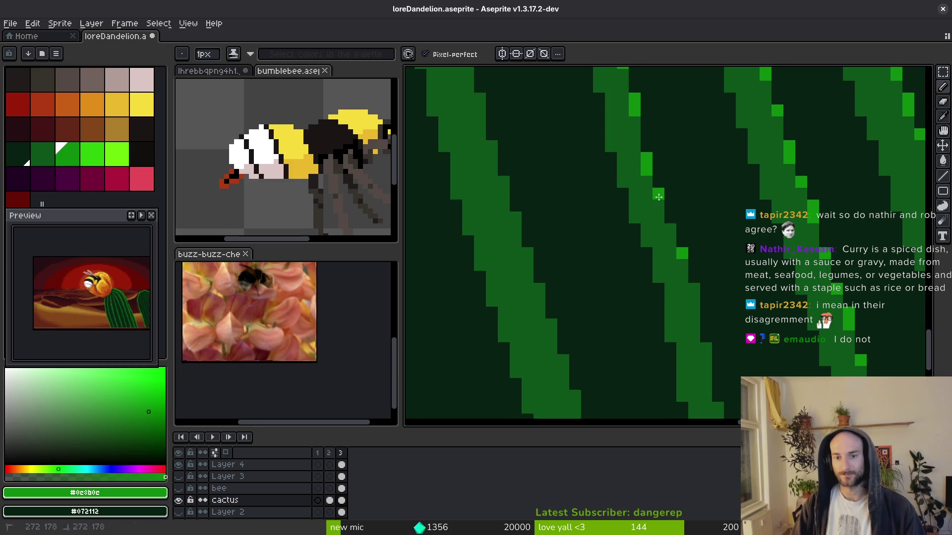
left_click(671, 233)
left_click(708, 291)
Sample darker green #0d541b and add more bright green pixels beside and lower down the stripe.
left_click(690, 202, "alt")
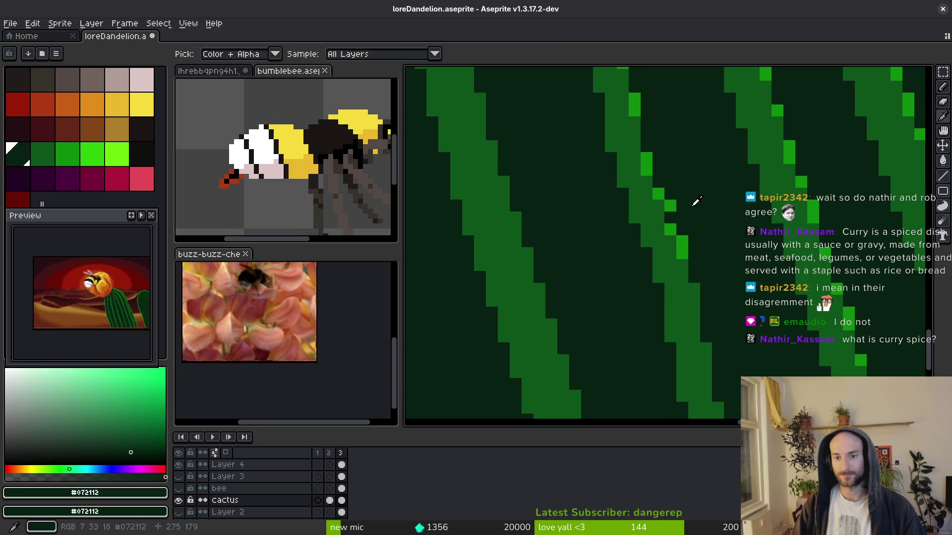
left_click(663, 211, "alt")
left_click(670, 228, "alt")
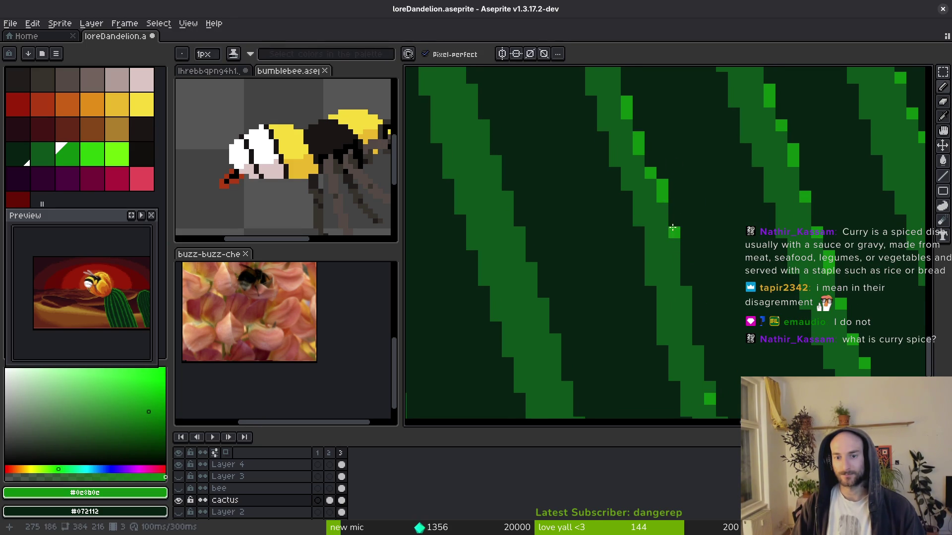
left_click(686, 292)
left_click(655, 187)
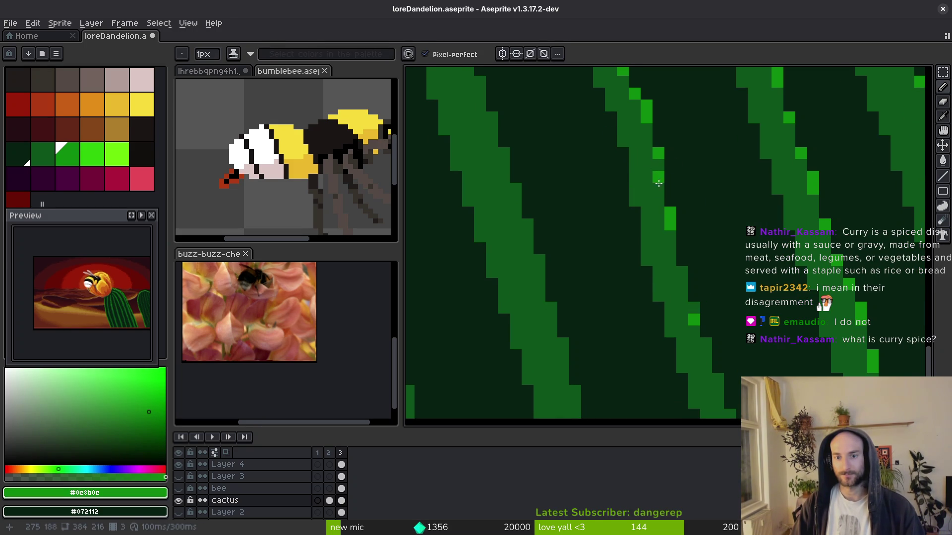
left_click(705, 343)
left_click(717, 379)
left_click(717, 391)
left_click(730, 367)
Save loreDandelion.aseprite with Ctrl+S.
scroll(678, 227, "down", 3)
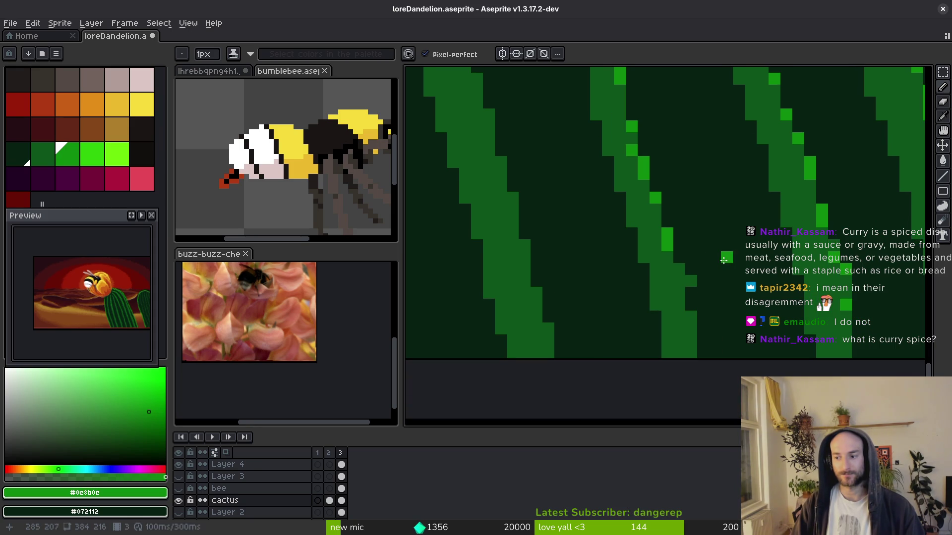
key("ctrl+s")
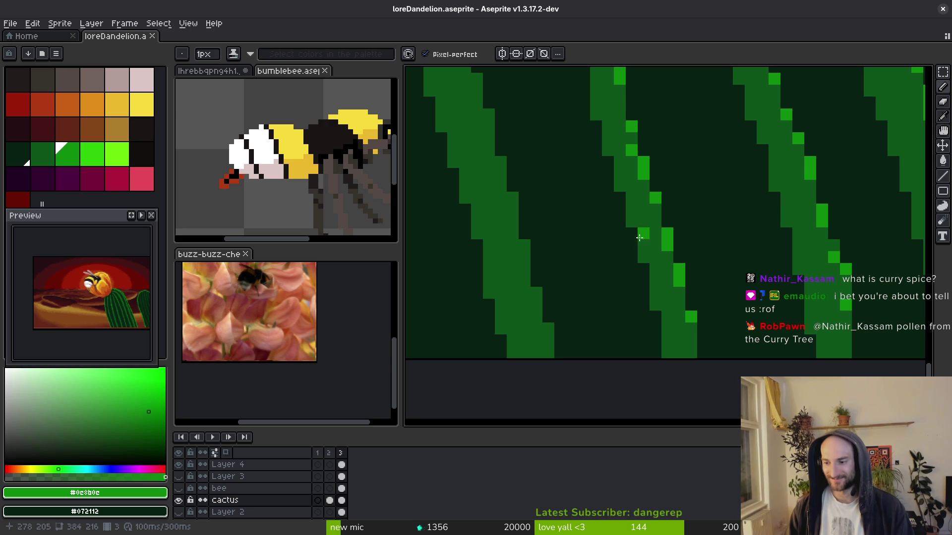
scroll(646, 238, "down", 2)
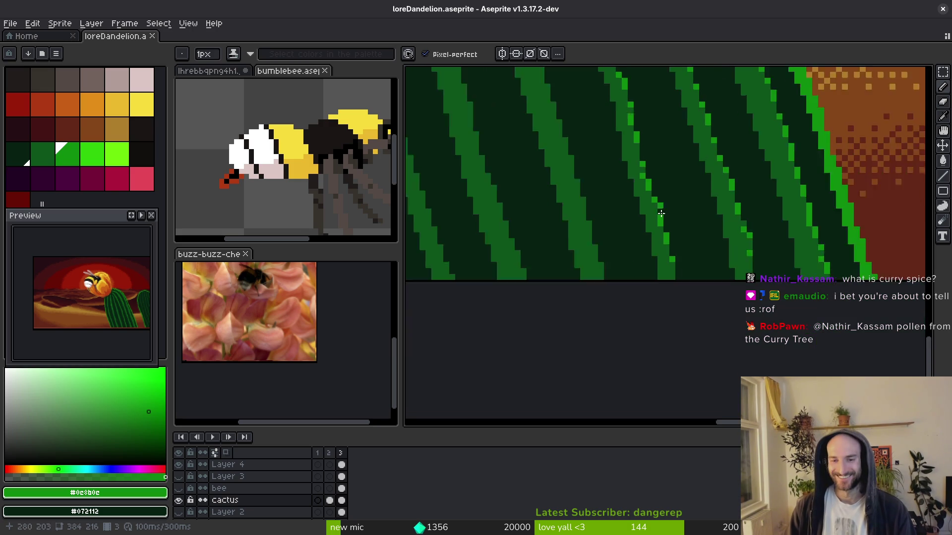
scroll(739, 251, "up", 2)
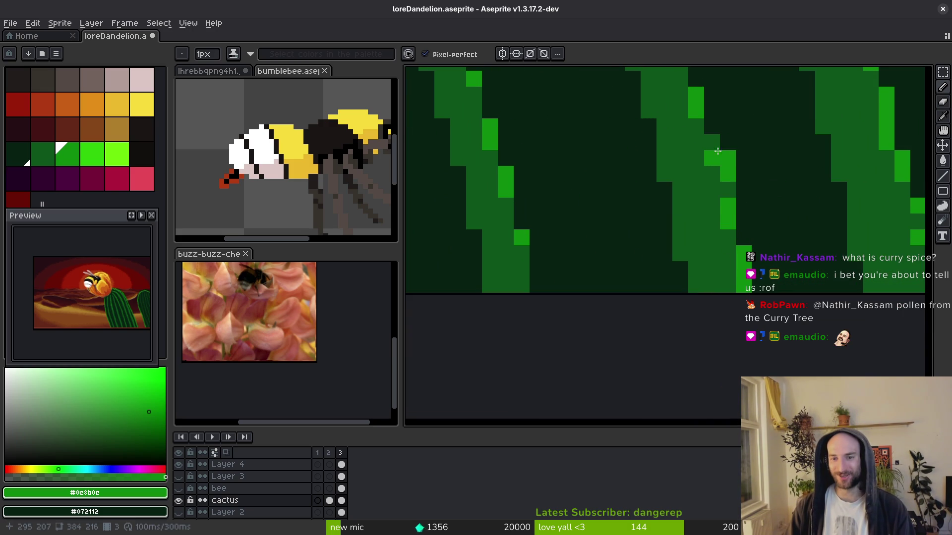
scroll(712, 239, "down", 3)
Paint bright-green pixels and a short highlight along a front cactus stripe.
scroll(756, 237, "down", 4)
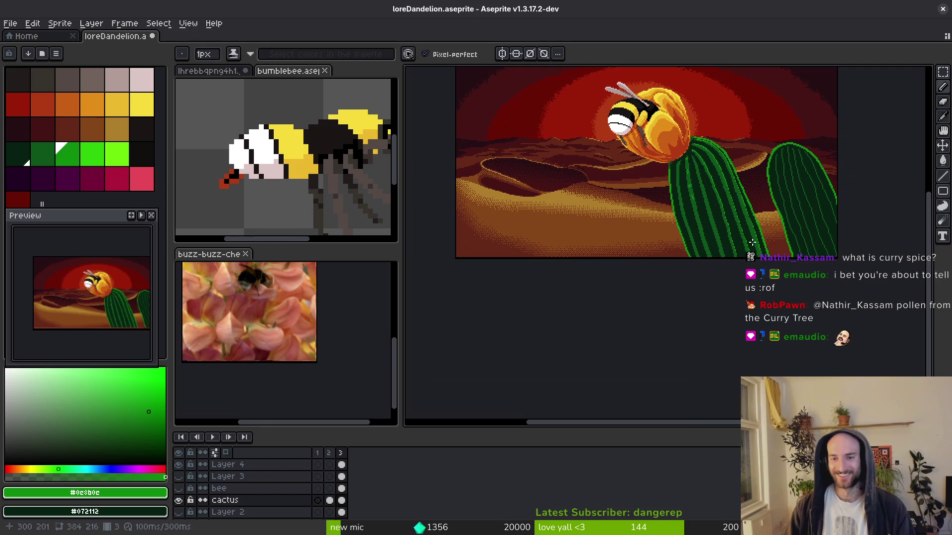
scroll(721, 202, "up", 4)
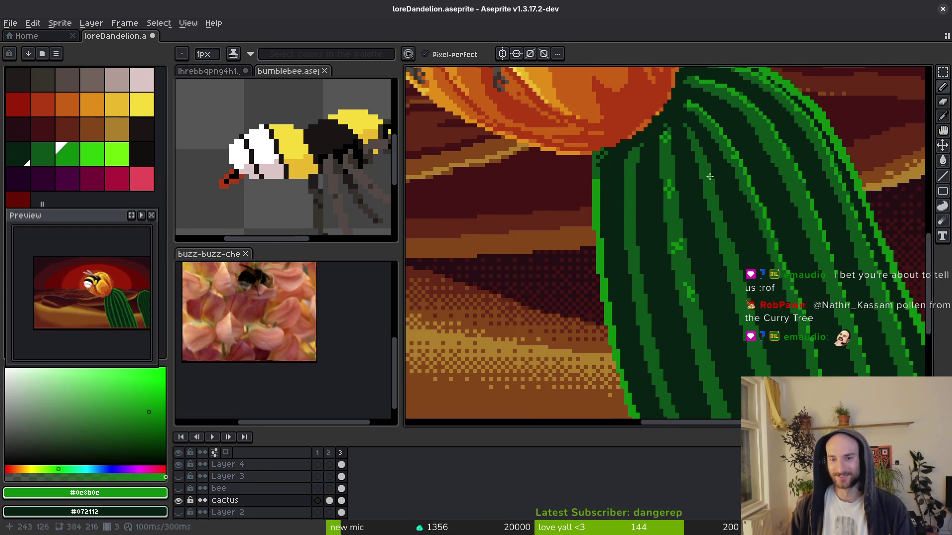
scroll(709, 177, "up", 3)
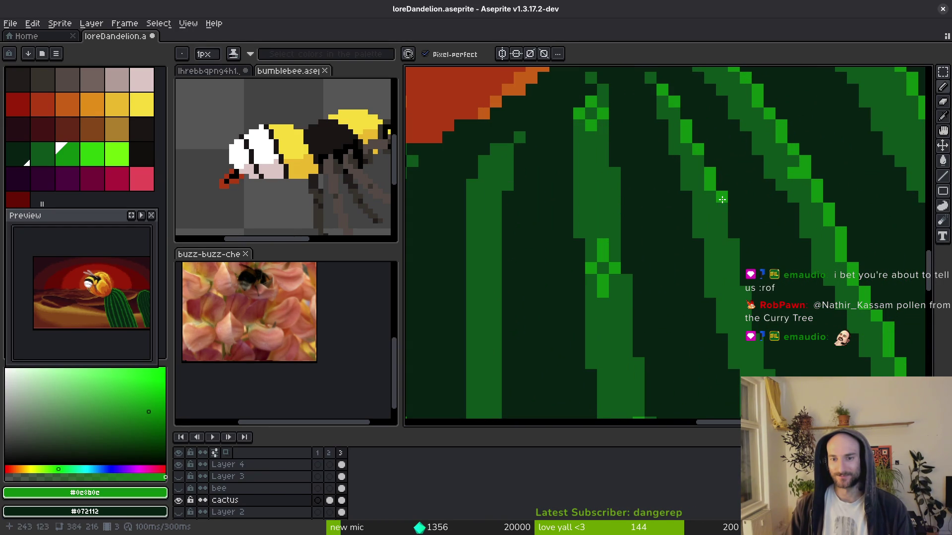
left_click_drag(721, 199, 732, 240)
left_click_drag(741, 282, 733, 250)
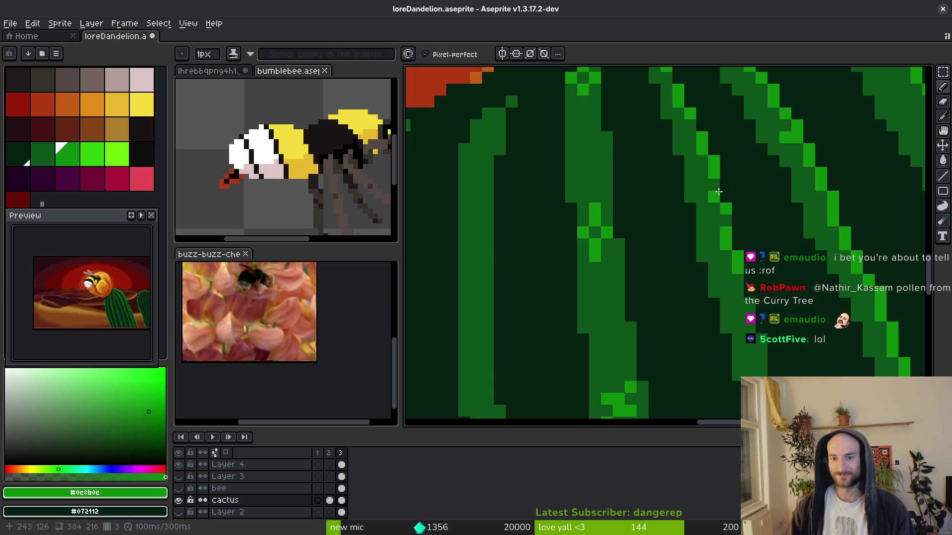
scroll(718, 186, "down", 3)
scroll(712, 219, "up", 2)
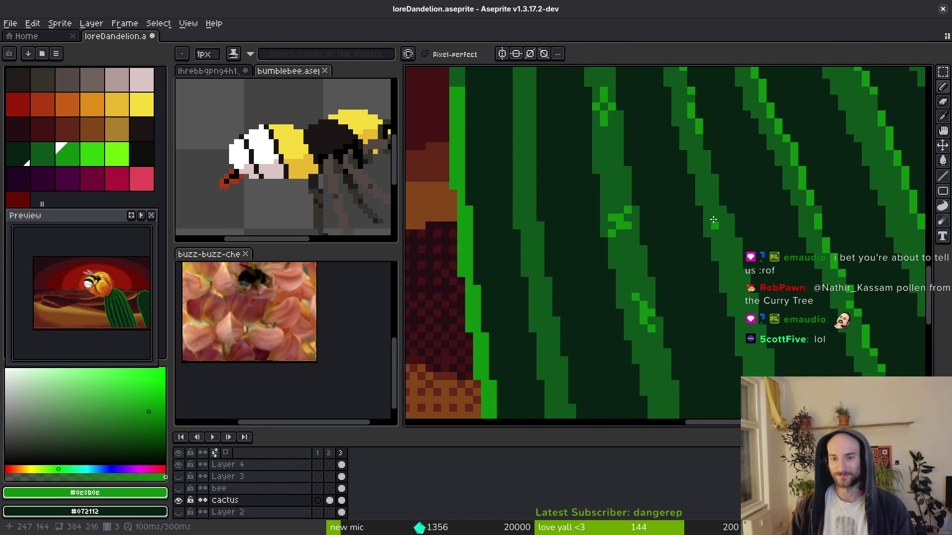
left_click_drag(706, 155, 757, 333)
Draw a bright-green highlight down the stripe edge, then sample greens #0d541b and #0c8b0c.
scroll(723, 218, "down", 2)
scroll(717, 200, "up", 2)
scroll(757, 333, "down", 3)
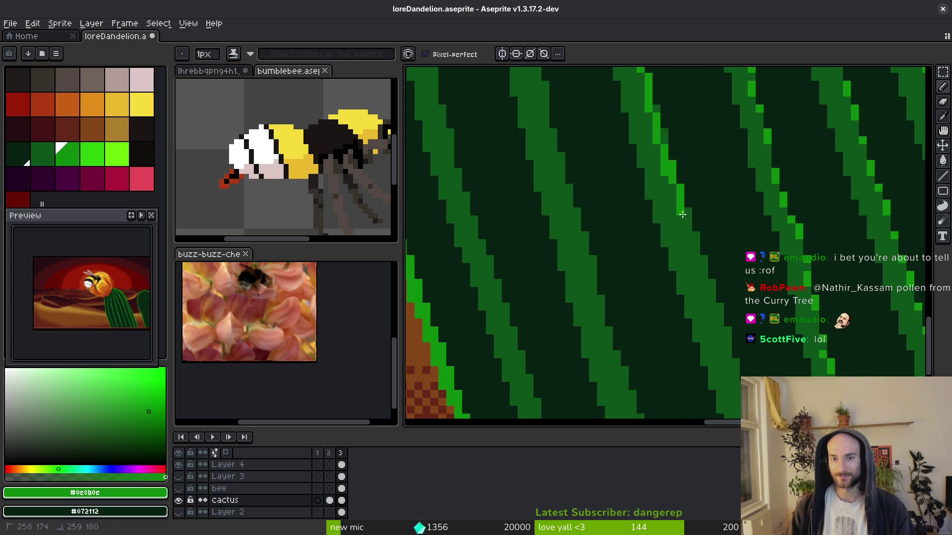
scroll(704, 268, "down", 2)
left_click_drag(668, 190, 685, 282)
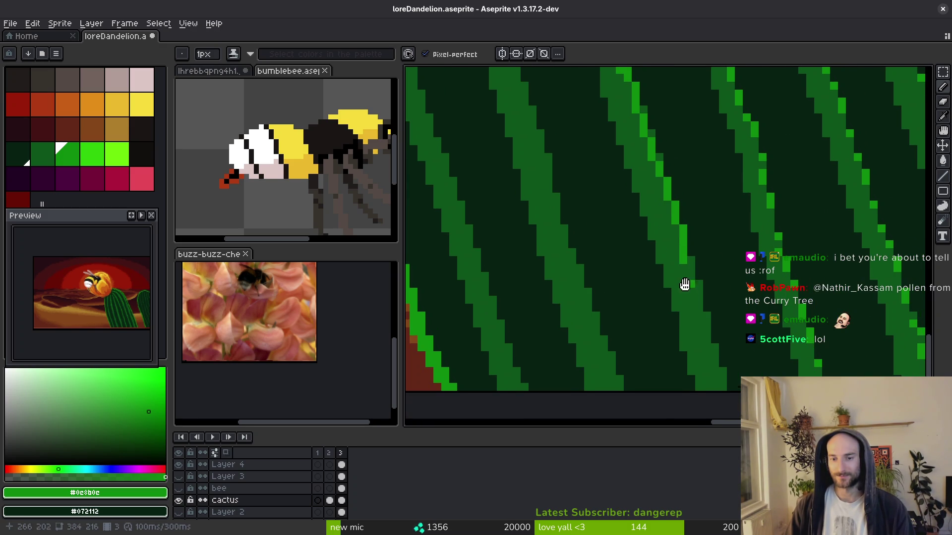
scroll(644, 186, "down", 2)
scroll(643, 184, "up", 2)
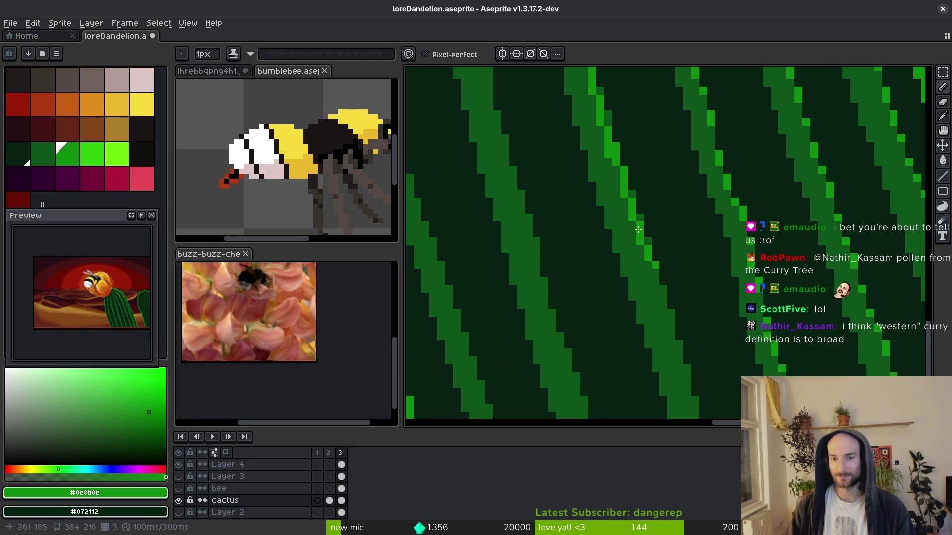
left_click(604, 150, "alt")
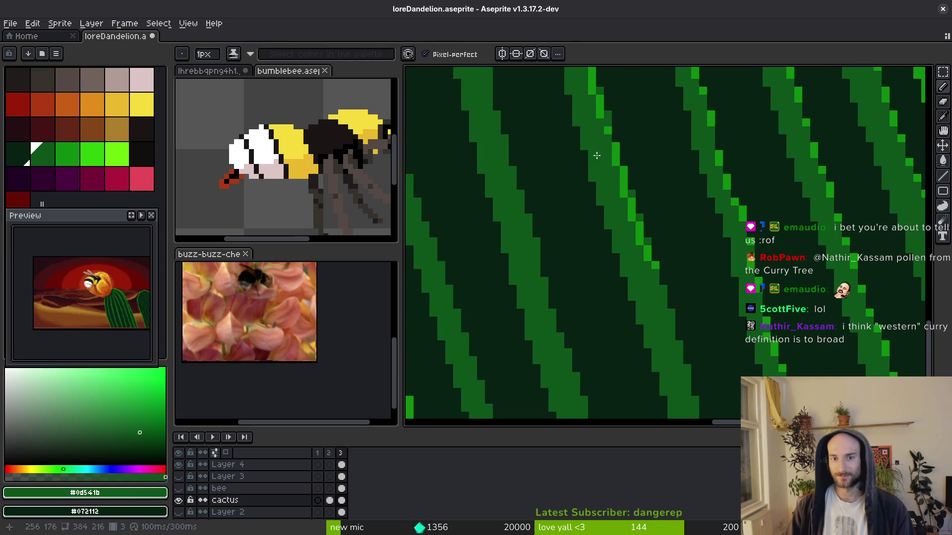
left_click(604, 103, "alt")
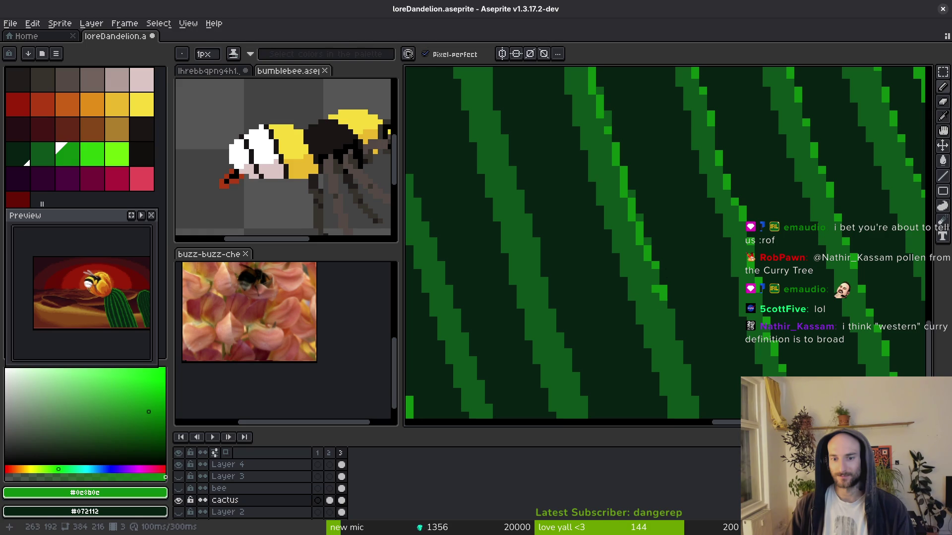
Erase a stray pixel, redo highlight pixels diagonally down the stripe's right edge, and save.
scroll(635, 233, "up", 2)
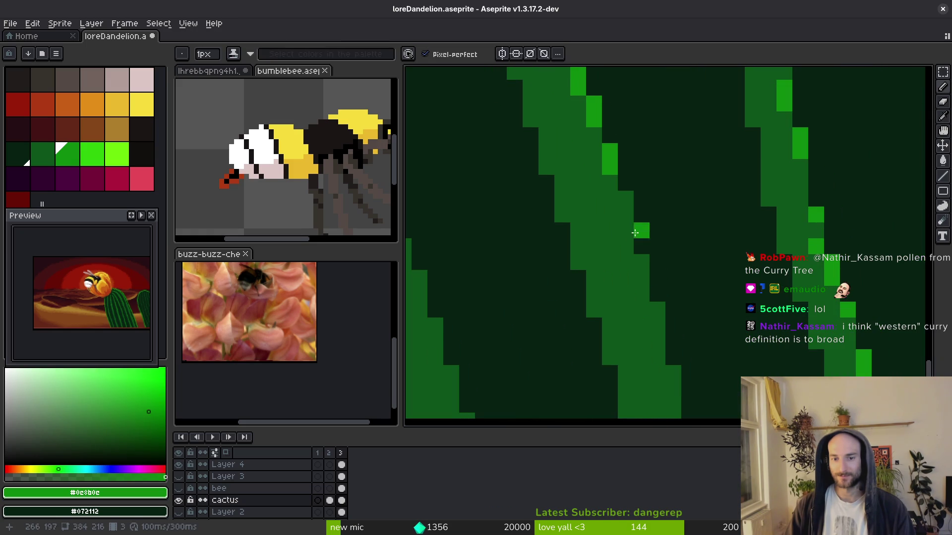
right_click(635, 233)
left_click_drag(626, 198, 625, 214)
left_click(641, 263)
left_click(657, 325)
left_click(658, 309)
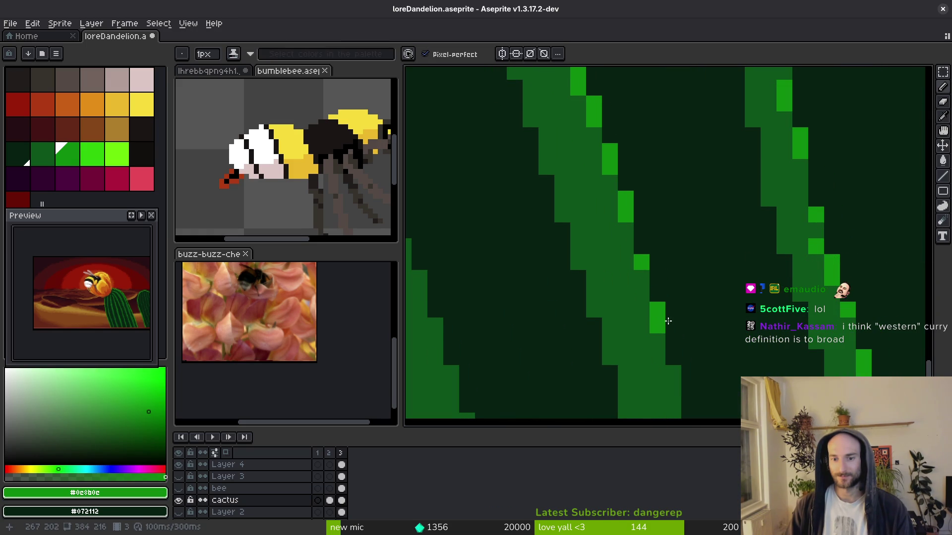
key("ctrl+z")
key("ctrl+z")
key("ctrl+z")
left_click(642, 270)
left_click(656, 287)
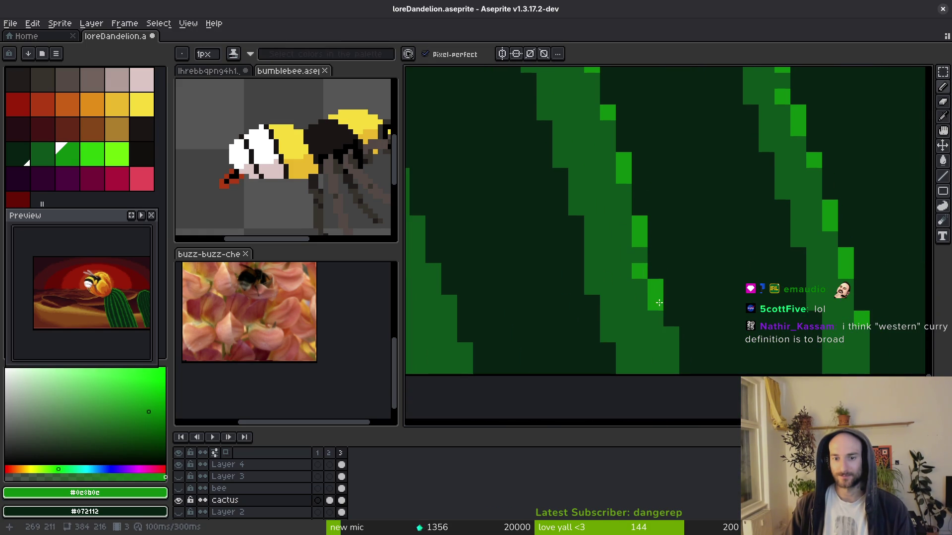
left_click(671, 335)
left_click(667, 319)
scroll(644, 218, "down", 5)
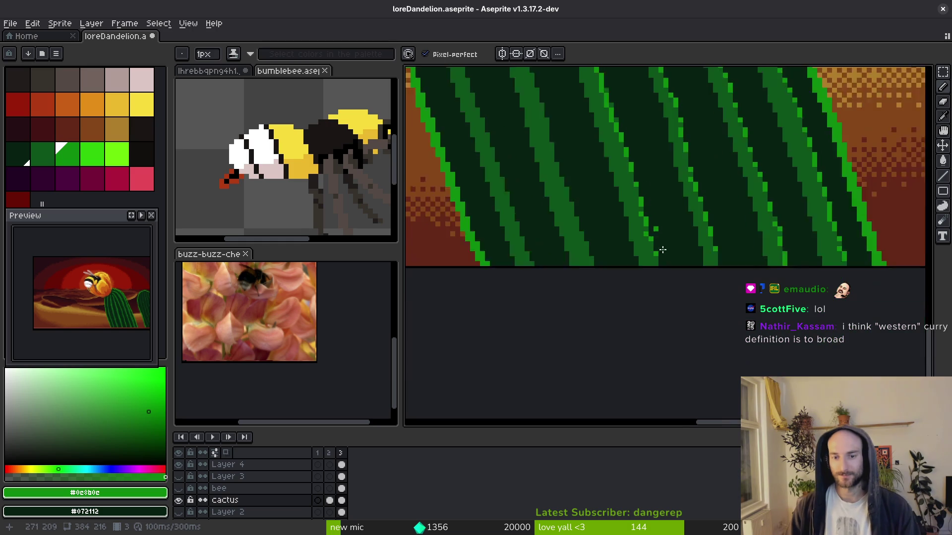
key("ctrl+s")
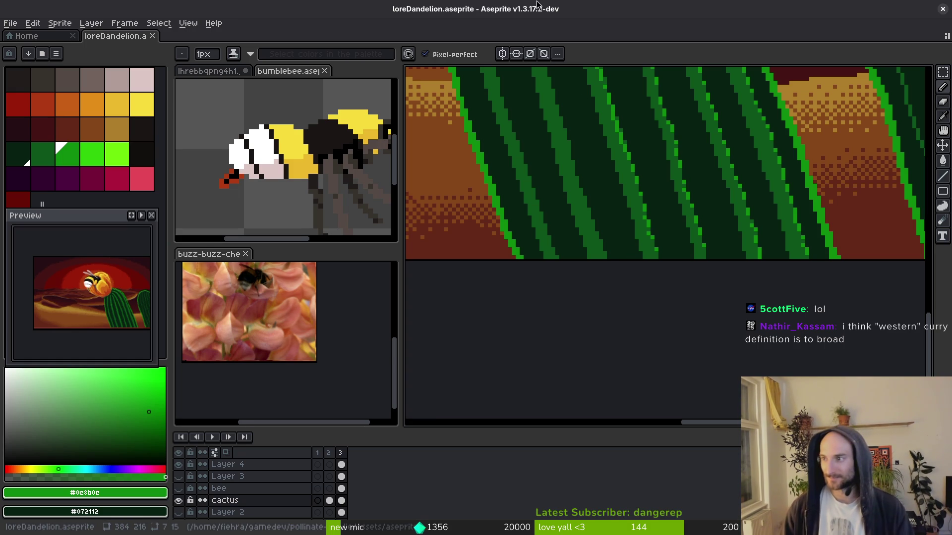
Sample the darkest green #072112, paint a dark-green pixel on the stripe, and save again.
scroll(705, 190, "down", 5)
scroll(704, 191, "up", 5)
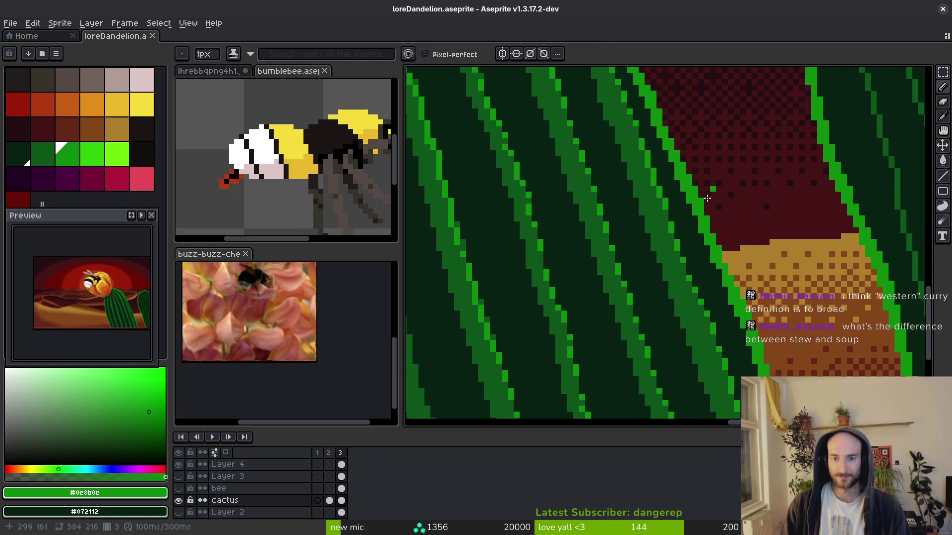
key("alt")
left_click(666, 248)
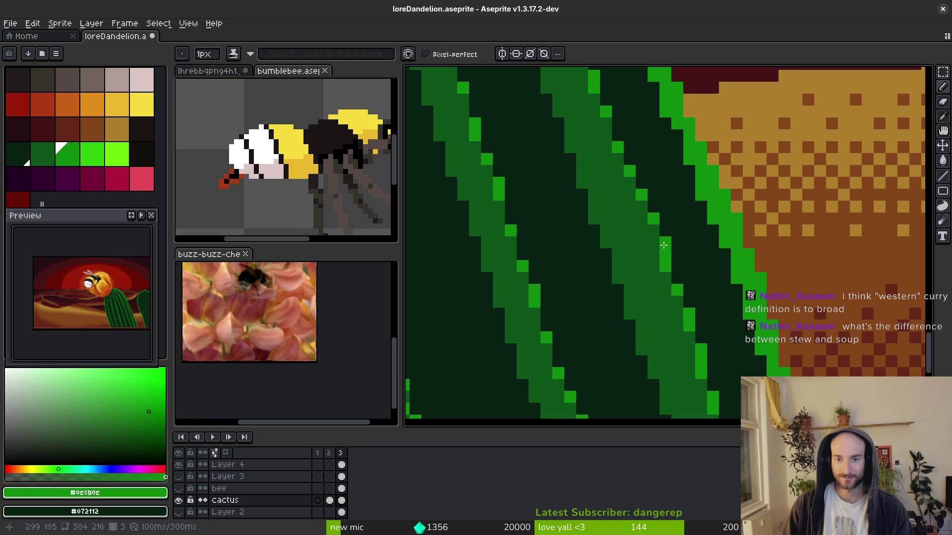
left_click(667, 248, "alt")
scroll(684, 250, "down", 2)
scroll(666, 241, "down", 3)
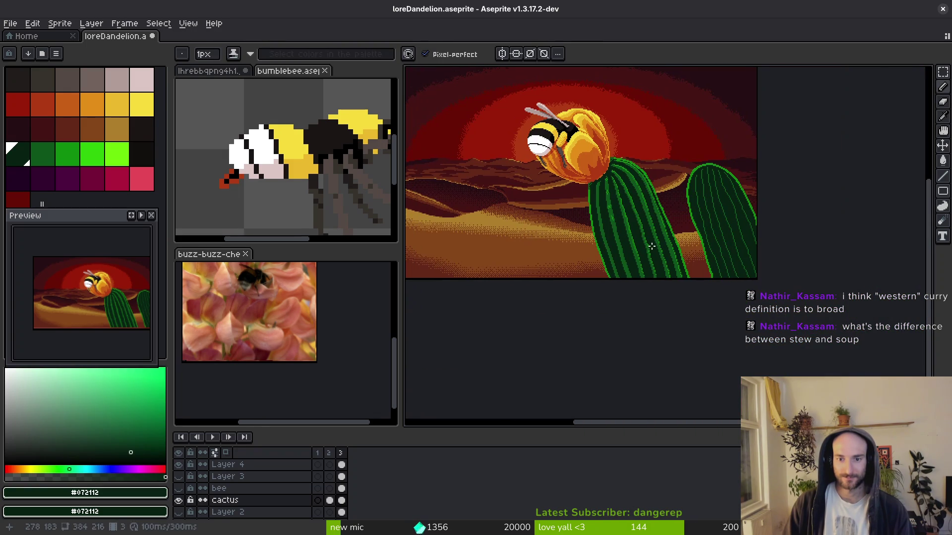
key("ctrl+s")
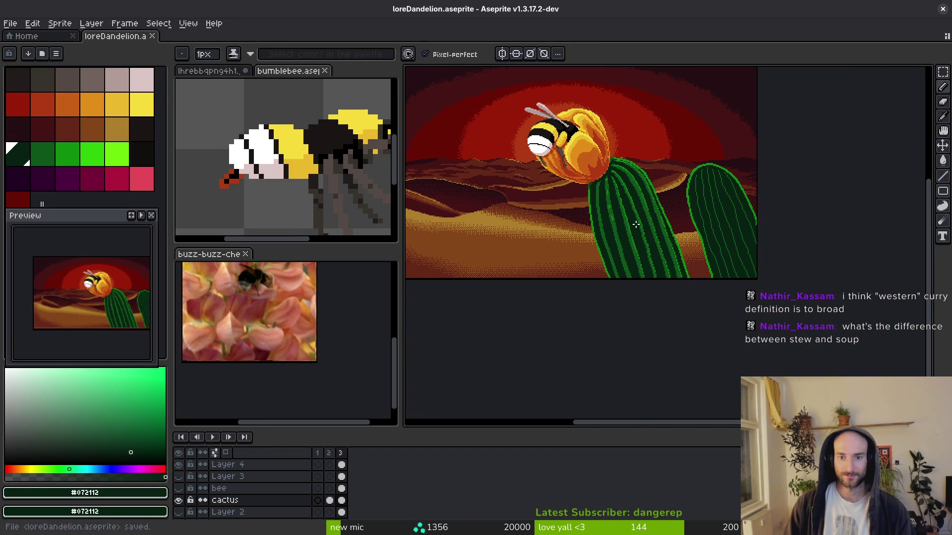
Pick highlight green #0c8b0c and add bright-green pixels beside the cactus stripe.
scroll(635, 224, "up", 5)
left_click(563, 204, "alt")
scroll(647, 271, "up", 1)
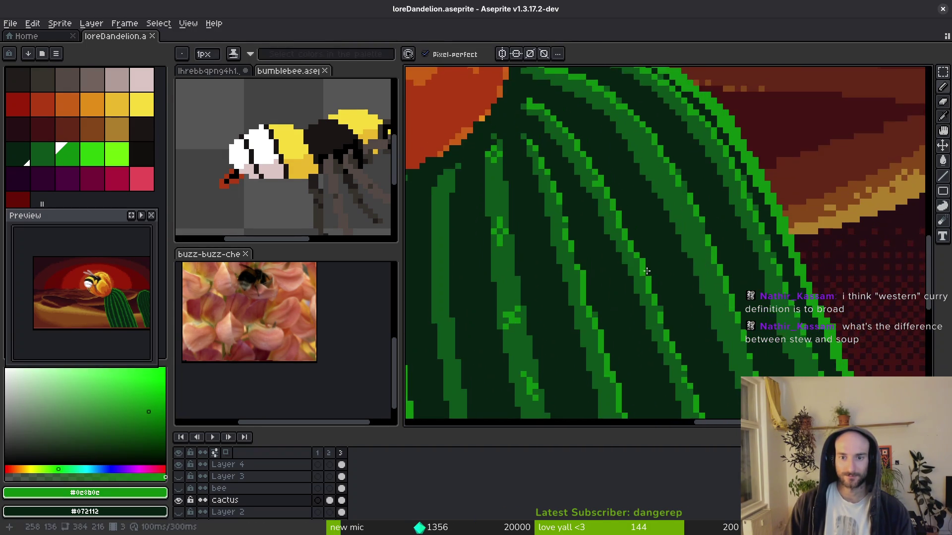
scroll(647, 271, "down", 1)
scroll(609, 188, "up", 1)
left_click(597, 179)
left_click(610, 187)
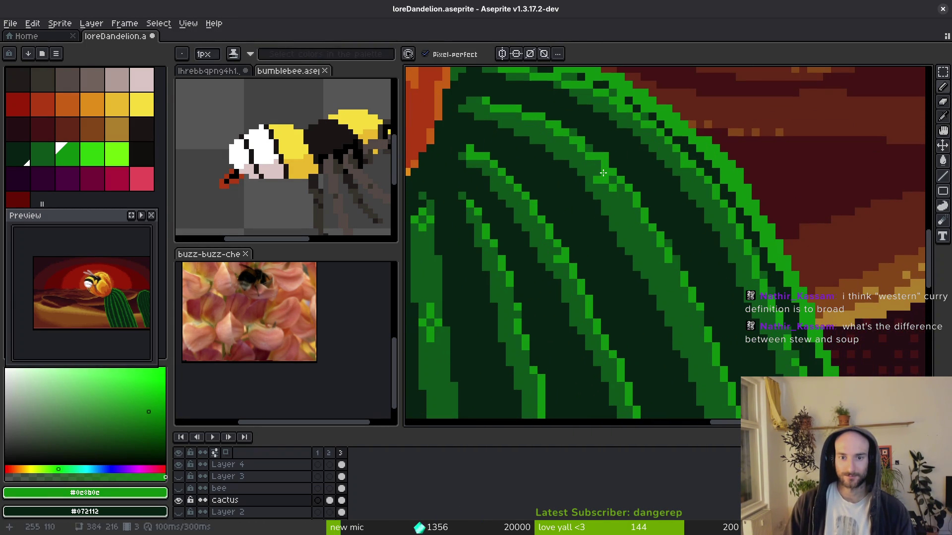
left_click(597, 171)
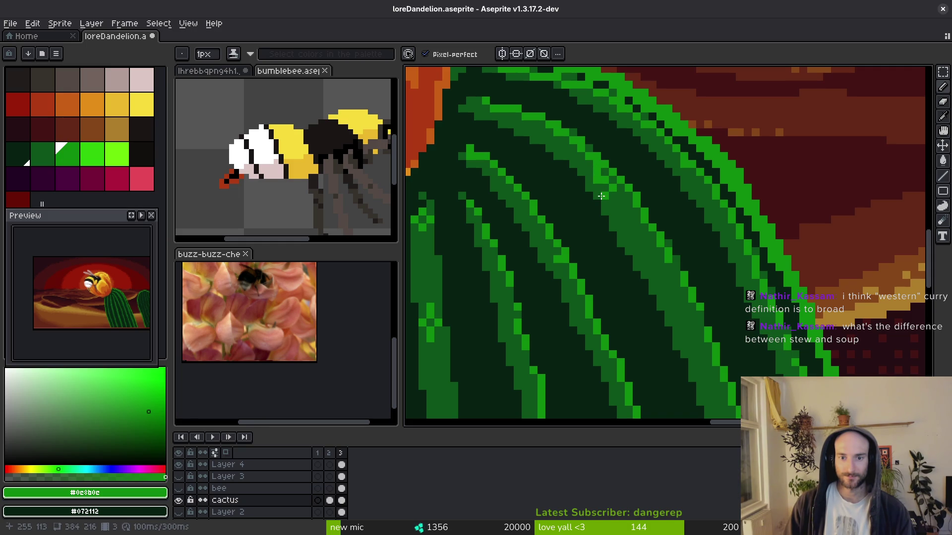
scroll(621, 190, "down", 1)
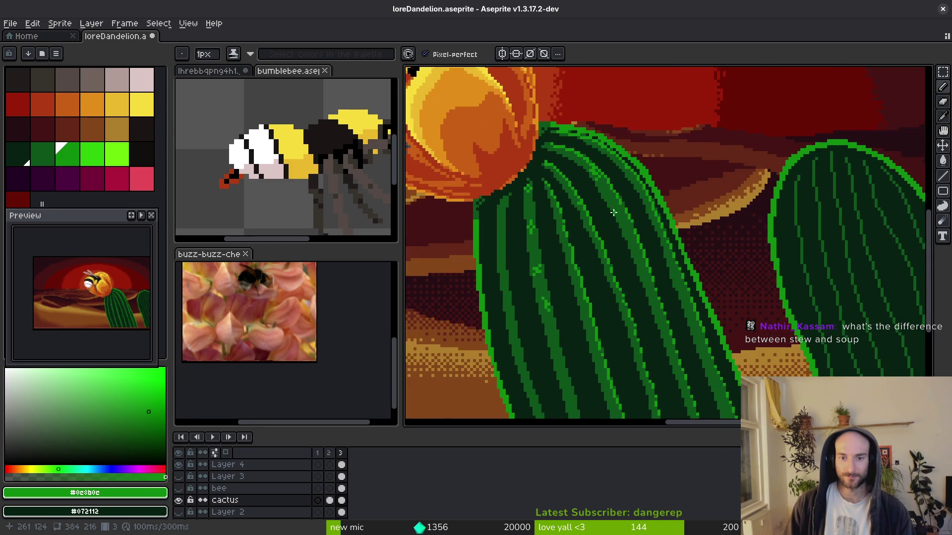
scroll(626, 221, "up", 1)
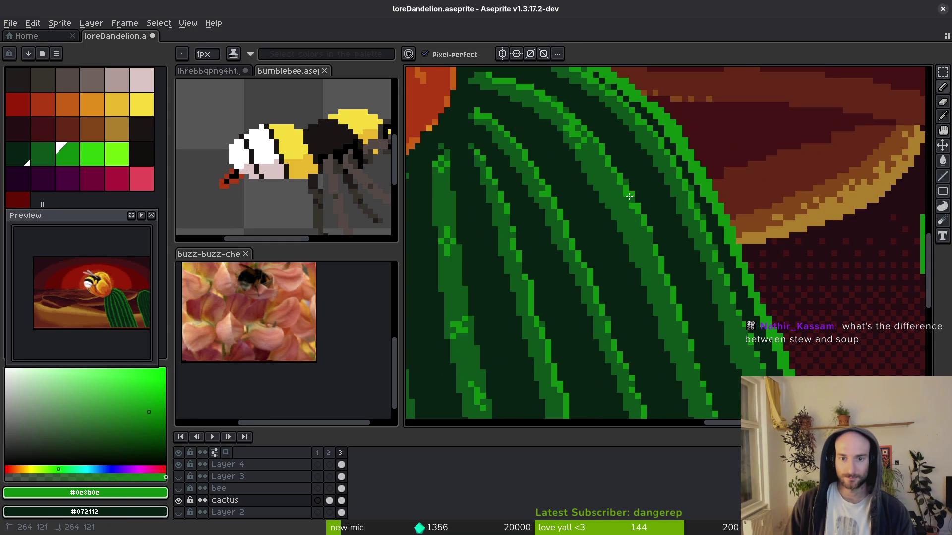
left_click(619, 203)
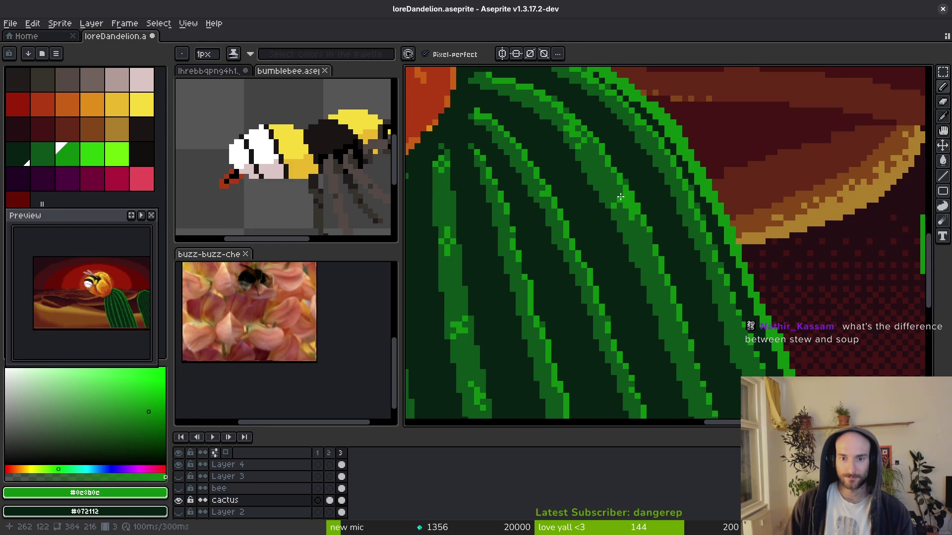
Rework the highlight with bright pixels above and below, then pick stripe green #0d541b.
scroll(613, 193, "down", 3)
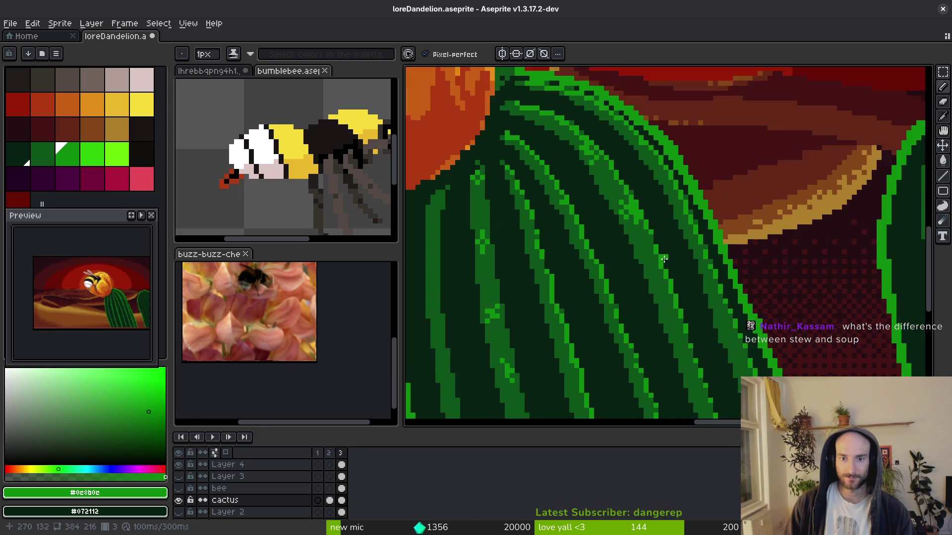
scroll(659, 269, "up", 4)
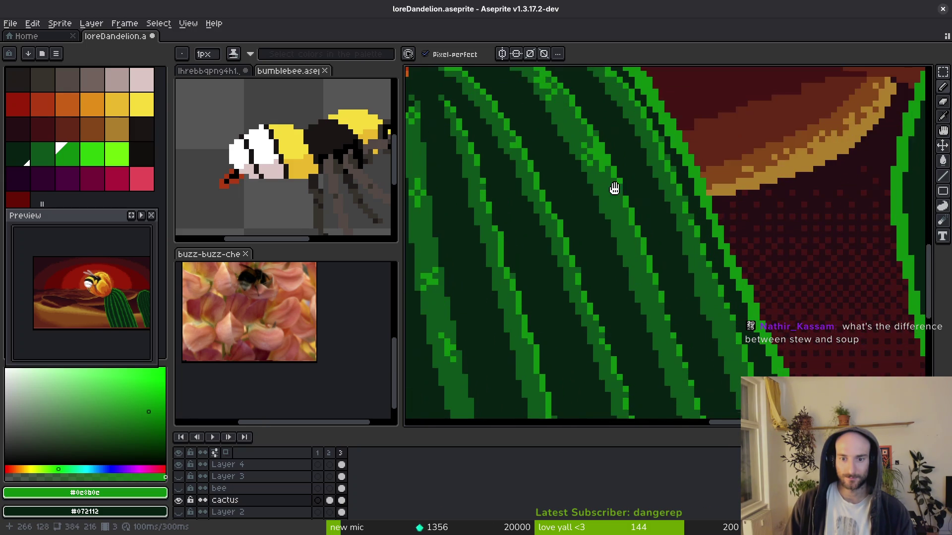
left_click_drag(600, 186, 613, 216)
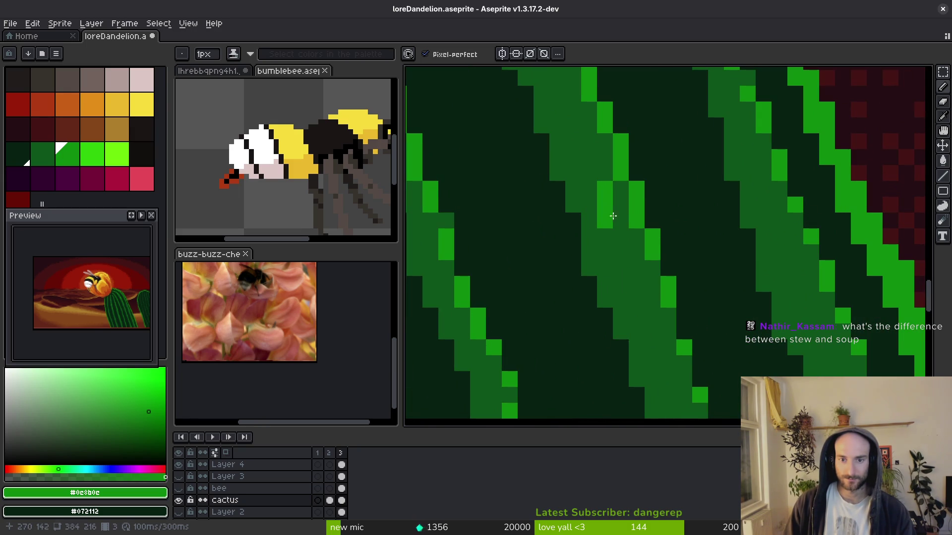
key("ctrl+z")
left_click(576, 203)
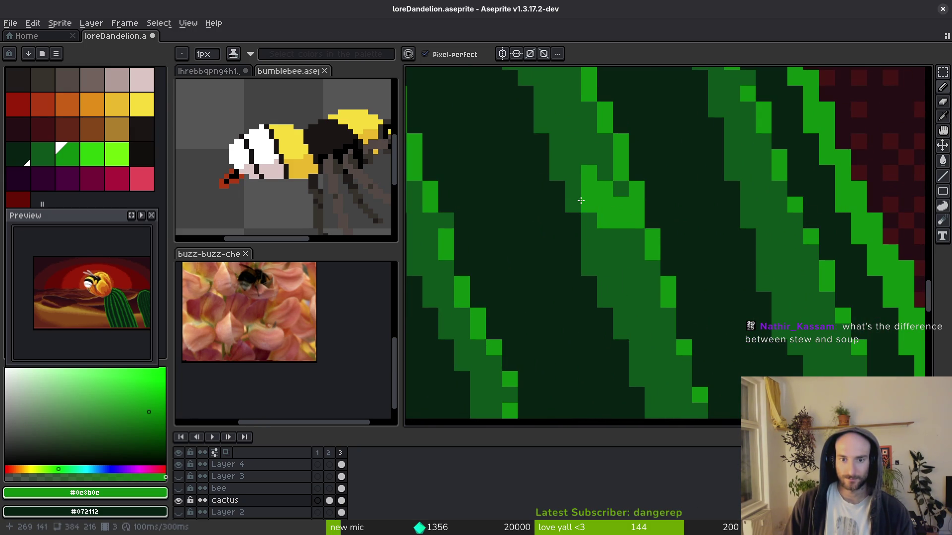
left_click(579, 158)
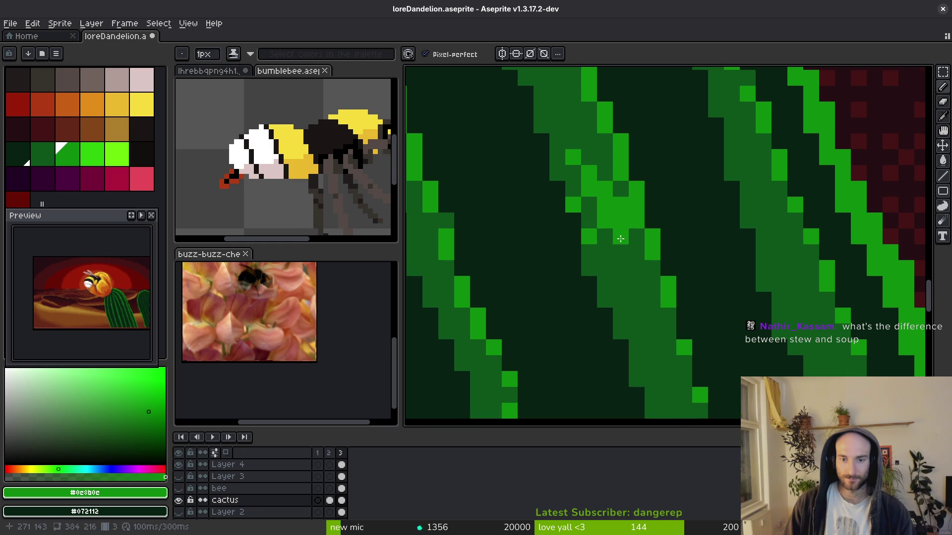
scroll(620, 238, "down", 4)
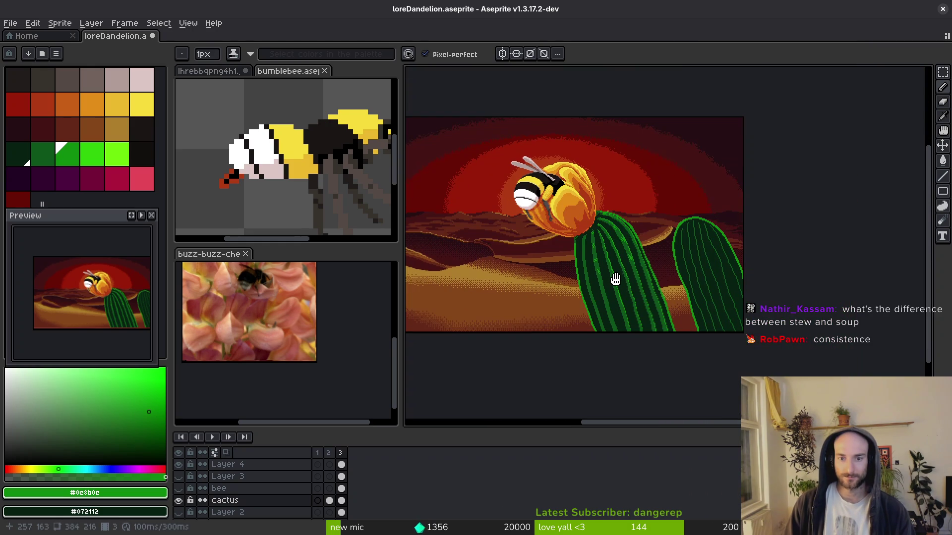
left_click_drag(616, 279, 614, 279)
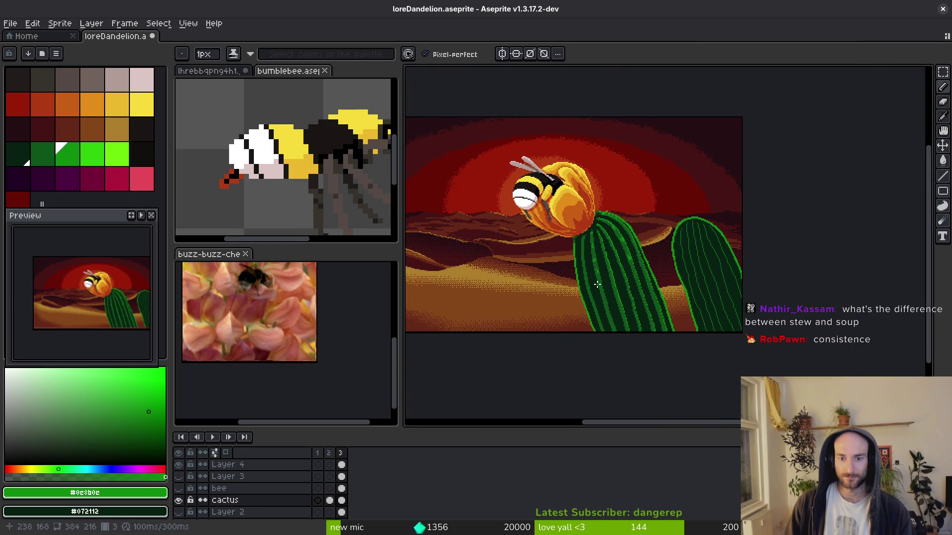
scroll(597, 284, "up", 5)
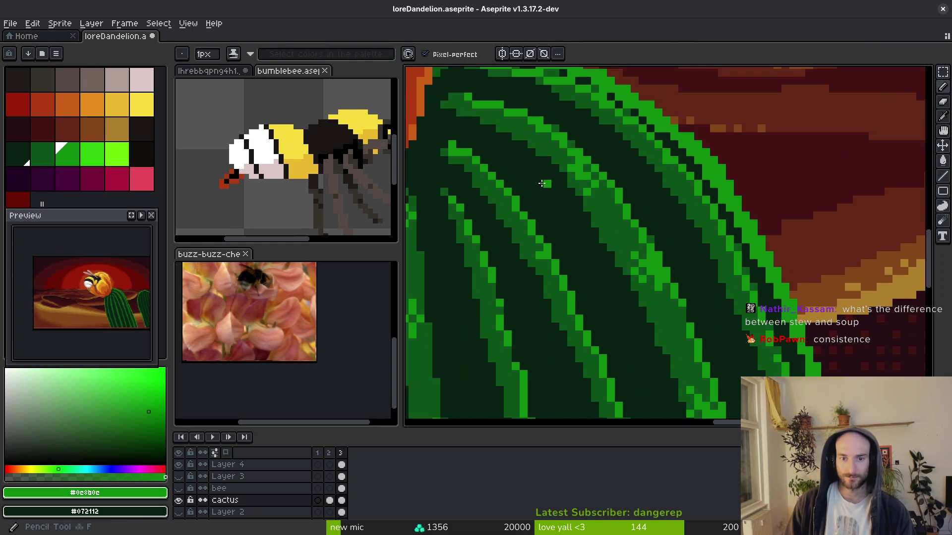
left_click(474, 121, "alt")
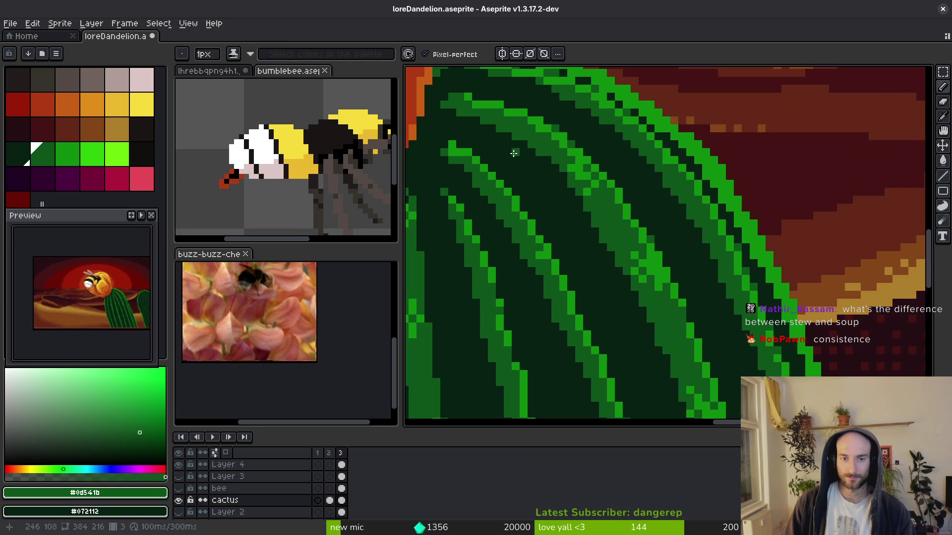
Use the Jumble tool at 4px to scramble pixels along the large cactus ribs.
key("shift+g")
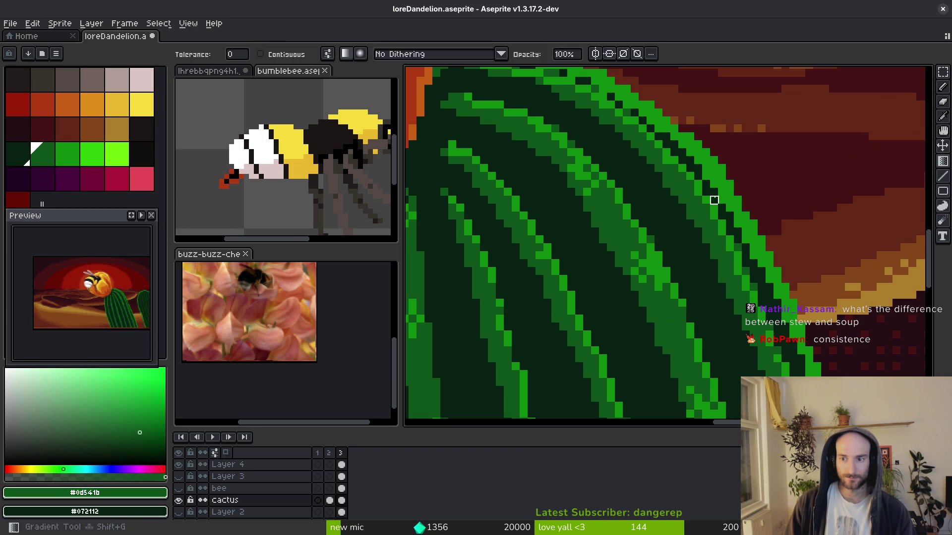
key("g")
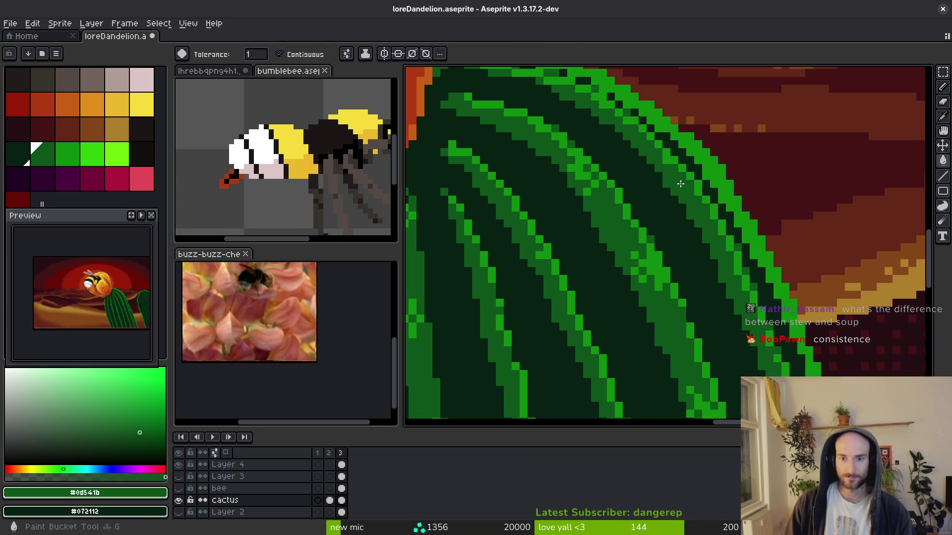
key("b")
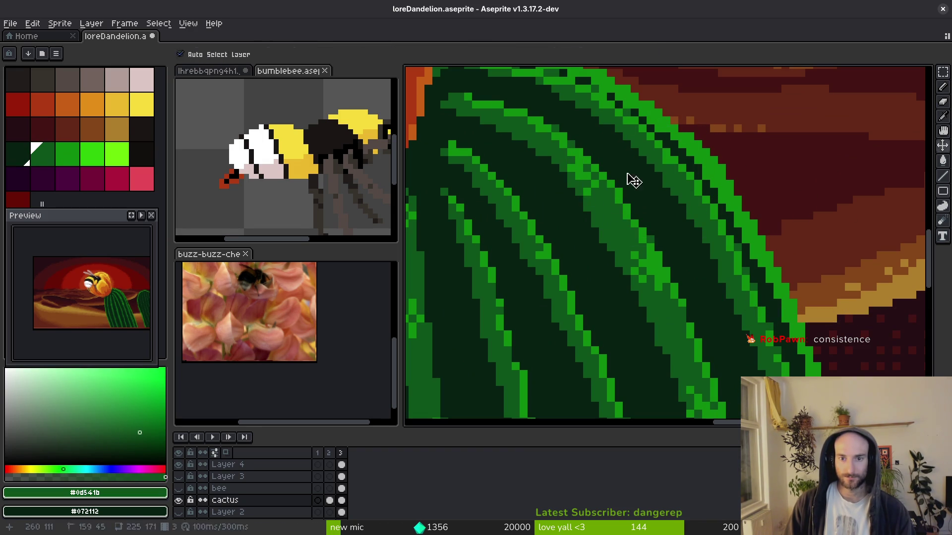
key("minus")
key("minus")
key("minus")
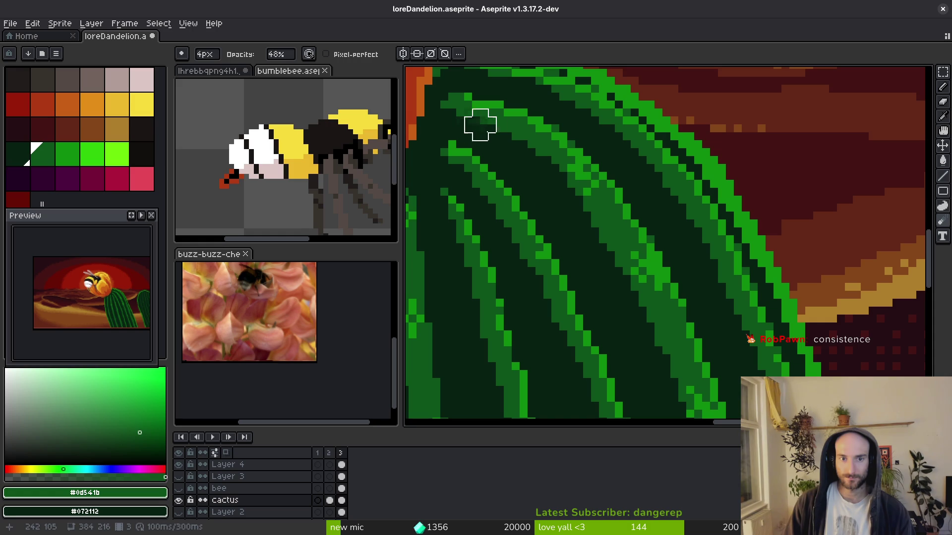
key("b")
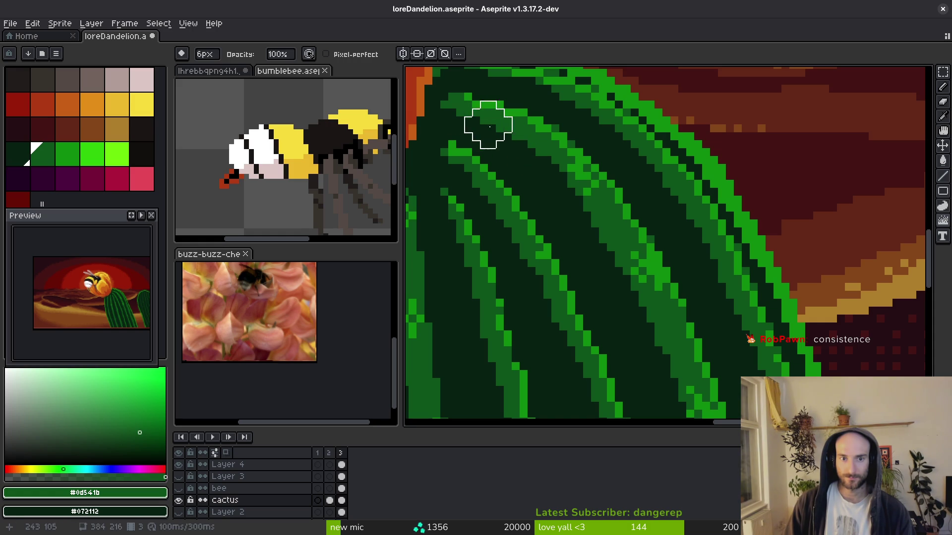
key("minus")
key("minus")
mouse_move(472, 117)
left_mouse_down()
mouse_move(527, 144)
mouse_move(552, 187)
mouse_move(542, 159)
mouse_move(542, 208)
mouse_move(542, 163)
mouse_move(552, 181)
left_mouse_up()
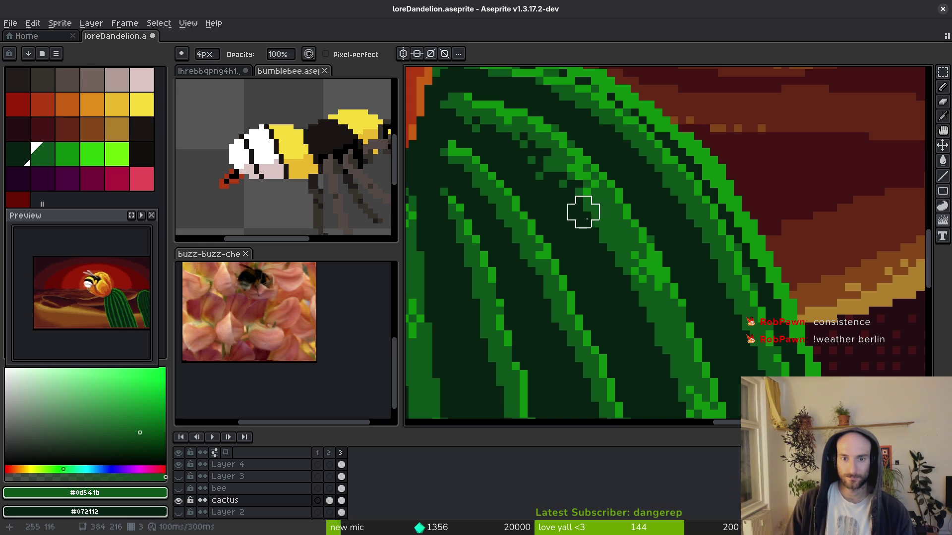
Zoom out to view the whole desert-sunset sprite.
scroll(602, 253, "down", 3)
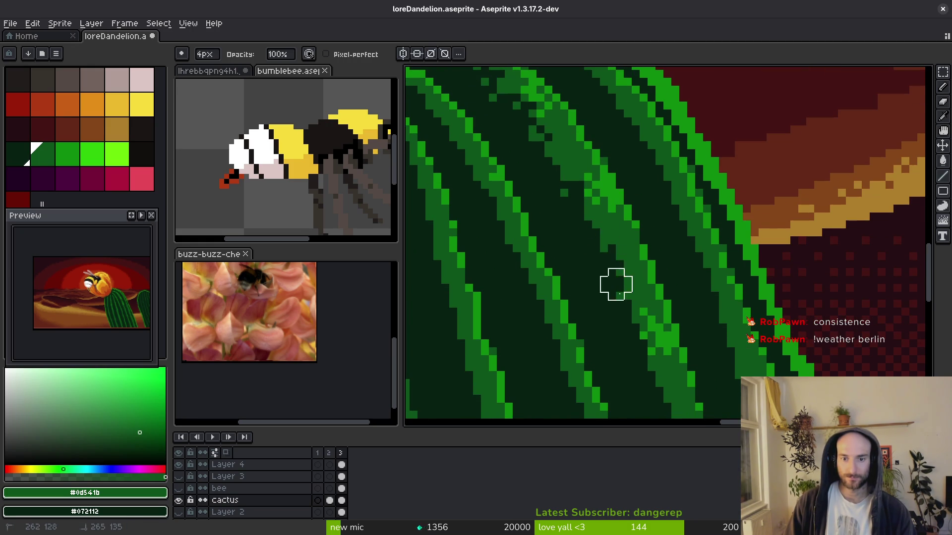
scroll(616, 283, "down", 3)
scroll(616, 342, "down", 3)
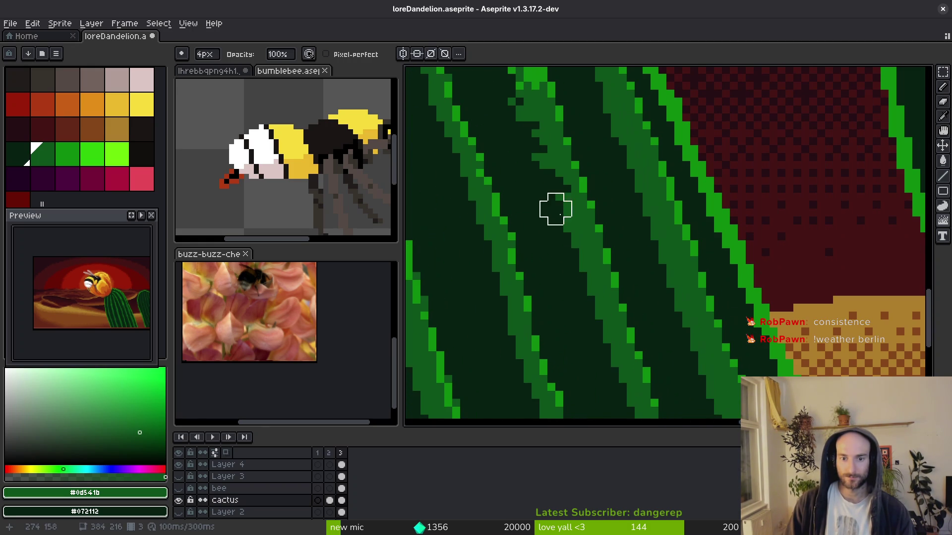
scroll(550, 213, "down", 3)
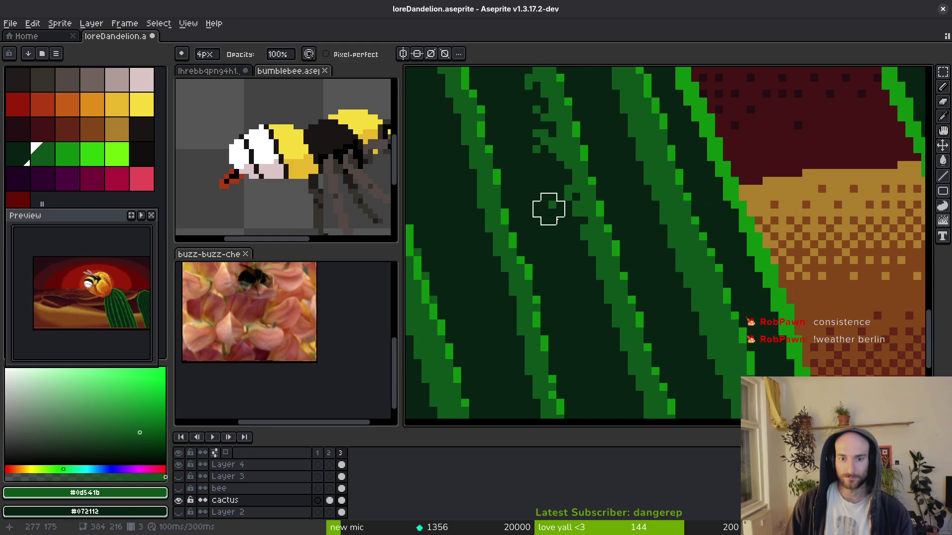
scroll(619, 352, "down", 3)
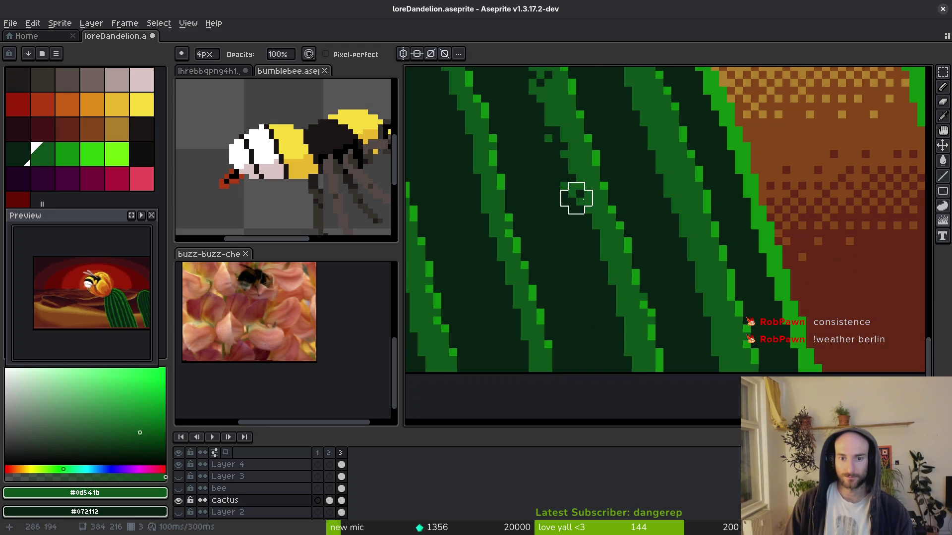
scroll(616, 364, "down", 7)
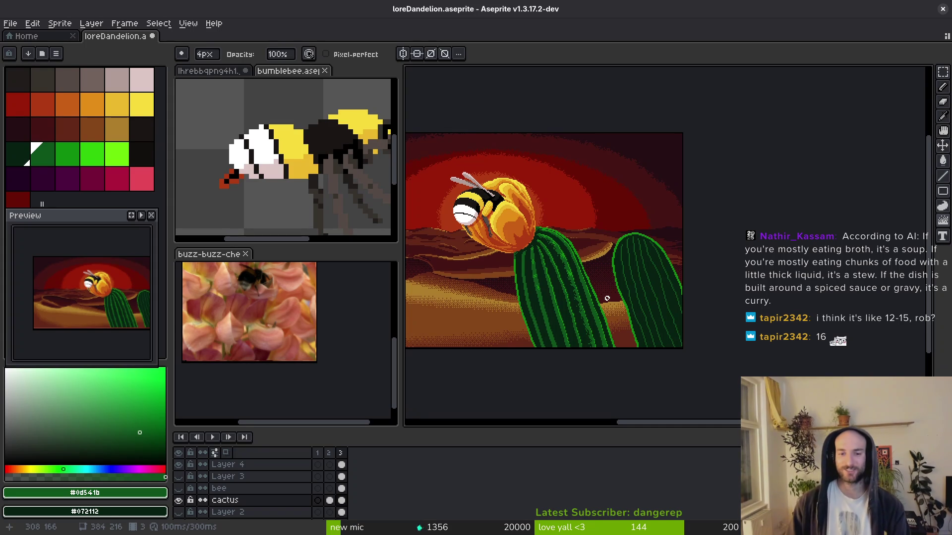
Save the current artwork to loreDandelion.aseprite.
scroll(596, 227, "up", 3)
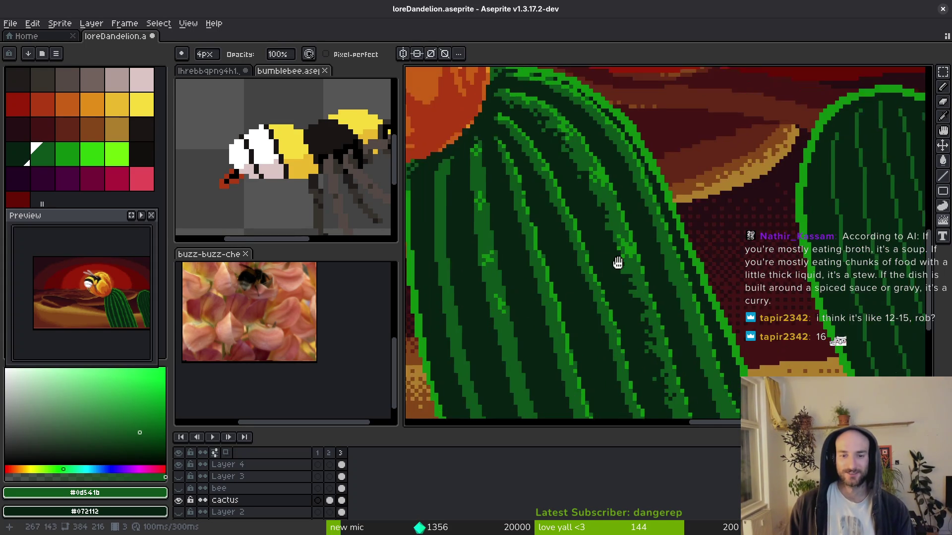
scroll(608, 215, "up", 2)
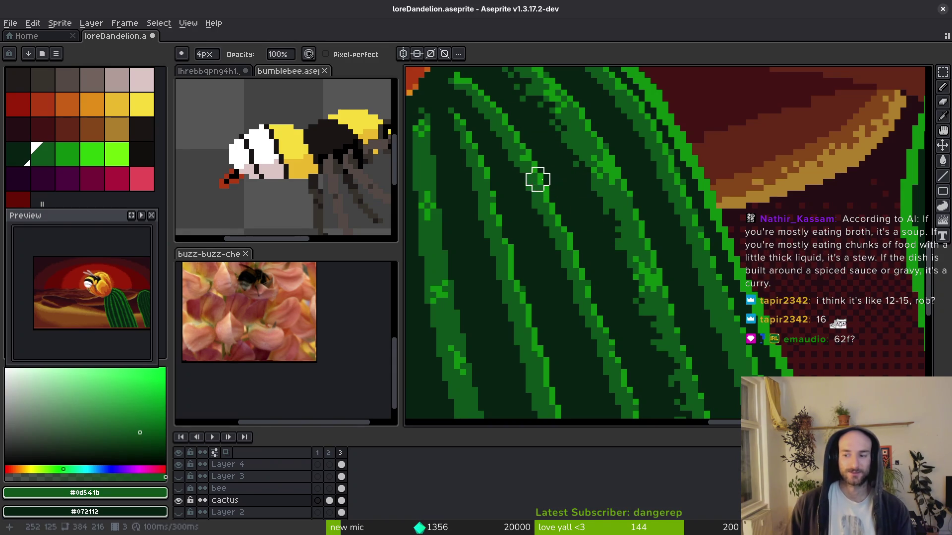
key("ctrl+s")
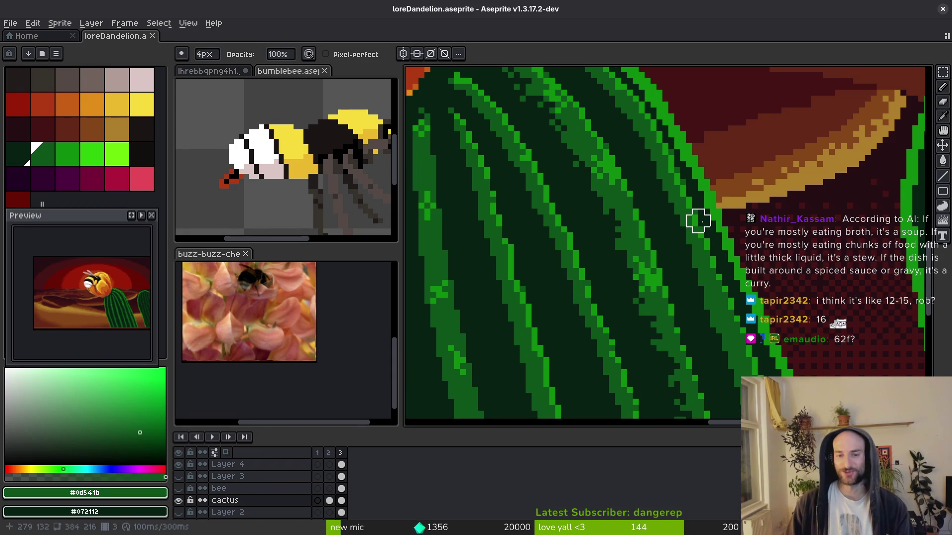
With the 1px Pencil, draw a short vertical line of pixels onto the cactus ribs.
scroll(557, 234, "down", 2)
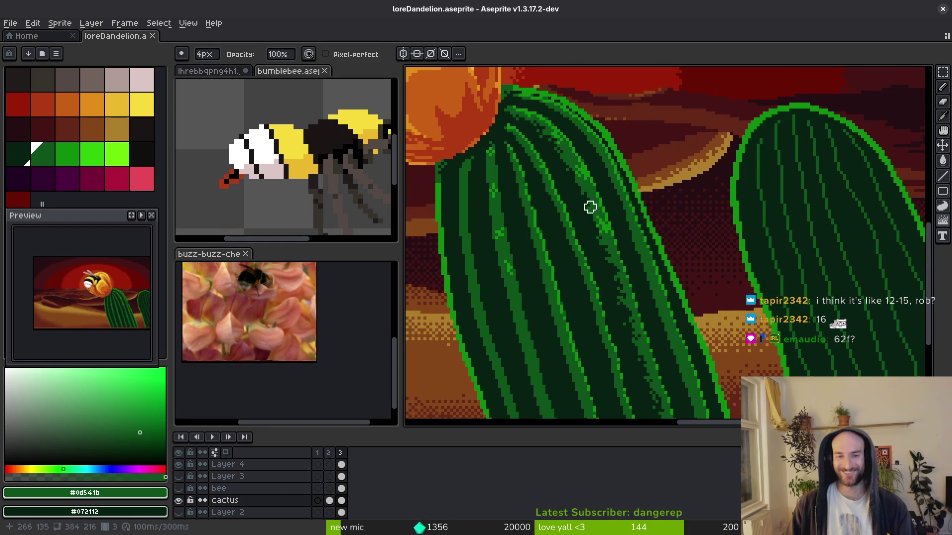
scroll(570, 164, "up", 2)
key("f")
scroll(559, 169, "up", 3)
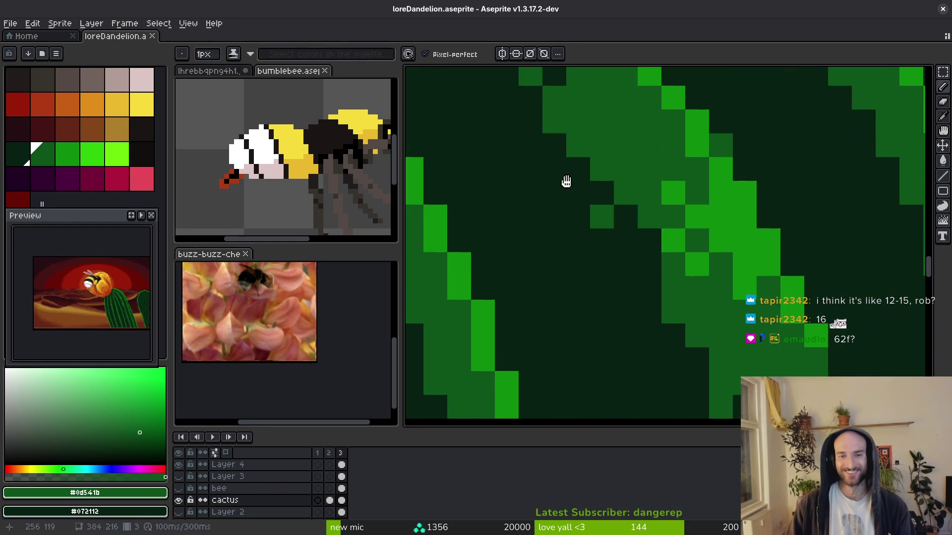
scroll(522, 165, "down", 3)
scroll(580, 258, "down", 3)
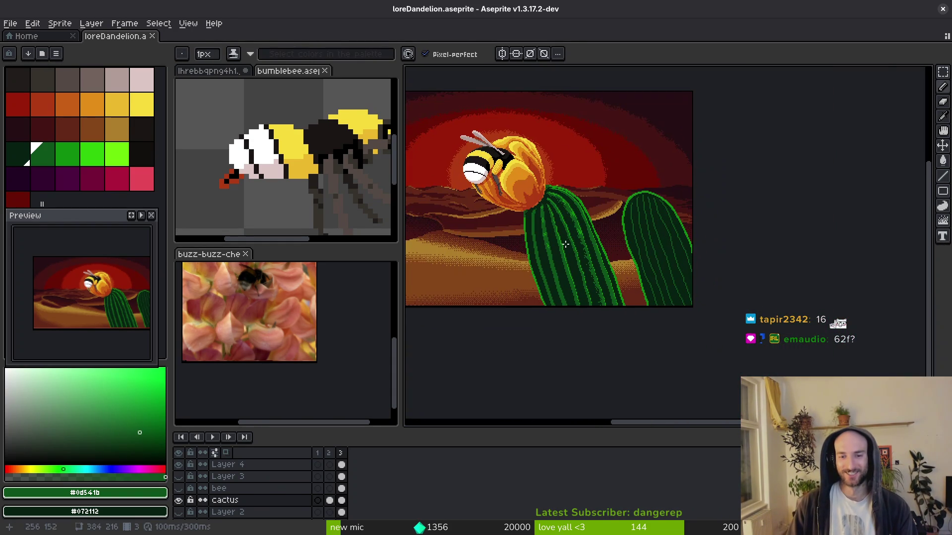
scroll(584, 268, "up", 3)
scroll(577, 223, "up", 2)
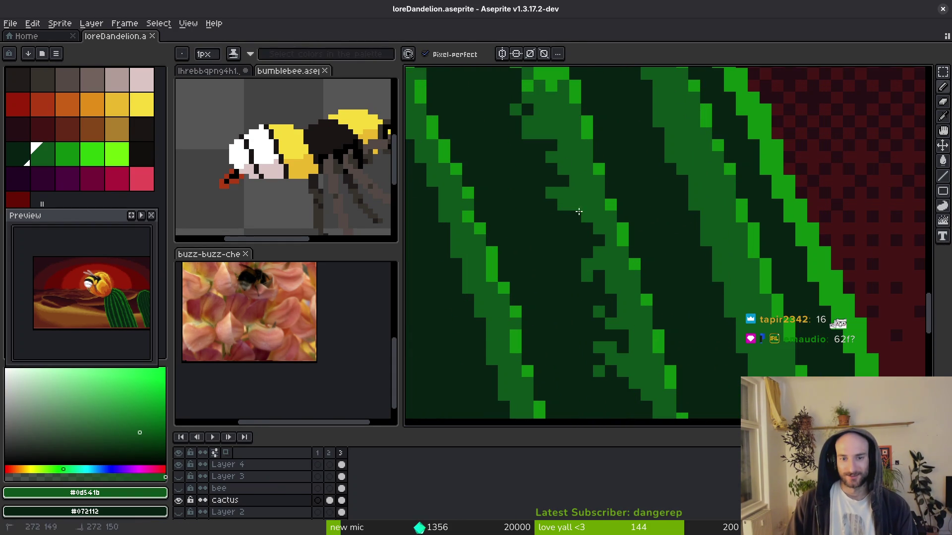
scroll(575, 217, "down", 2)
scroll(582, 215, "up", 2)
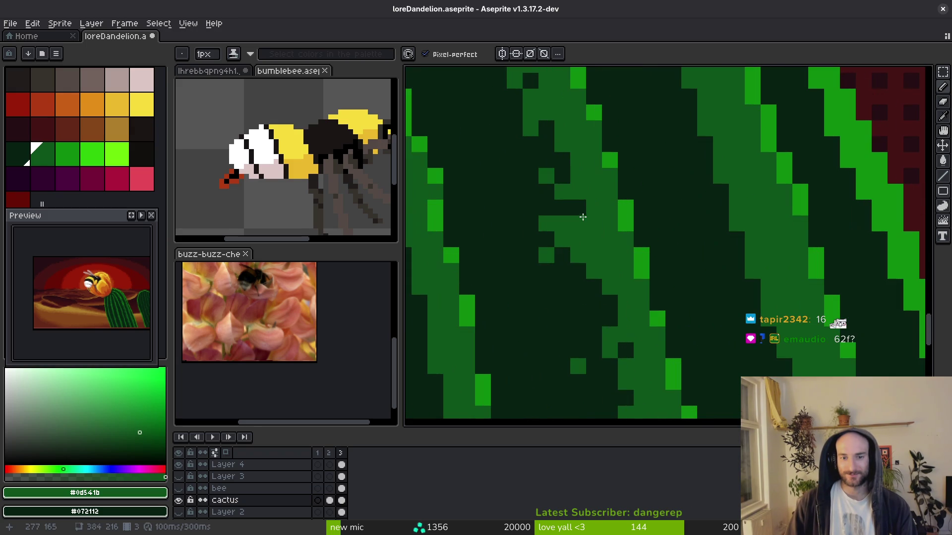
left_click_drag(563, 180, 563, 152)
scroll(565, 209, "down", 3)
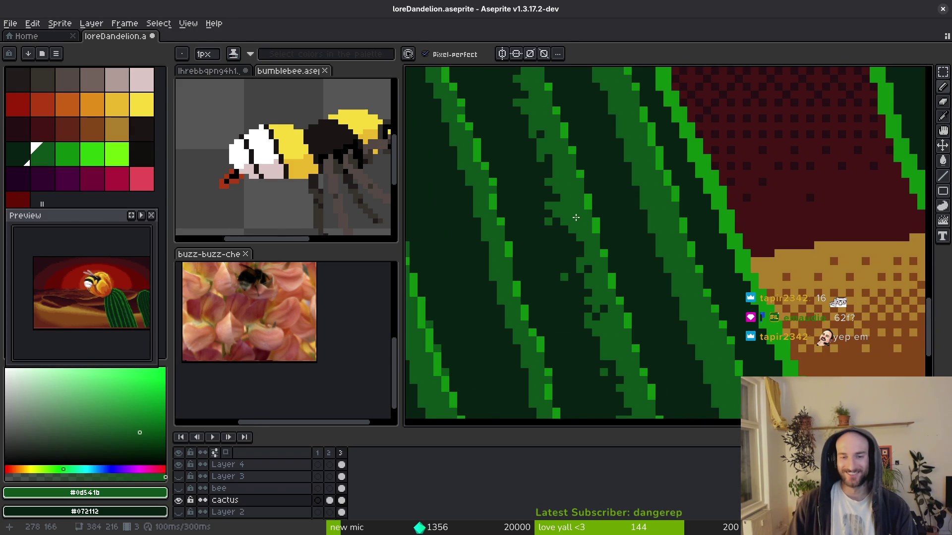
scroll(563, 243, "up", 2)
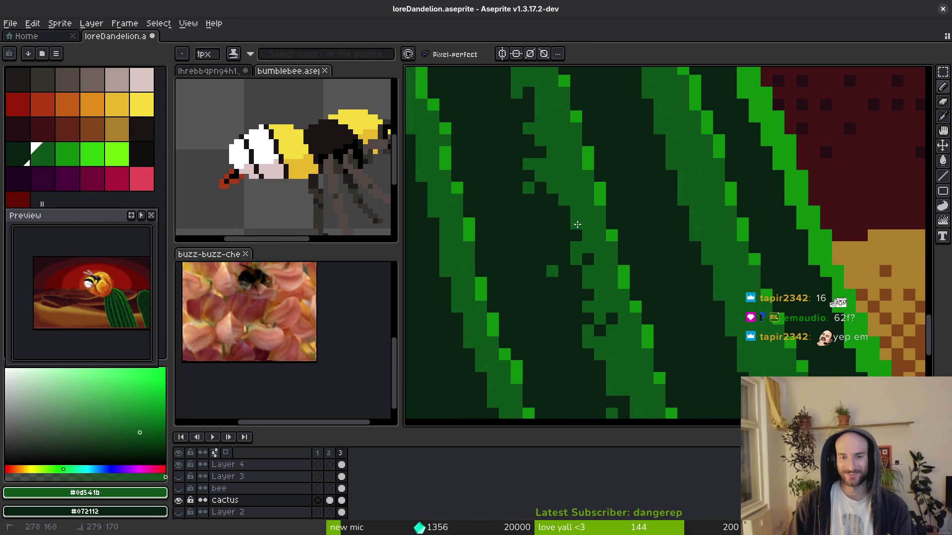
scroll(560, 224, "down", 2)
scroll(543, 203, "up", 2)
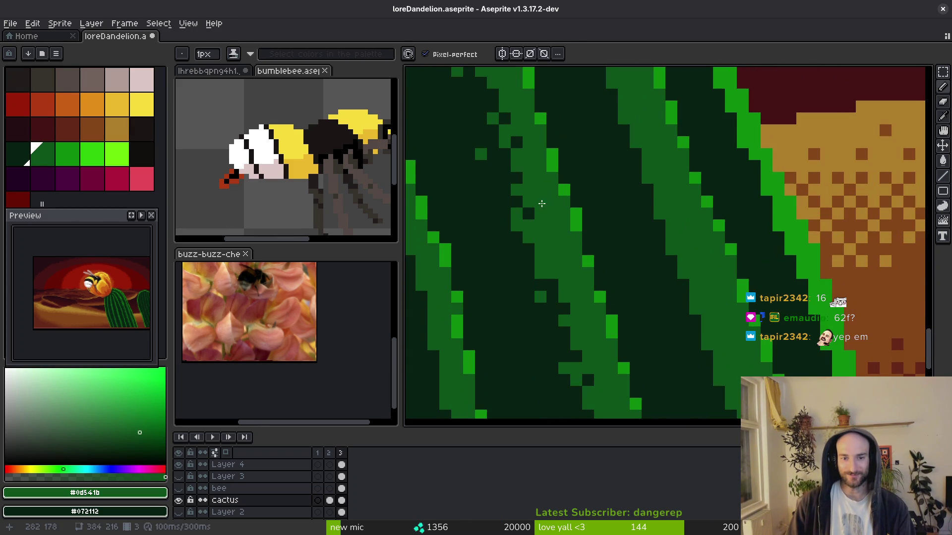
Add green pixels to the lower cactus ribs, then a pixel in the darkest cactus green.
left_click_drag(553, 265, 540, 237)
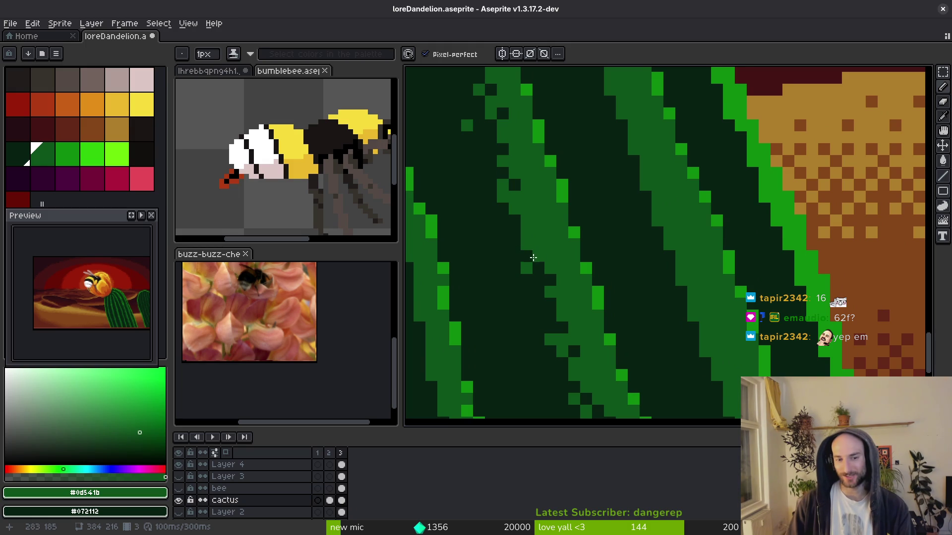
scroll(530, 239, "down", 2)
scroll(540, 313, "up", 2)
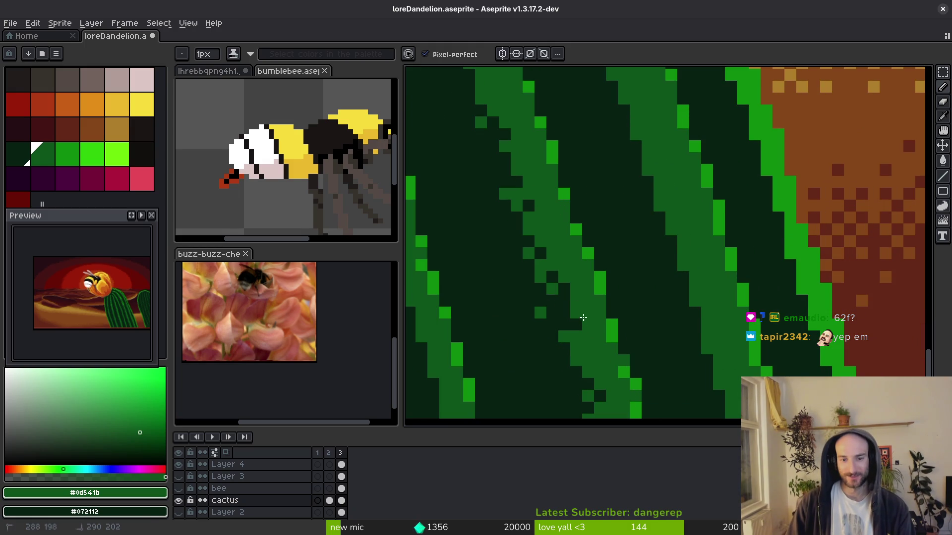
scroll(545, 307, "down", 1)
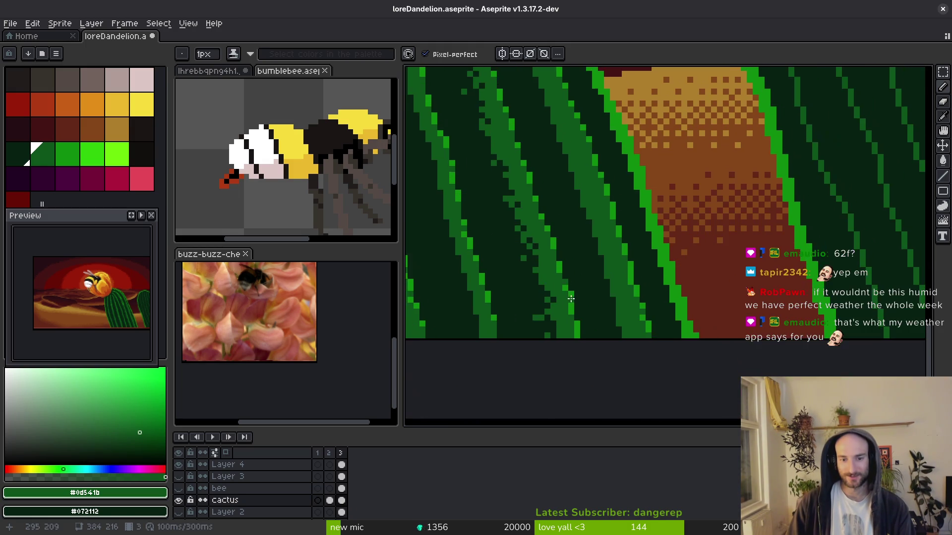
scroll(543, 308, "up", 2)
scroll(543, 308, "down", 1)
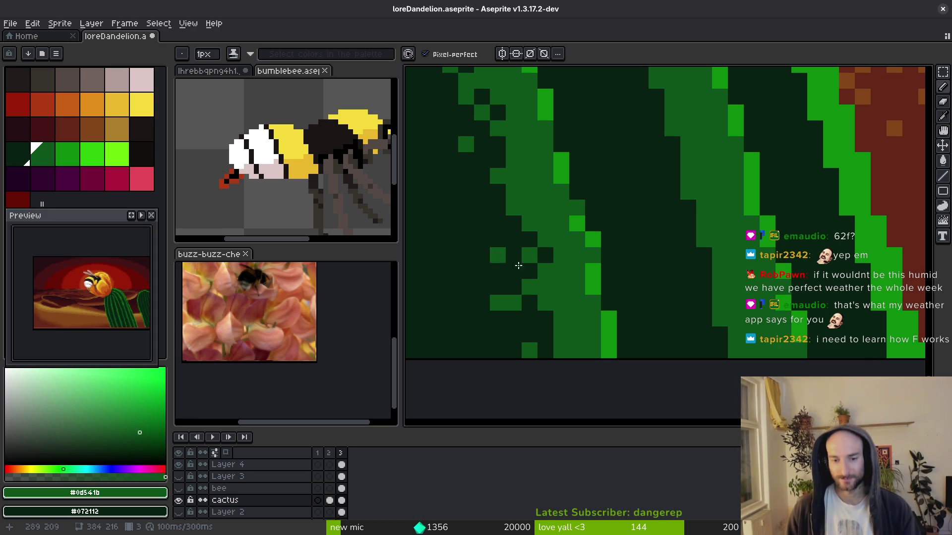
left_click(545, 256)
left_click(513, 287)
left_click(498, 271)
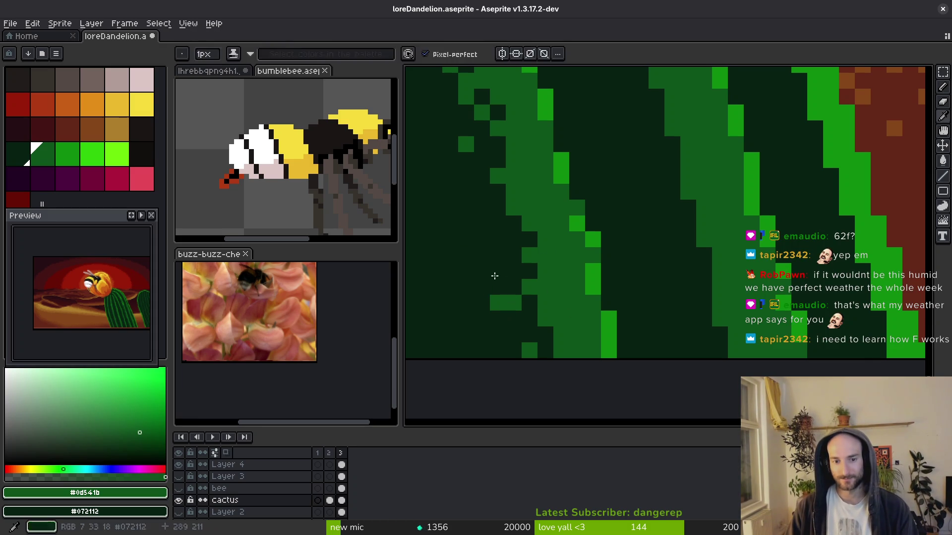
left_click(498, 267, "alt")
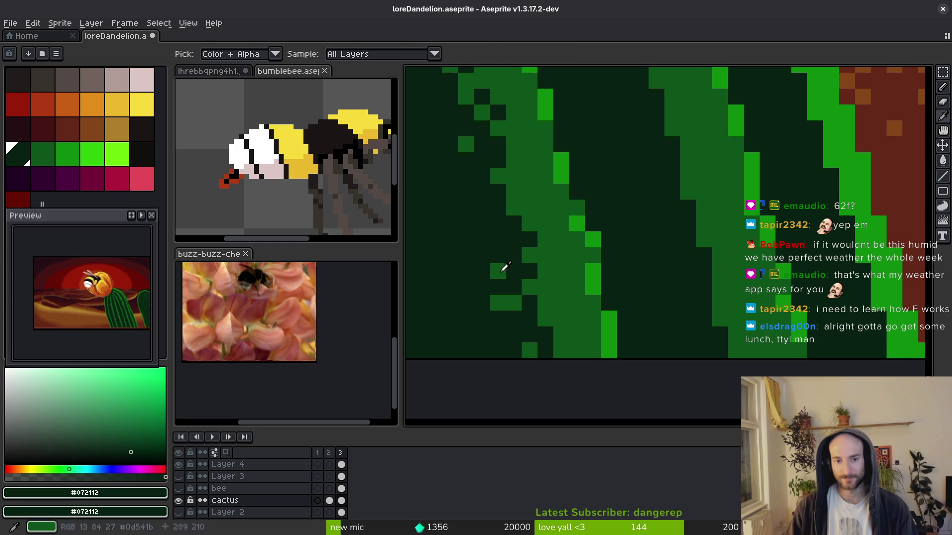
left_click(498, 301)
Save loreDandelion.aseprite again and bring the cactus tops back into view.
scroll(512, 290, "down", 3)
scroll(560, 278, "down", 2)
key("ctrl+s")
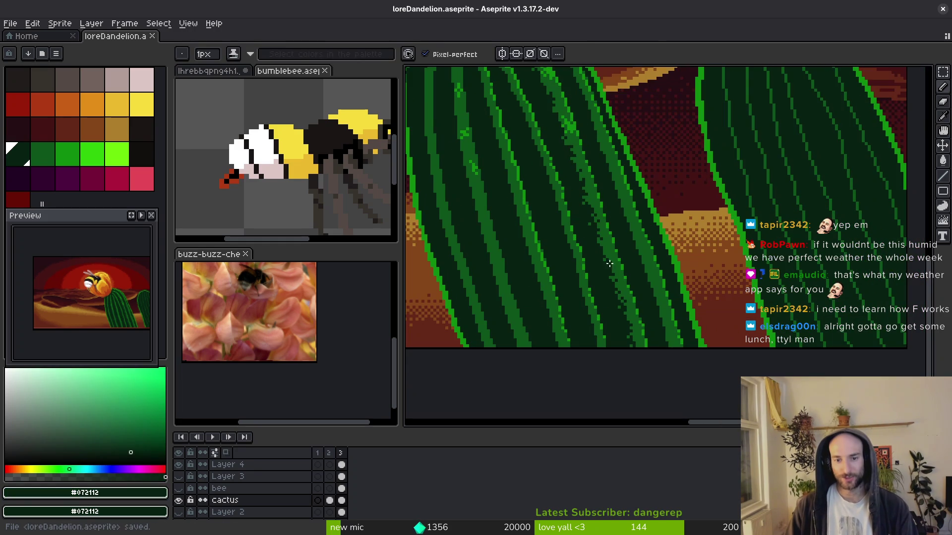
left_click_drag(592, 237, 603, 278)
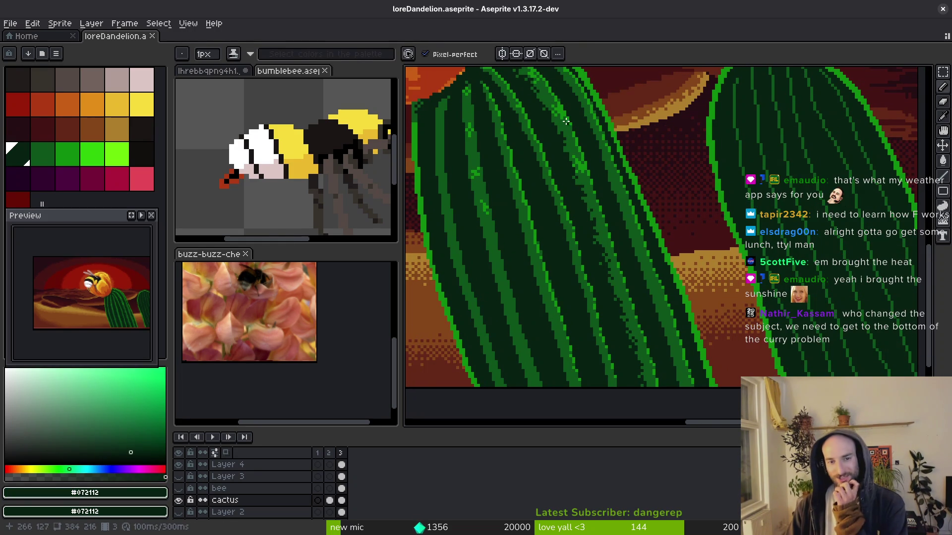
scroll(560, 198, "up", 2)
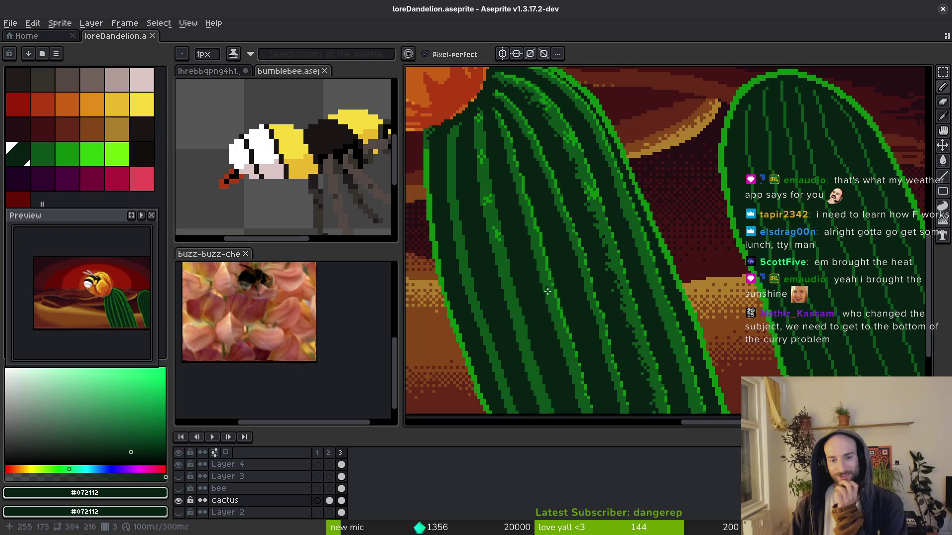
scroll(546, 311, "down", 3)
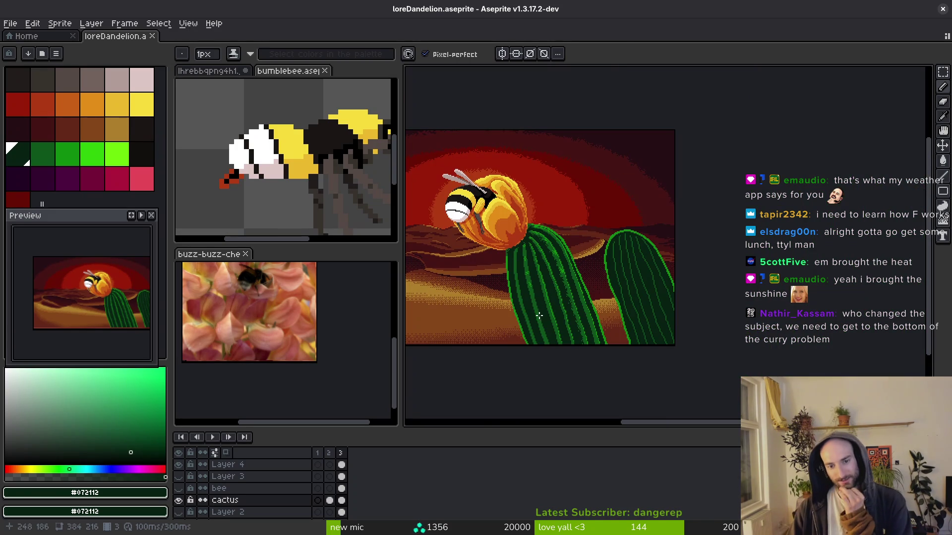
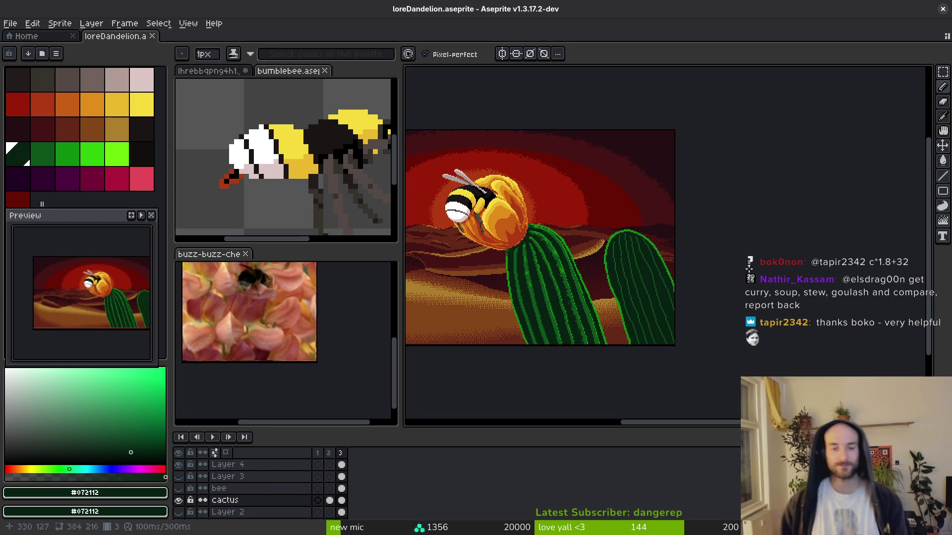
Paint green texture pixels along the cactus stripe with a 4px brush, redoing one botched stroke.
scroll(676, 311, "up", 1)
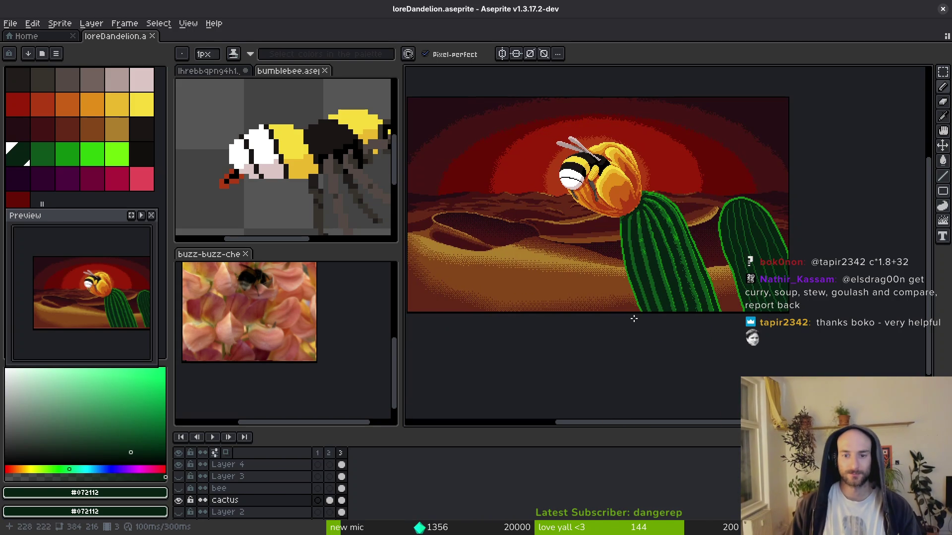
scroll(648, 278, "up", 4)
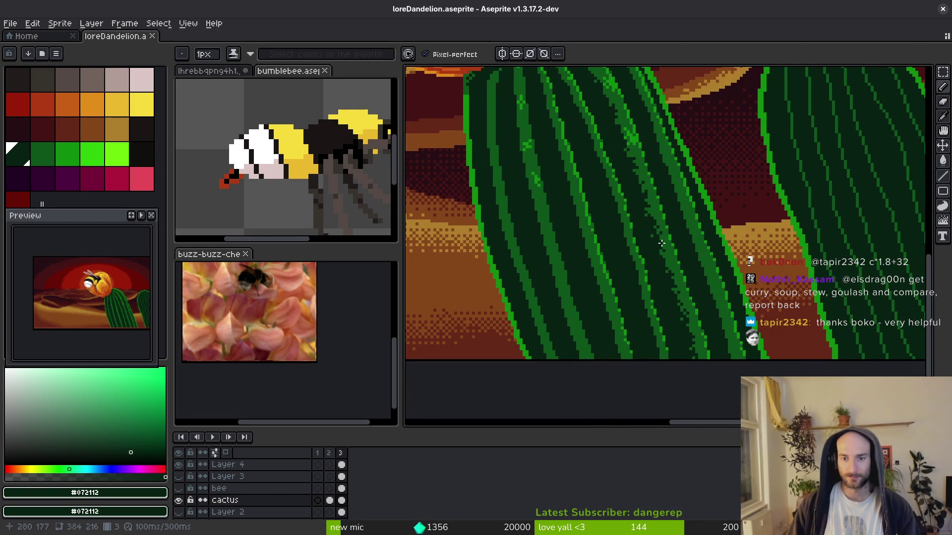
scroll(662, 274, "down", 4)
scroll(663, 258, "up", 5)
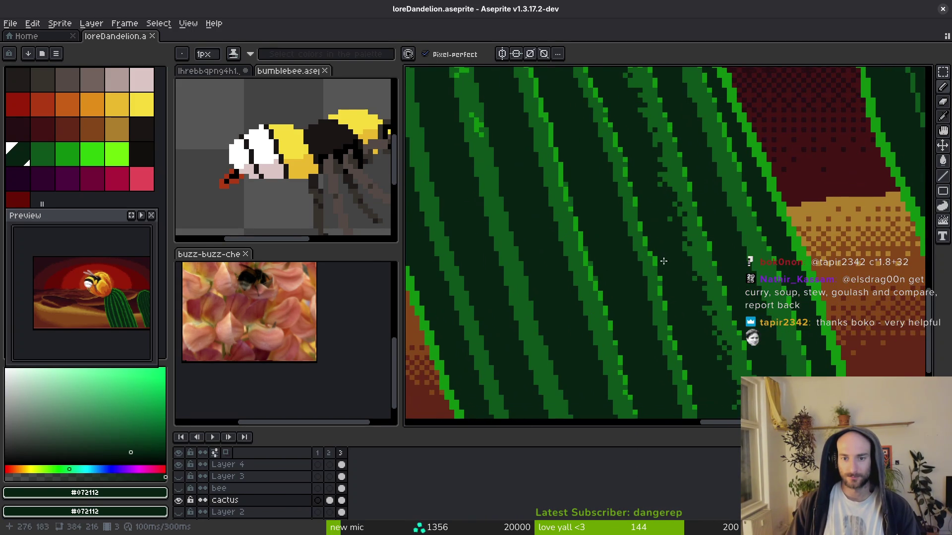
key("g")
key("b")
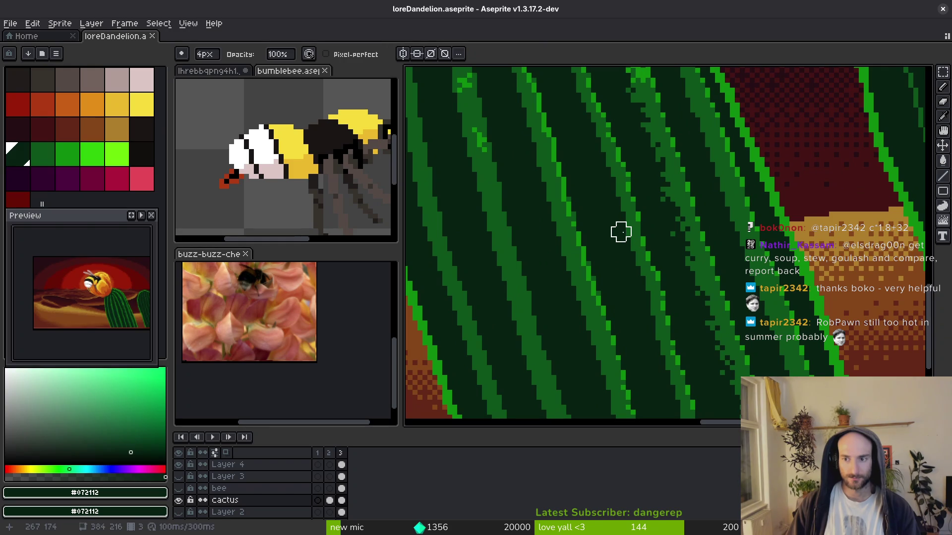
left_click_drag(639, 225, 631, 251)
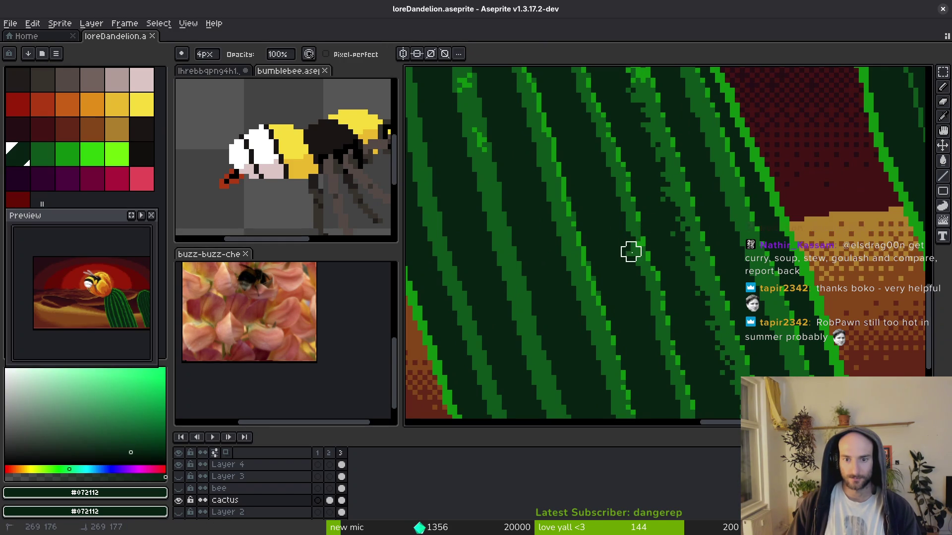
key("ctrl+z")
scroll(616, 249, "up", 2)
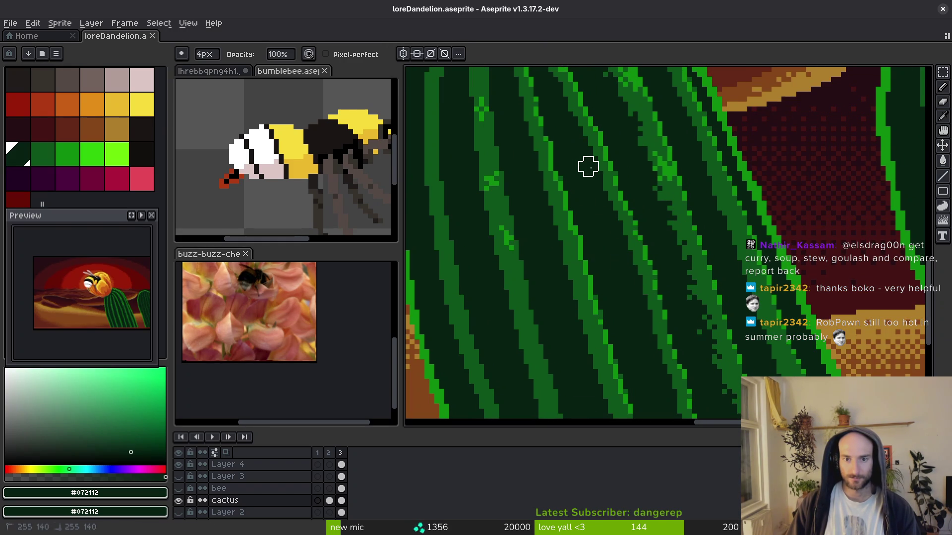
left_click_drag(607, 206, 648, 323)
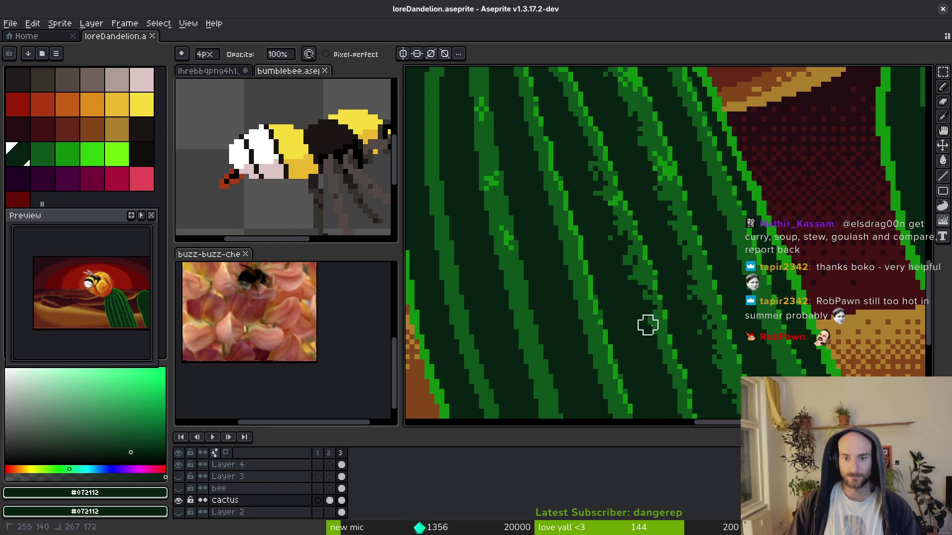
mouse_move(668, 404)
left_mouse_down()
mouse_move(602, 193)
mouse_move(626, 231)
mouse_move(637, 278)
left_mouse_up()
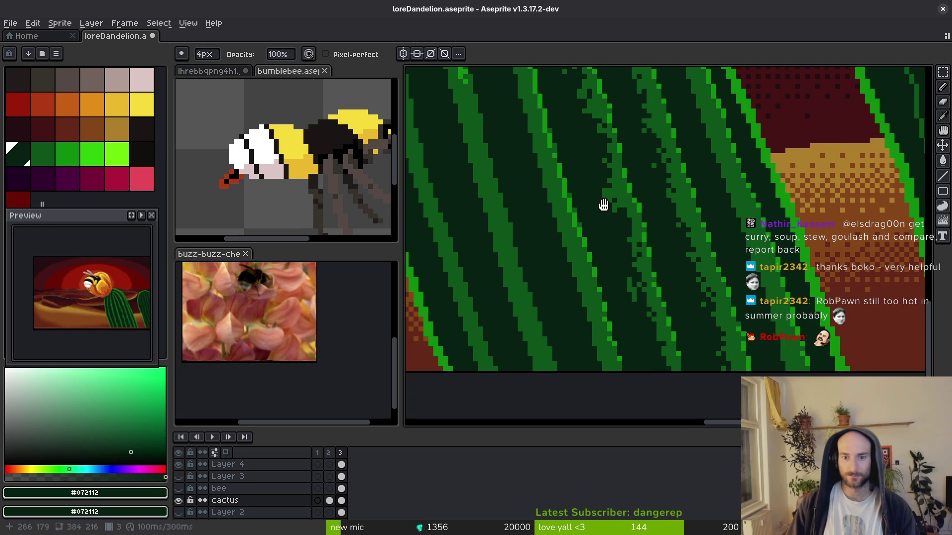
scroll(603, 207, "up", 1)
left_click_drag(620, 227, 609, 224)
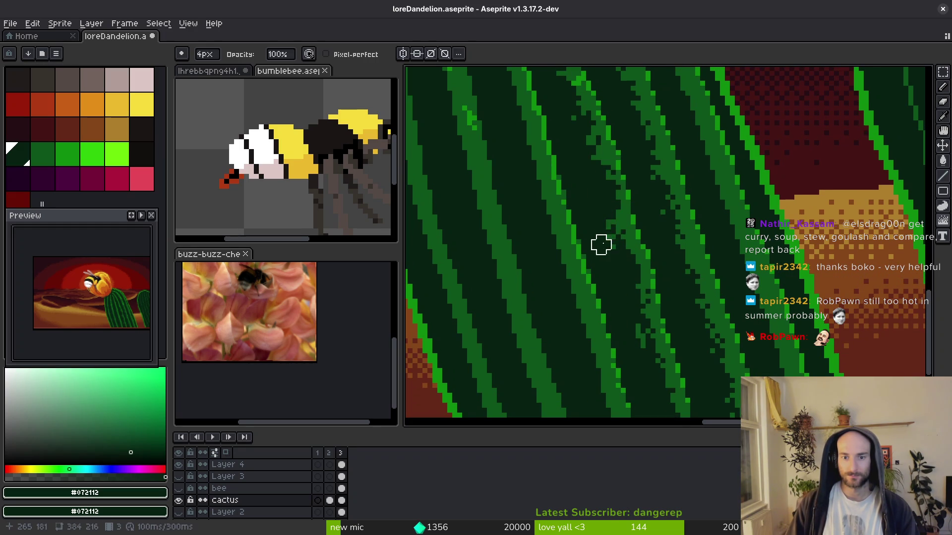
scroll(609, 219, "up", 2)
Sample the cactus's dark green and shade across the cactus top with a 4px brush.
key("b")
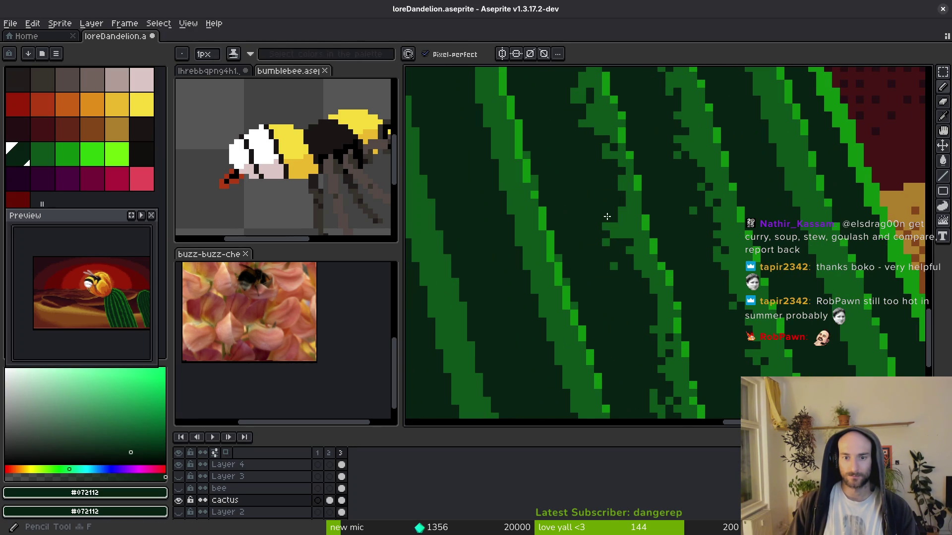
left_click(613, 271, "alt")
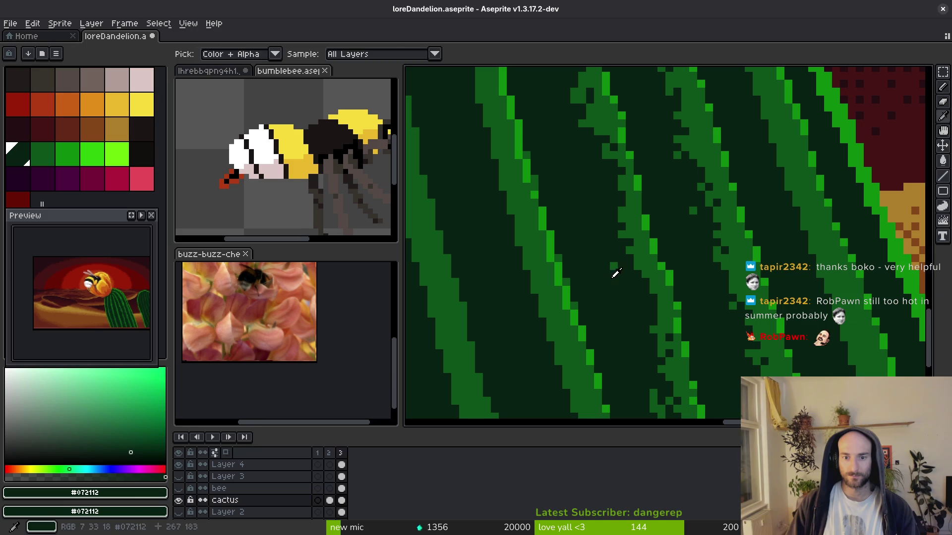
scroll(613, 266, "down", 2)
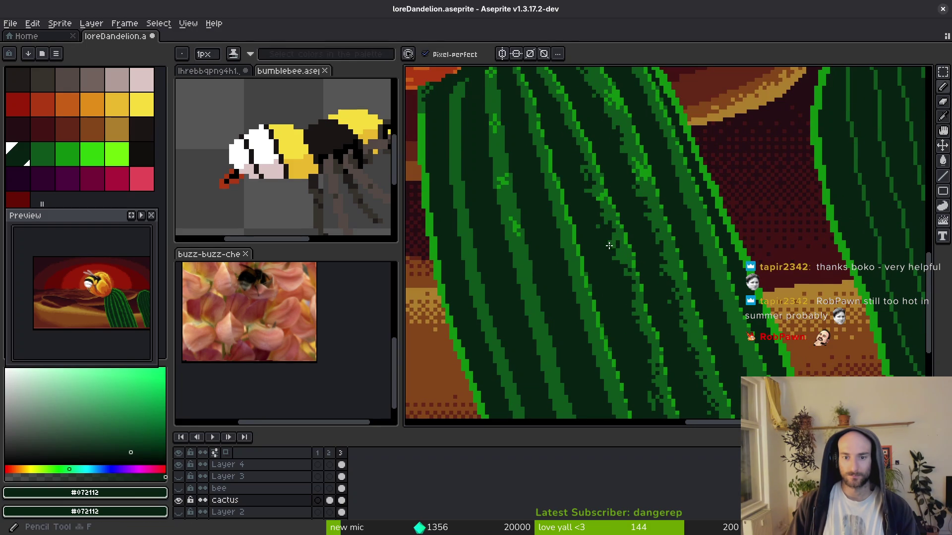
key("b")
scroll(654, 221, "up", 3)
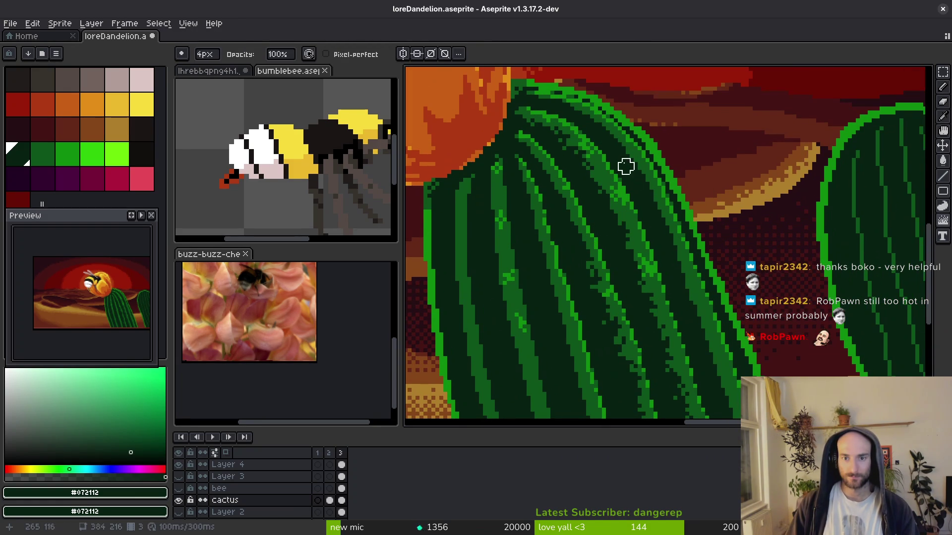
mouse_move(621, 142)
left_mouse_down()
mouse_move(671, 244)
mouse_move(618, 147)
mouse_move(633, 163)
left_mouse_up()
Add medium-green pixels on the cactus top and dark green over the rib band.
scroll(641, 179, "up", 3)
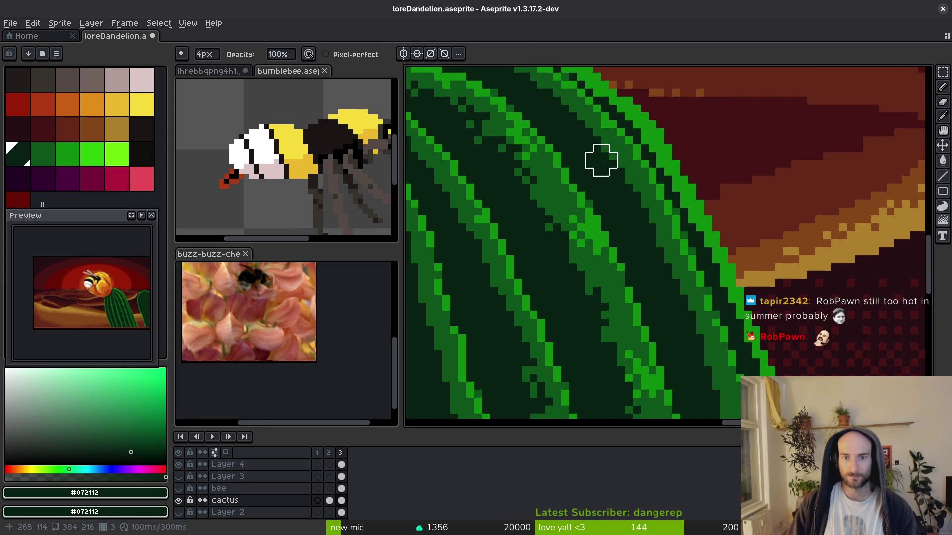
scroll(648, 219, "up", 2)
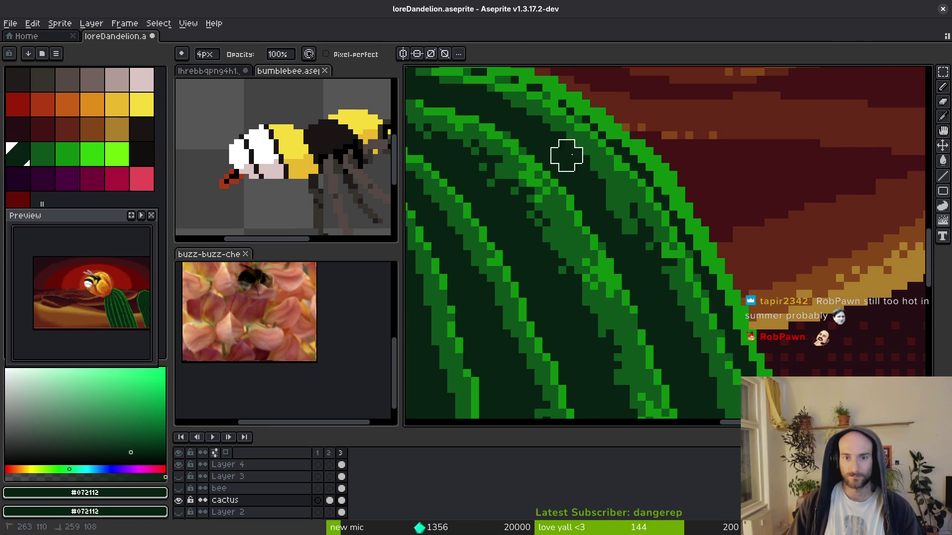
scroll(613, 211, "up", 3)
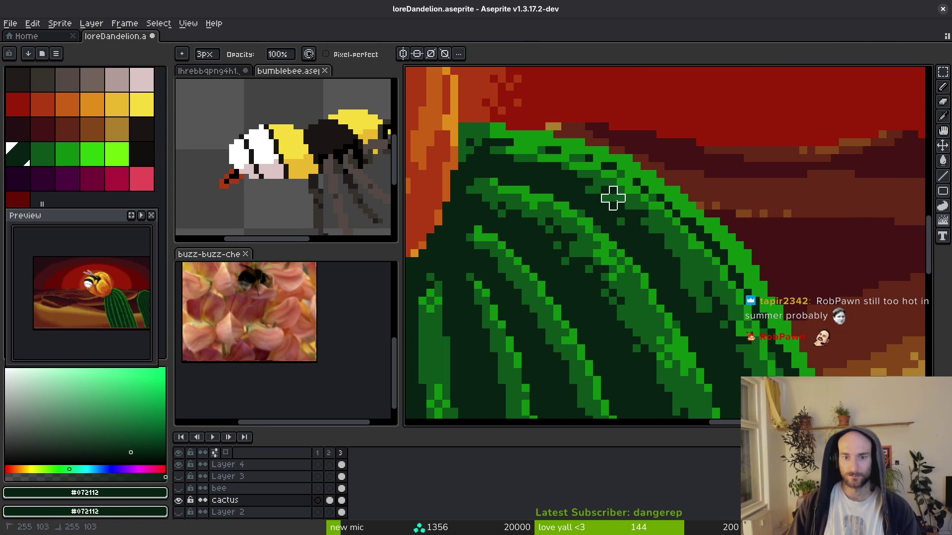
mouse_move(619, 217)
left_mouse_down()
mouse_move(518, 145)
mouse_move(512, 180)
mouse_move(485, 153)
left_mouse_up()
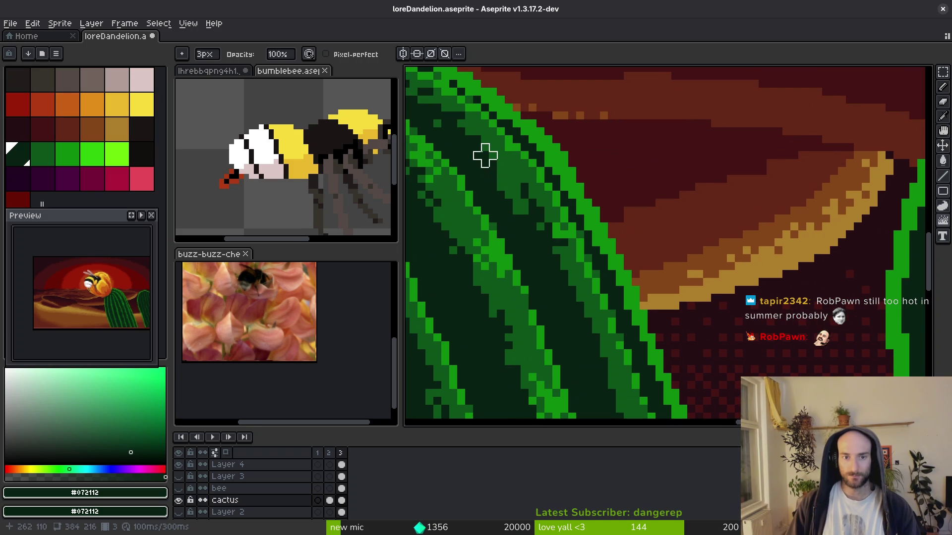
scroll(523, 219, "down", 4)
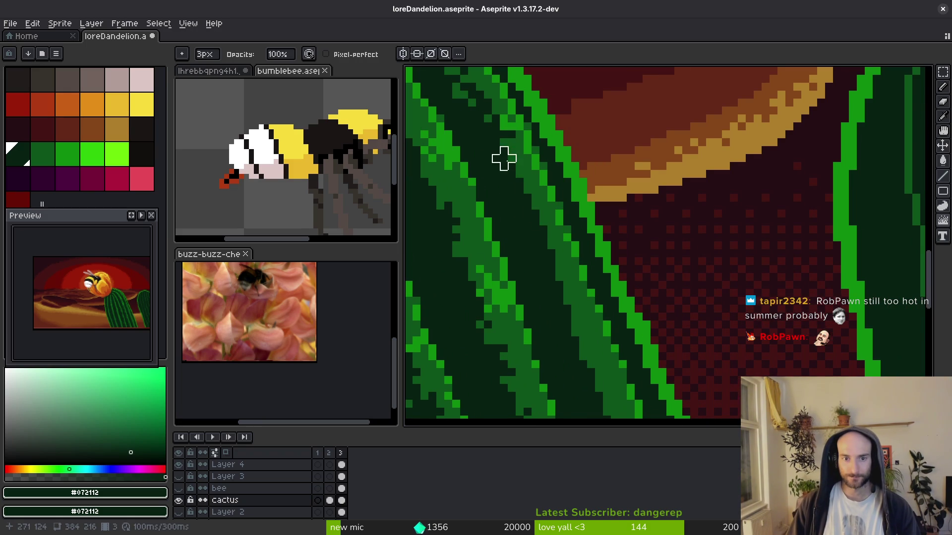
left_click_drag(504, 165, 545, 237)
scroll(551, 261, "down", 5)
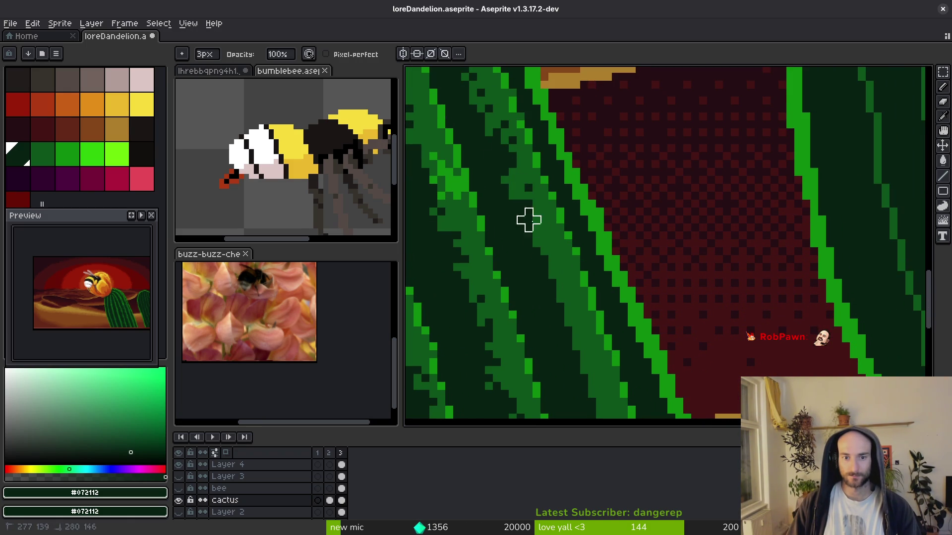
scroll(553, 291, "down", 4)
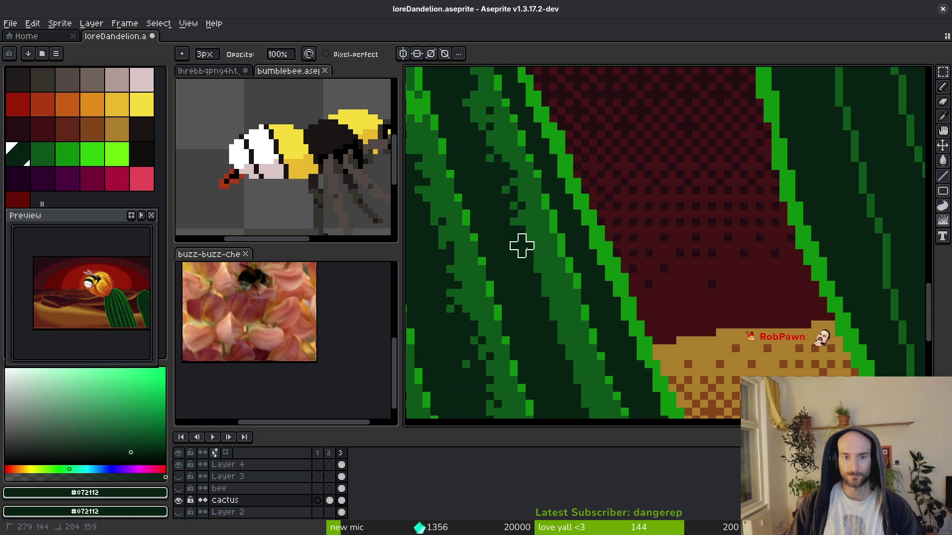
scroll(524, 273, "down", 1)
scroll(523, 273, "down", 3)
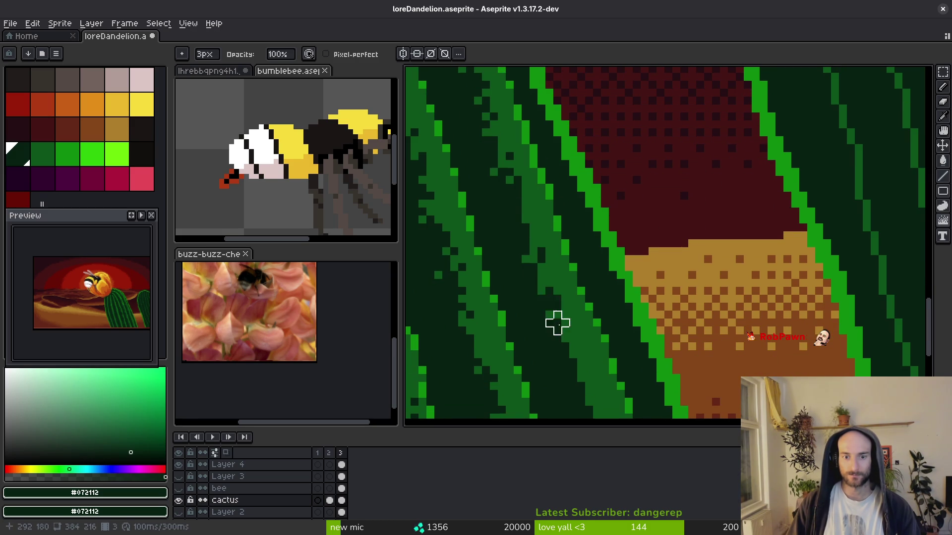
scroll(558, 321, "down", 4)
left_click_drag(511, 223, 552, 318)
scroll(503, 194, "down", 3)
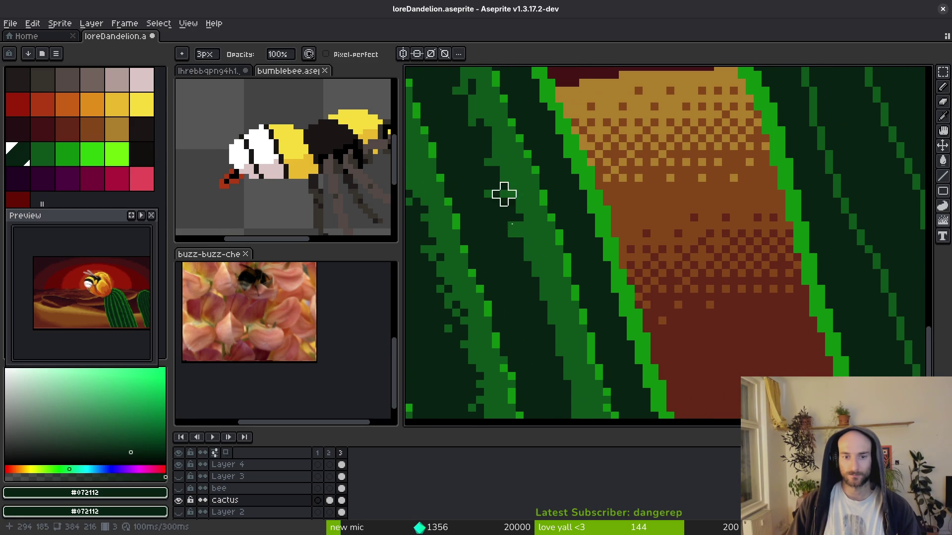
scroll(556, 340, "down", 3)
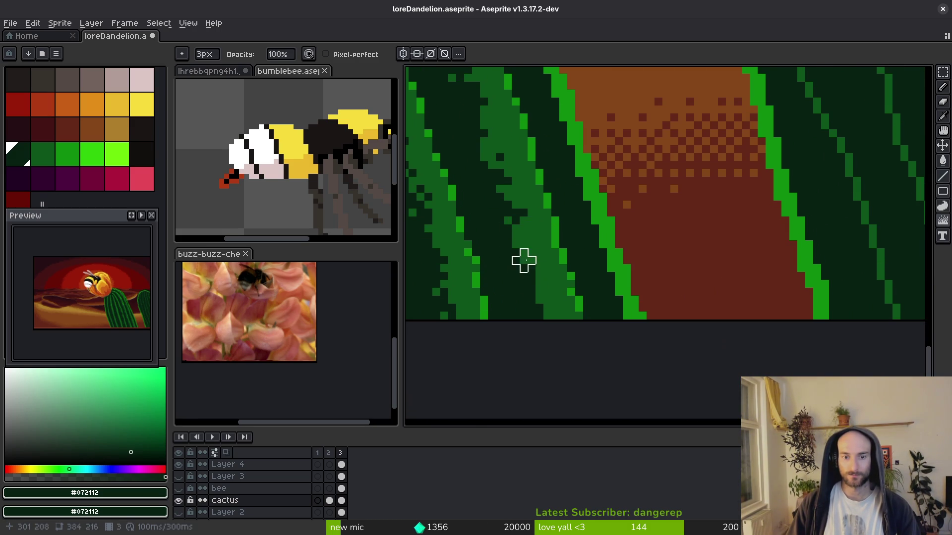
scroll(548, 292, "down", 6)
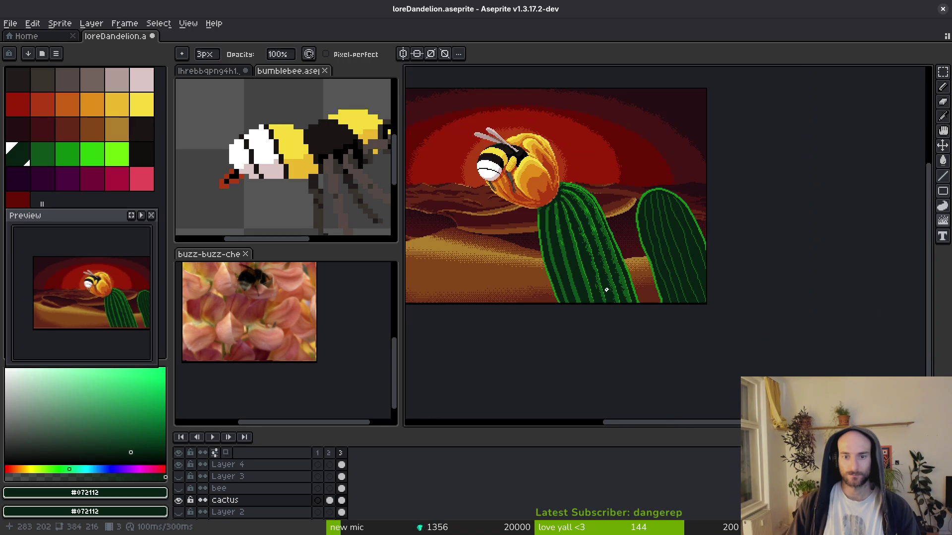
scroll(564, 215, "up", 3)
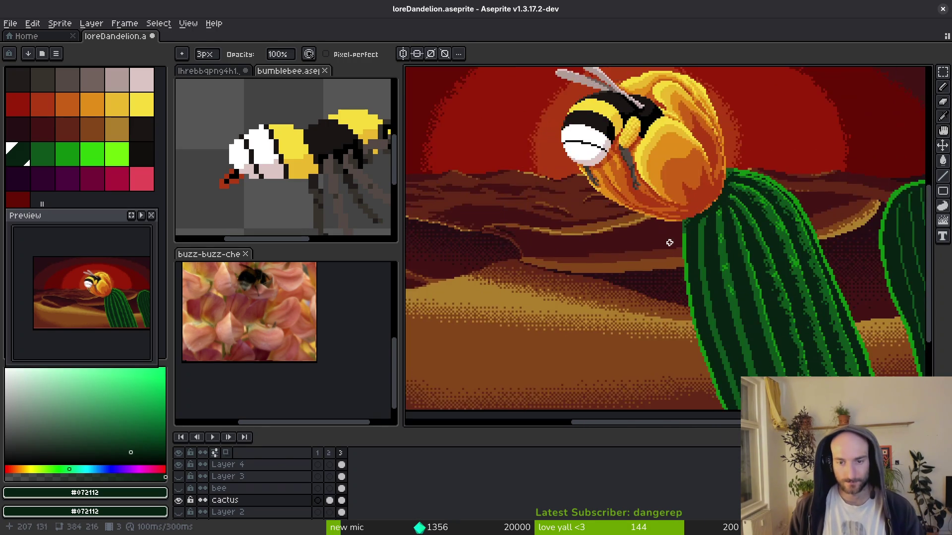
scroll(669, 240, "down", 2)
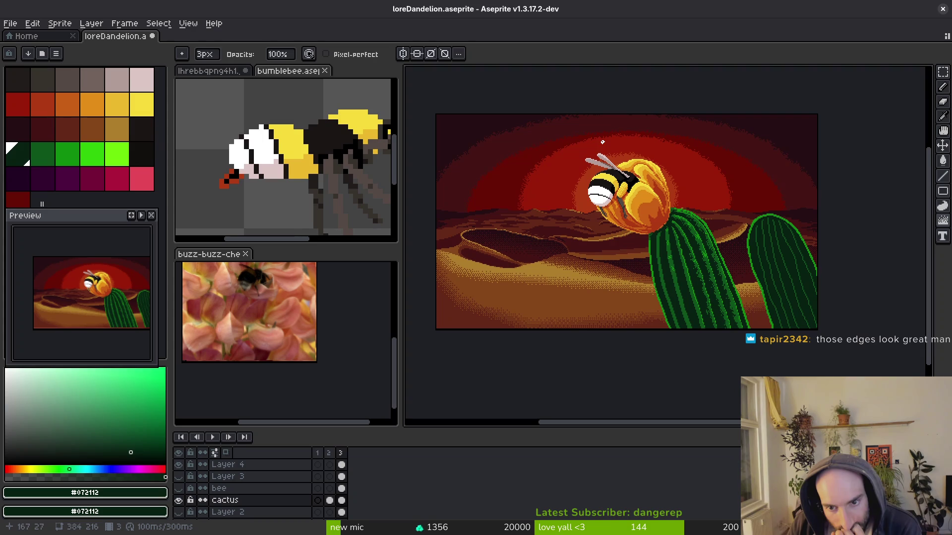
scroll(712, 283, "up", 4)
scroll(720, 205, "down", 2)
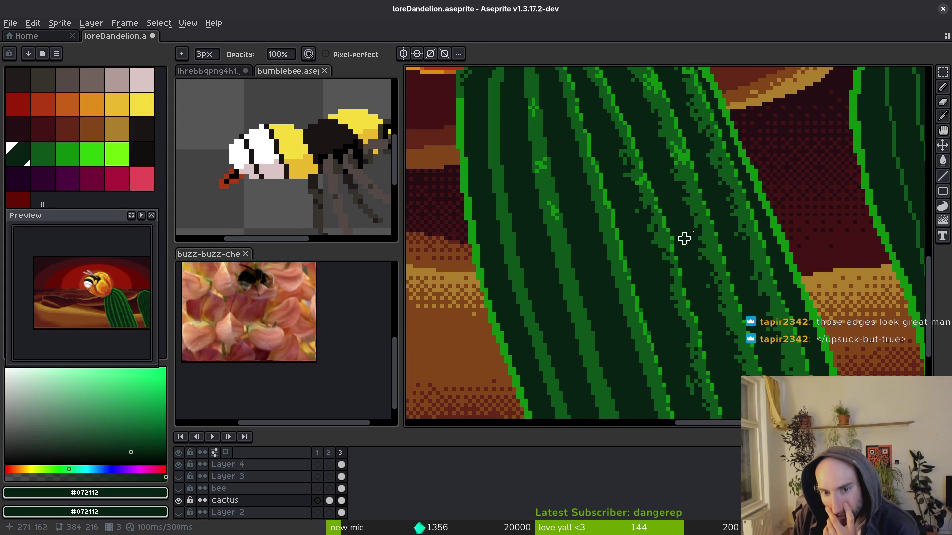
scroll(561, 230, "down", 5)
scroll(567, 255, "up", 2)
Draw a dark-green line down a cactus rib.
left_click_drag(567, 255, 571, 273)
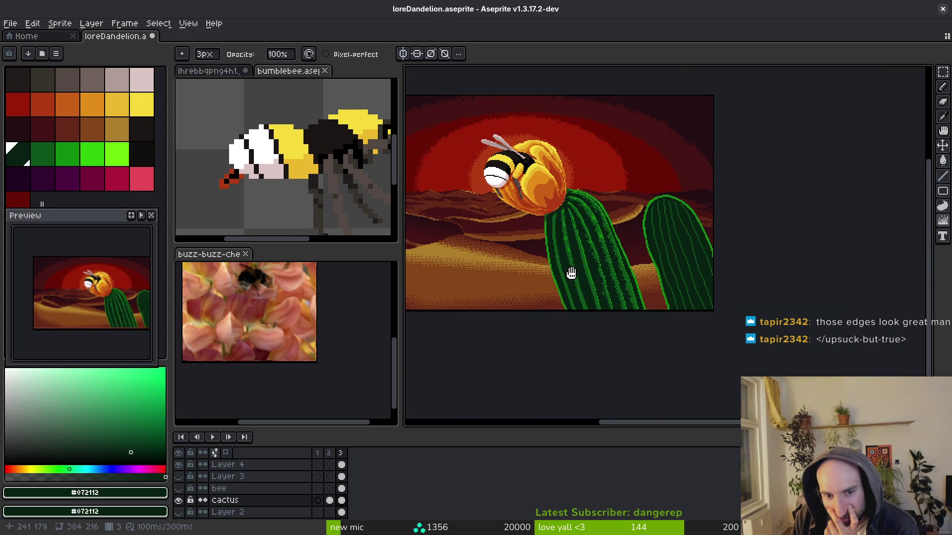
scroll(585, 227, "up", 6)
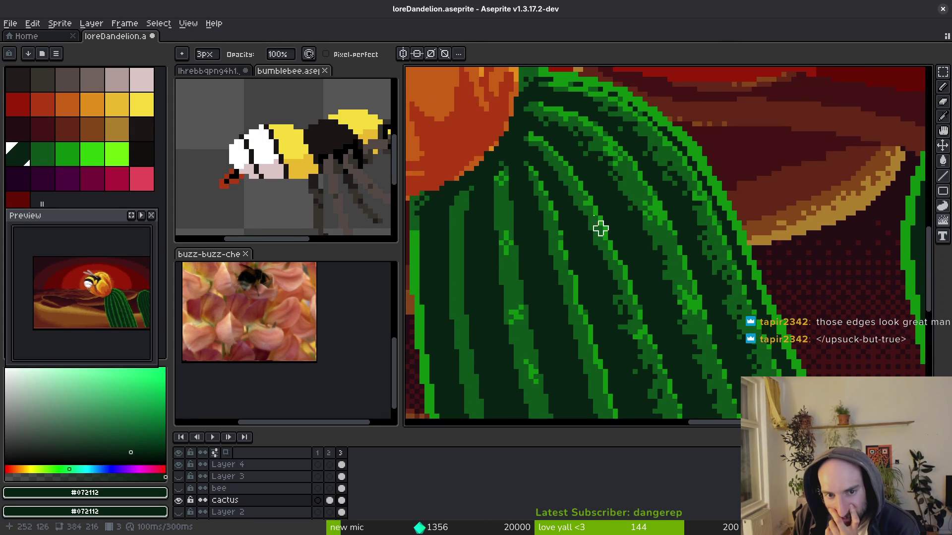
left_click_drag(570, 209, 590, 239)
left_click_drag(605, 273, 615, 303)
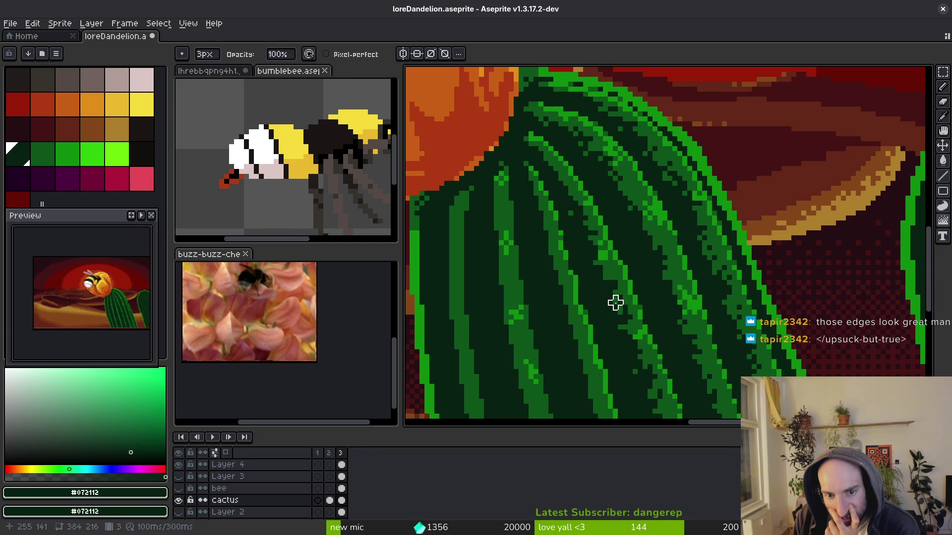
scroll(570, 273, "up", 4)
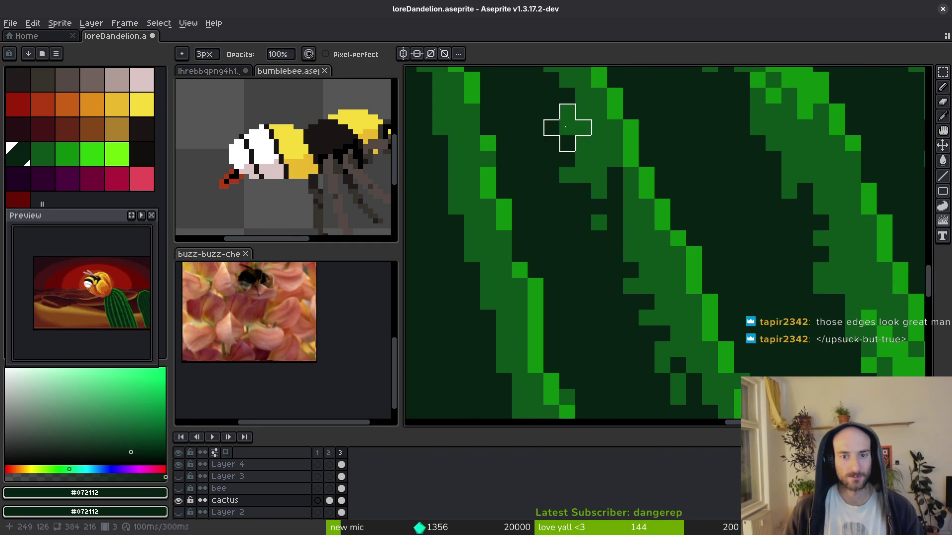
left_click_drag(569, 125, 623, 288)
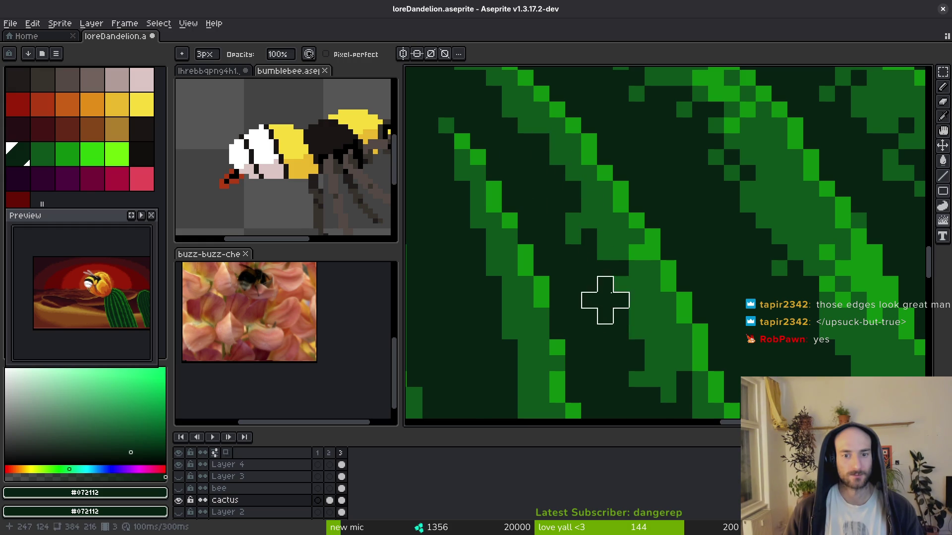
scroll(615, 312, "down", 4)
scroll(639, 341, "down", 1)
scroll(632, 339, "up", 5)
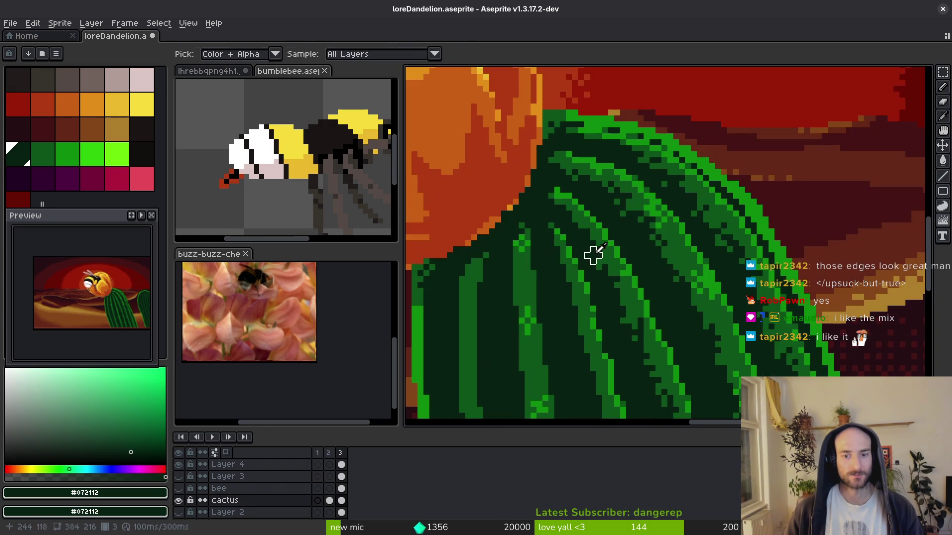
Using Alt-sampled colours, add a dark pixel and extend the rib with mid-green pixels.
key("alt")
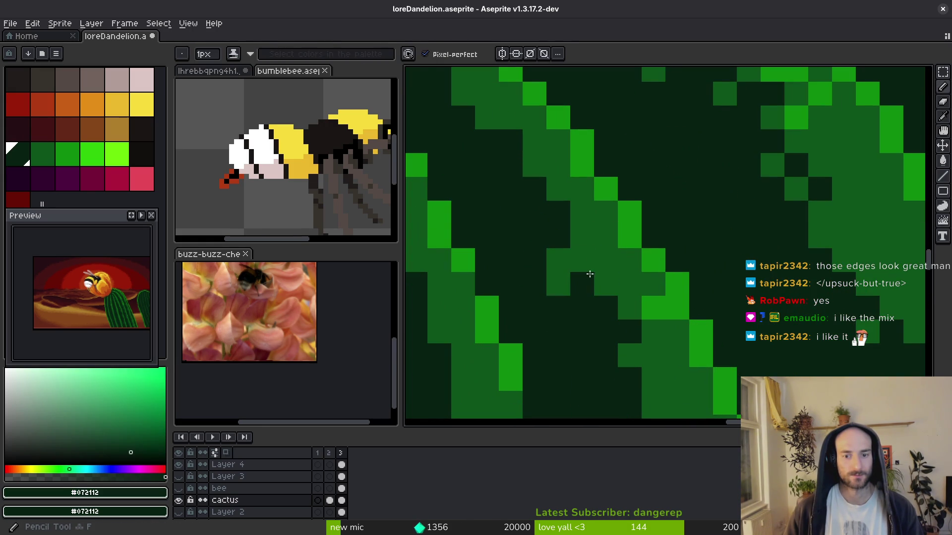
left_click(560, 260)
left_click(580, 233, "alt")
left_click(550, 232)
left_click_drag(549, 230, 534, 188)
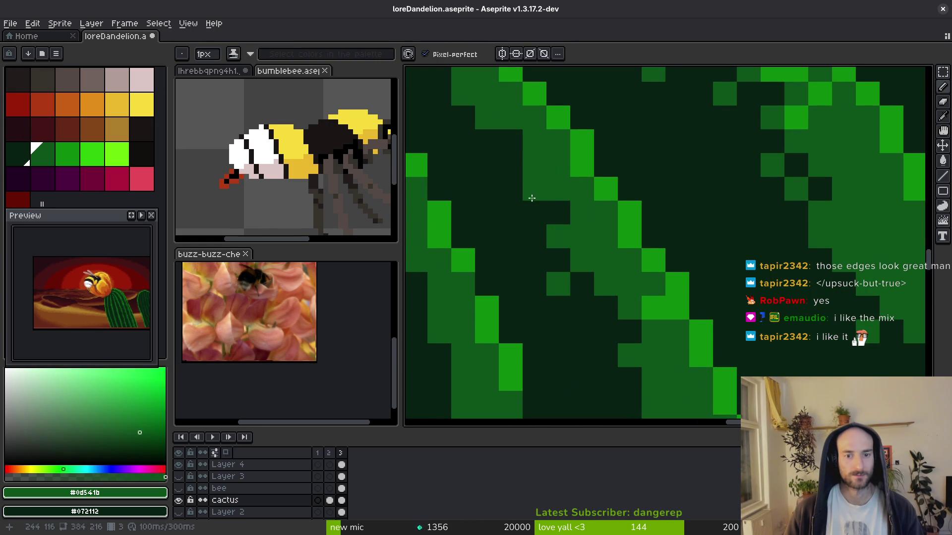
scroll(506, 156, "down", 5)
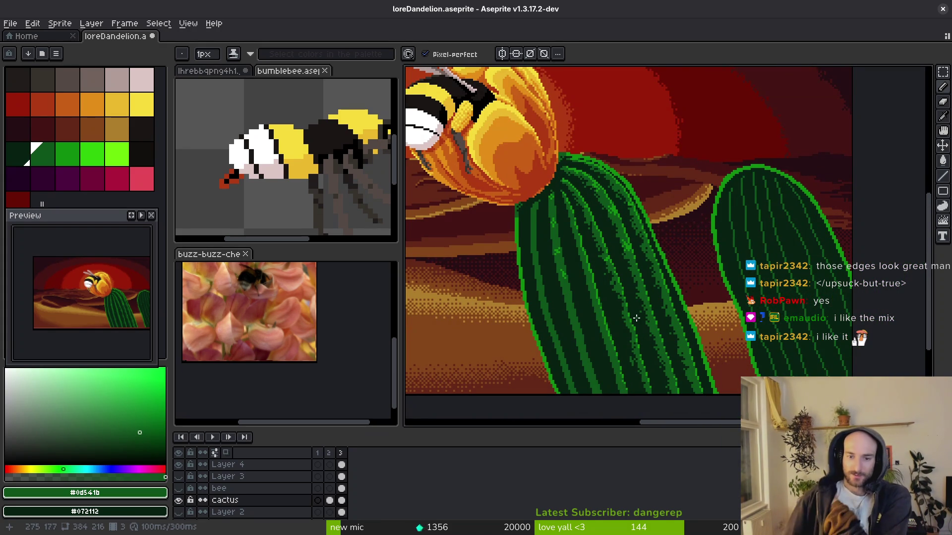
scroll(646, 351, "up", 2)
scroll(649, 347, "down", 4)
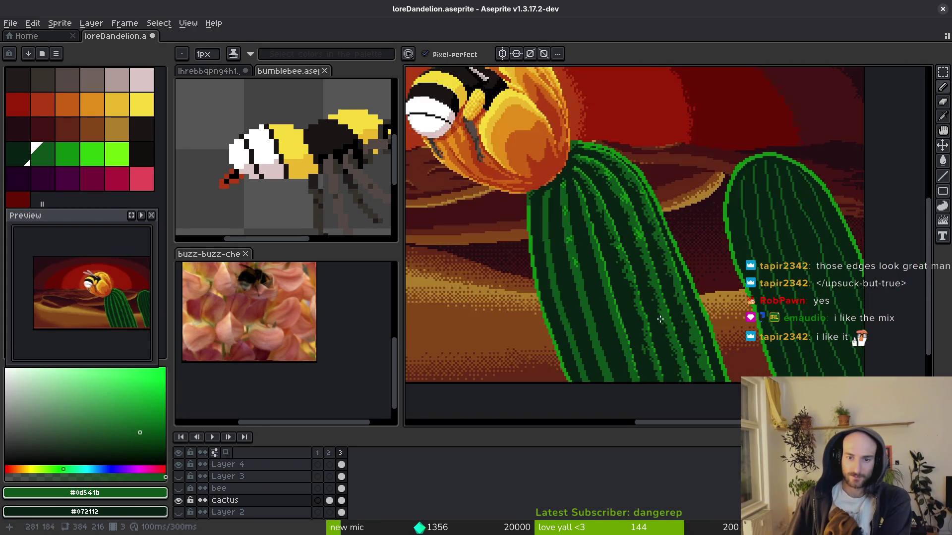
scroll(668, 353, "up", 4)
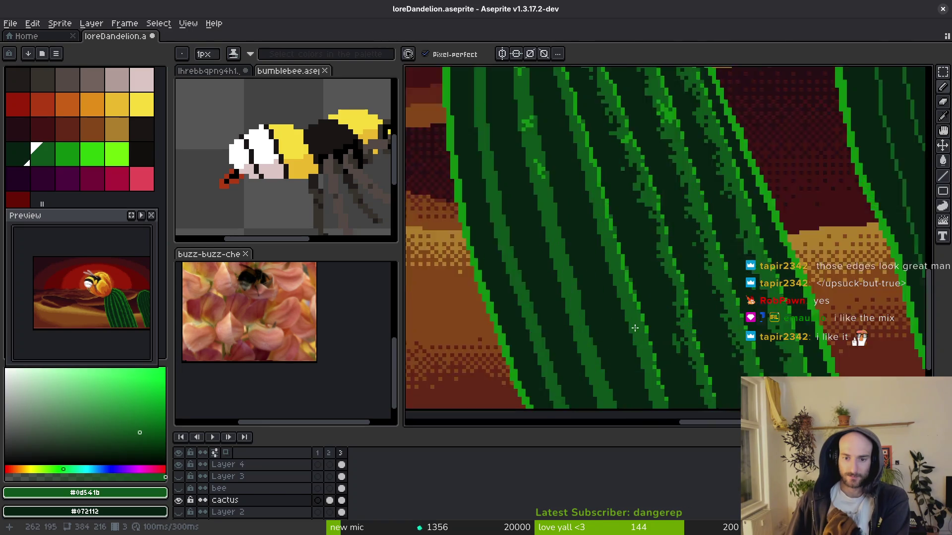
scroll(573, 216, "down", 2)
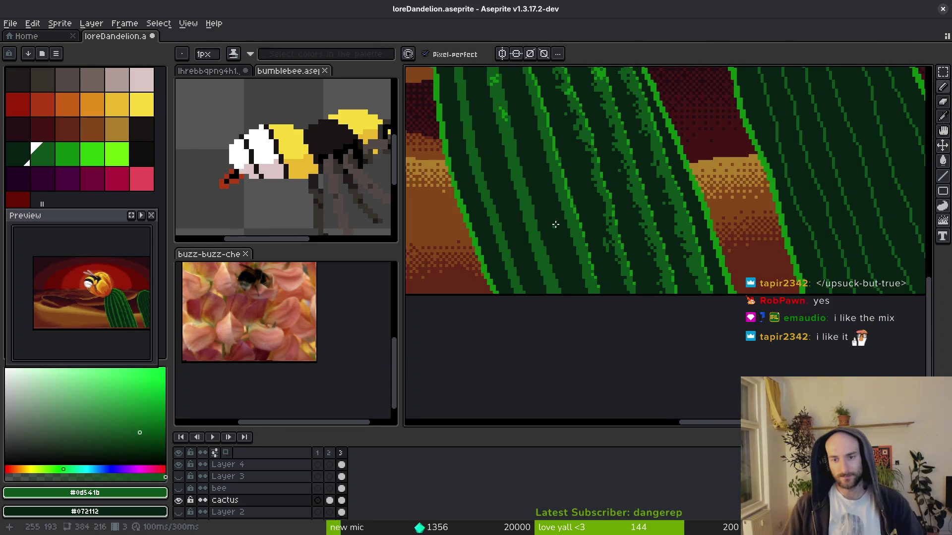
scroll(555, 224, "down", 3)
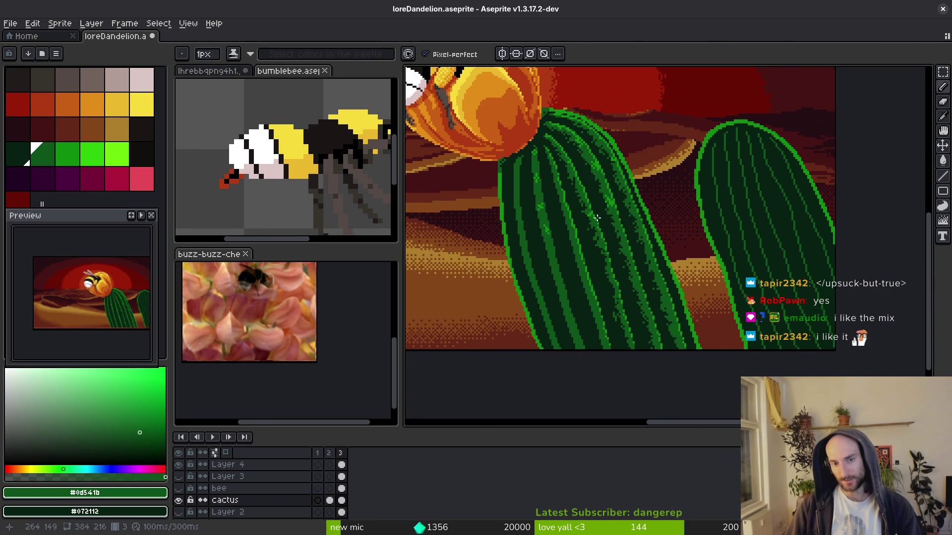
scroll(679, 274, "up", 3)
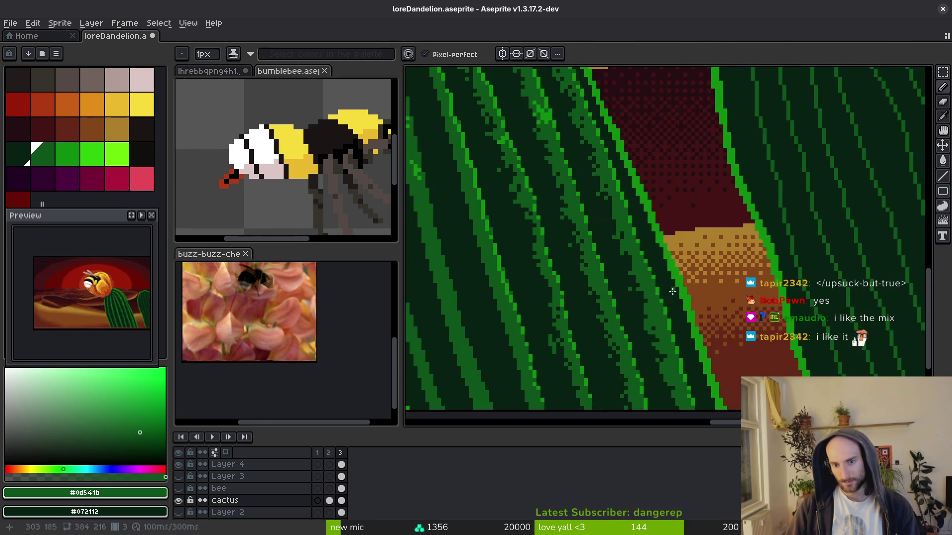
scroll(661, 216, "up", 2)
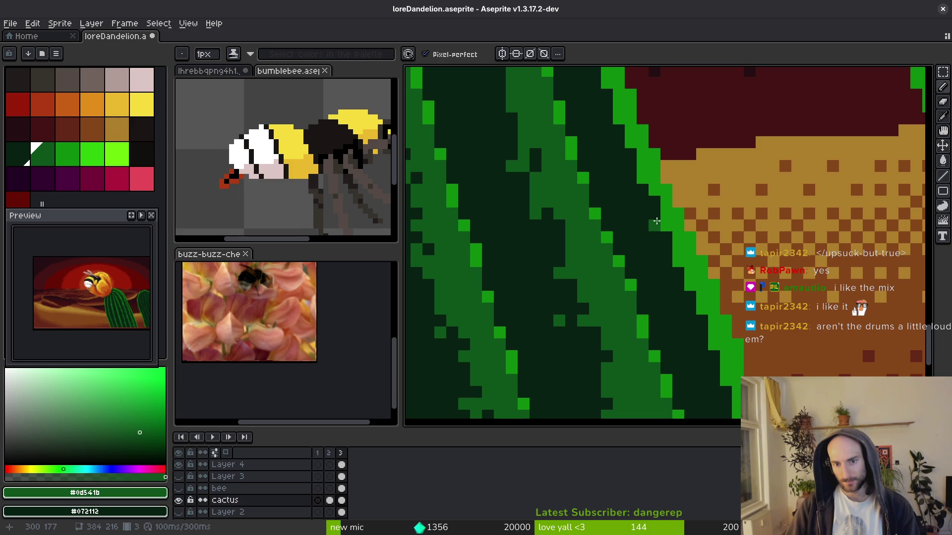
scroll(656, 221, "down", 2)
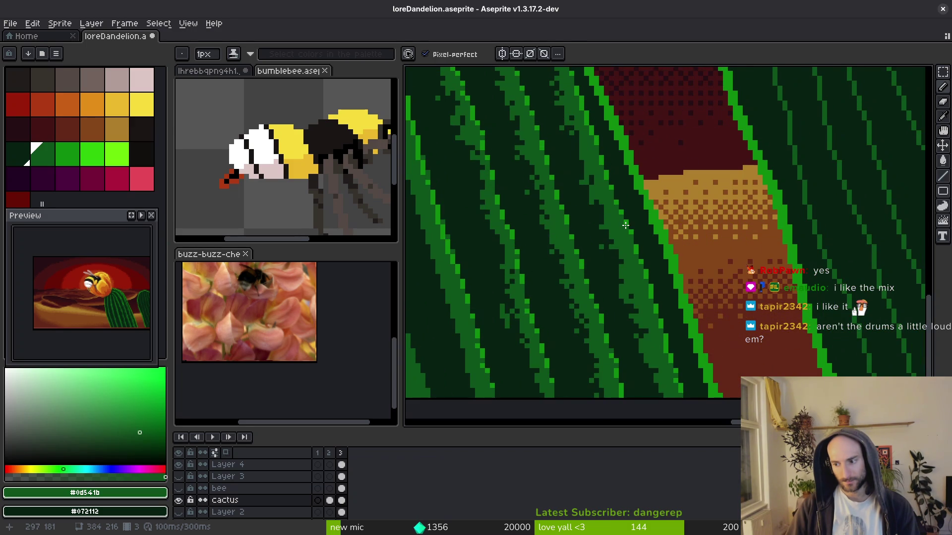
Save the artwork and sample the cactus's bright, darkest and mid-green colours.
key("ctrl+s")
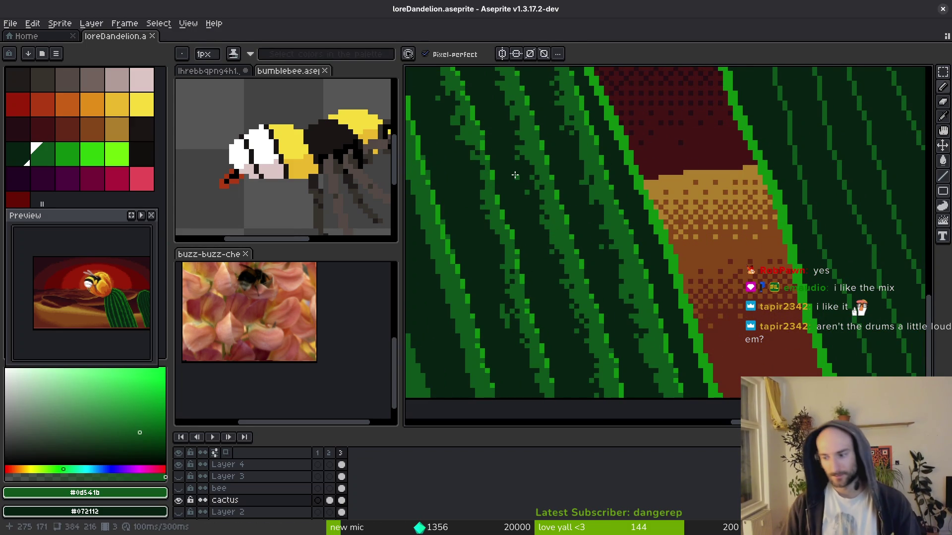
scroll(434, 210, "up", 2)
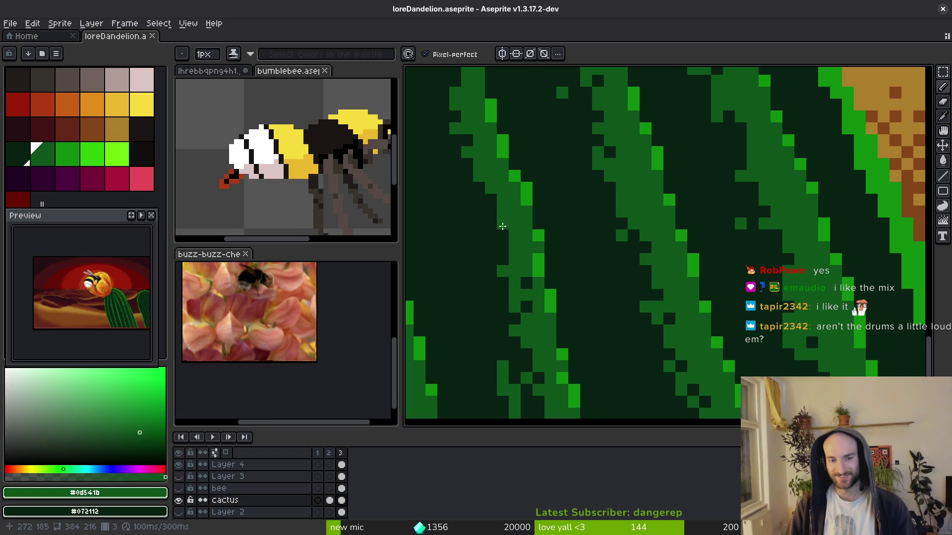
scroll(493, 225, "down", 3)
scroll(556, 220, "up", 1)
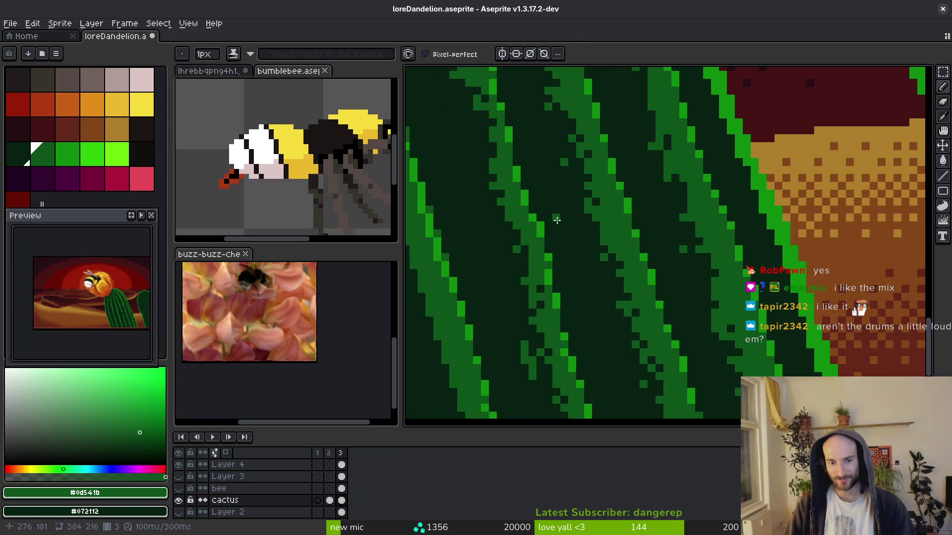
left_click(544, 228, "alt")
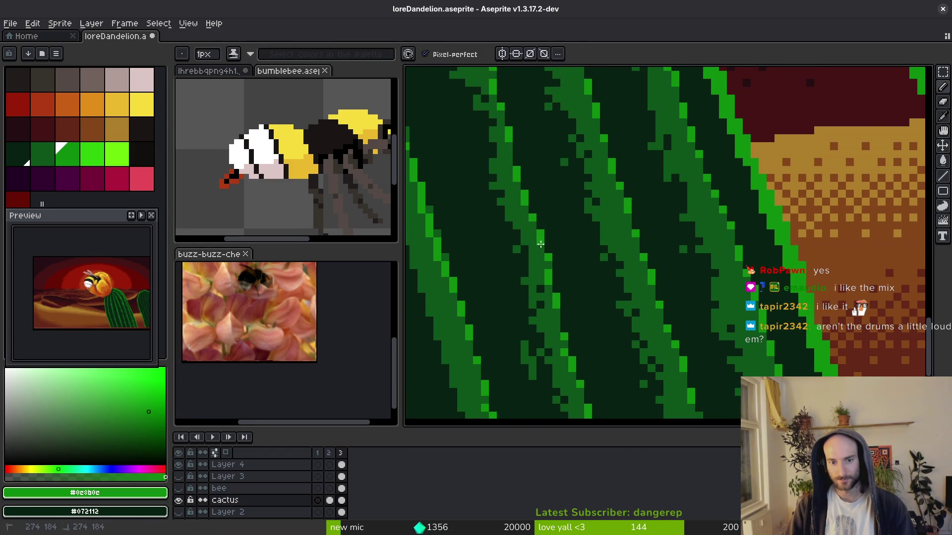
scroll(584, 268, "down", 3)
scroll(587, 277, "up", 4)
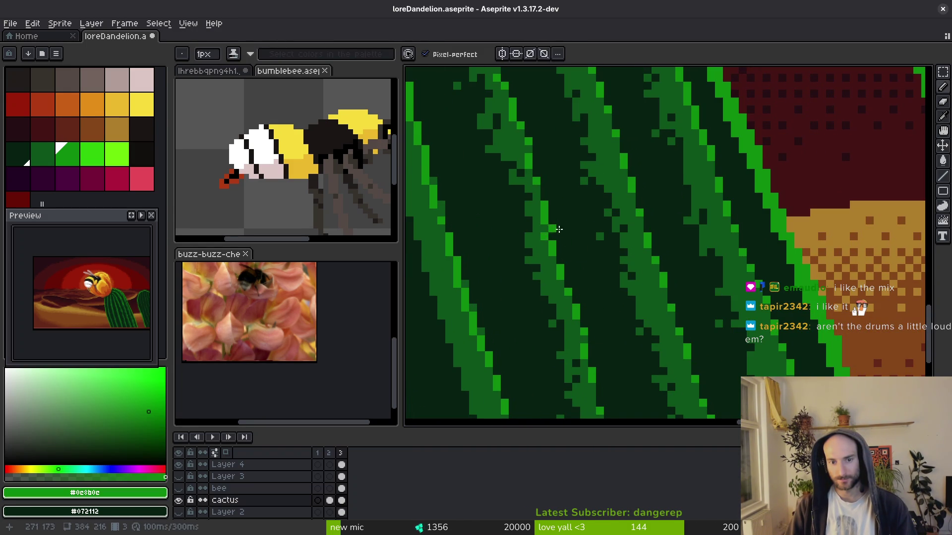
scroll(583, 273, "down", 5)
scroll(576, 264, "up", 4)
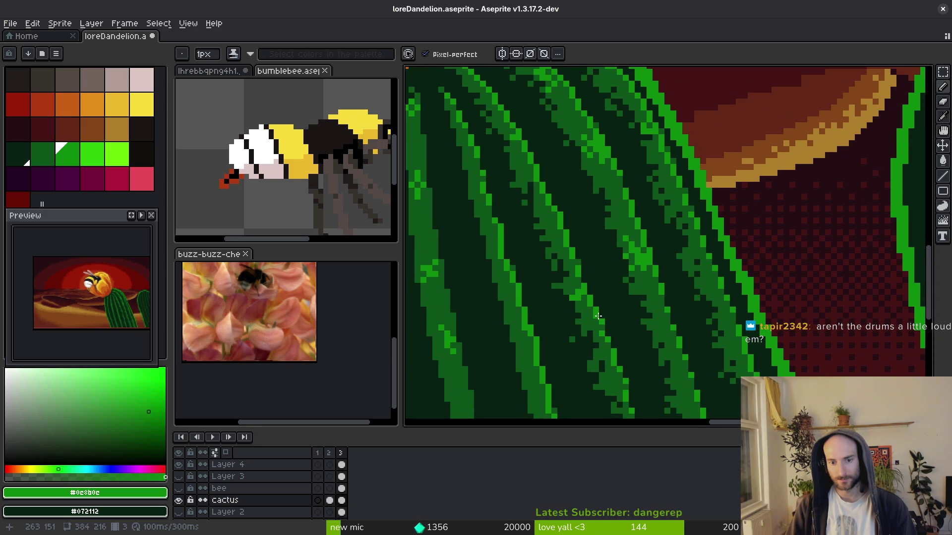
scroll(612, 296, "down", 4)
scroll(620, 318, "up", 4)
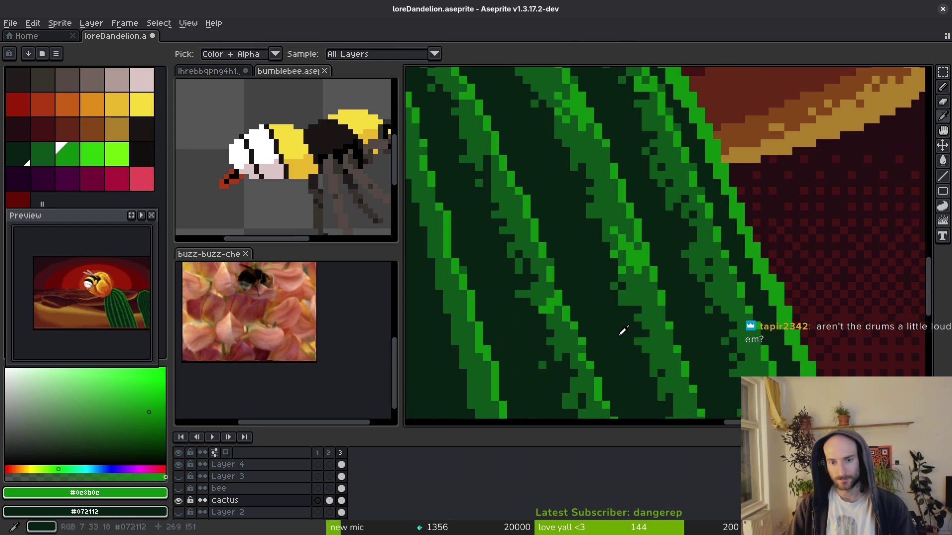
left_click(622, 330, "alt")
left_click(648, 291, "alt")
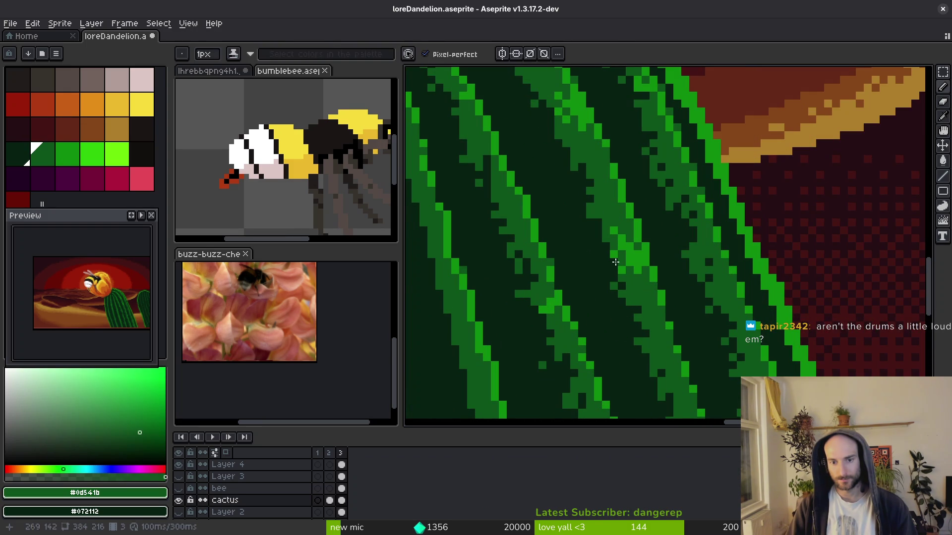
scroll(587, 296, "down", 3)
scroll(599, 307, "down", 2)
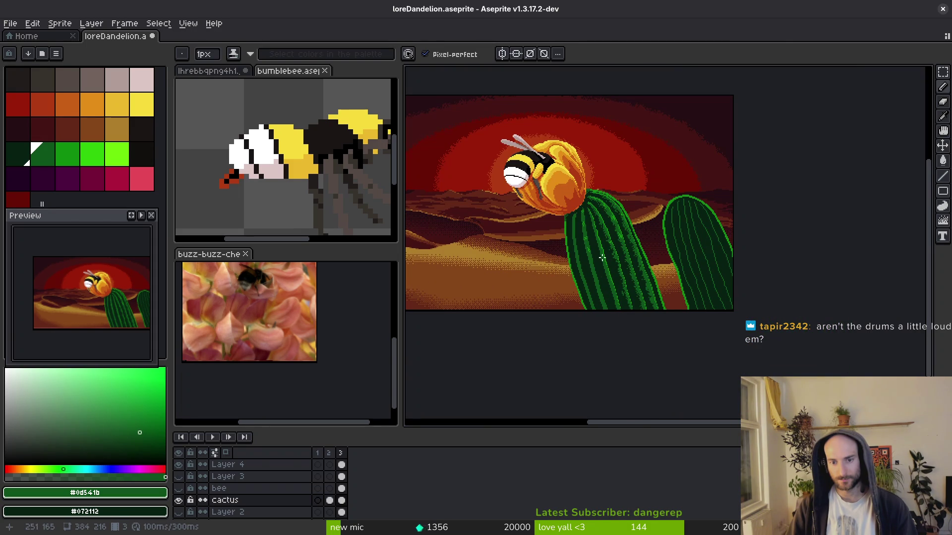
scroll(601, 257, "up", 5)
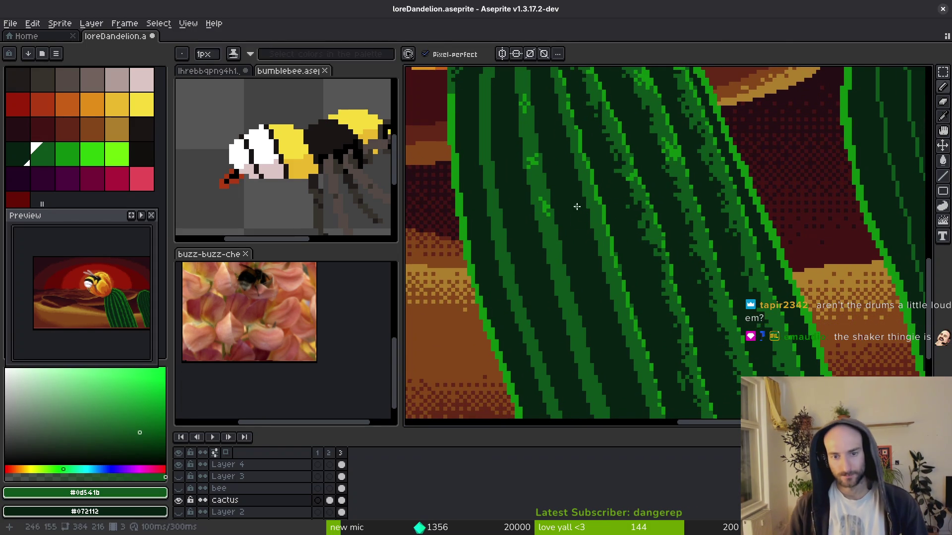
scroll(576, 206, "down", 1)
Roughen and widen the rib's left edge with scattered pixels, growing the brush to 4px.
key("shift+b")
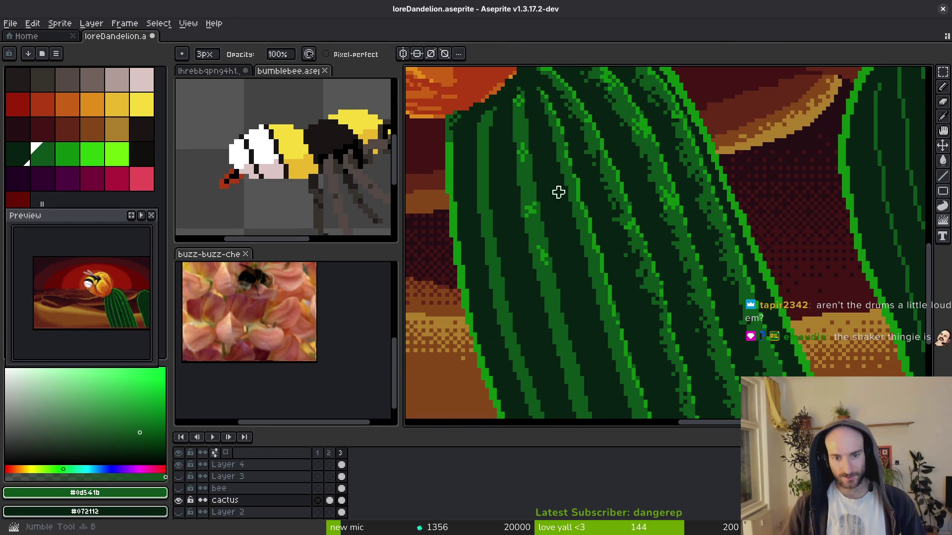
scroll(551, 174, "up", 2)
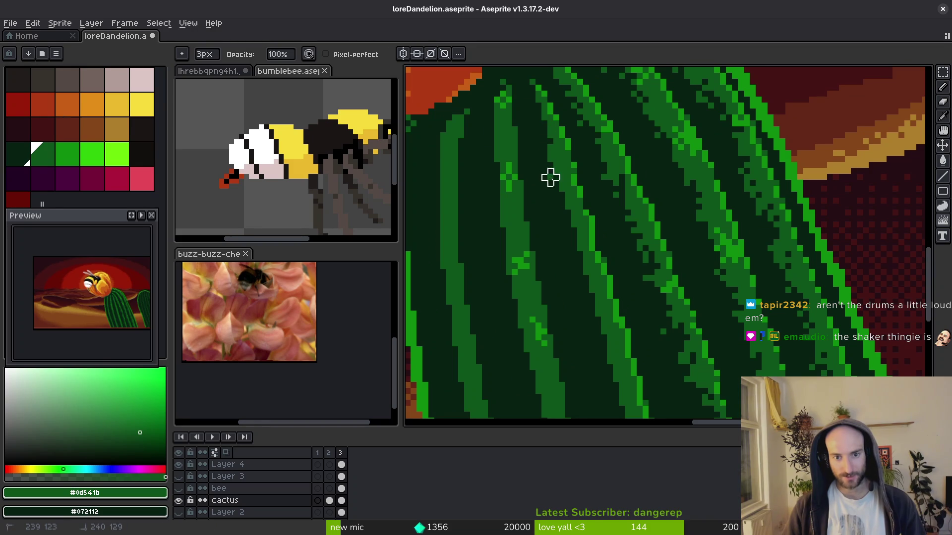
scroll(546, 236, "down", 2)
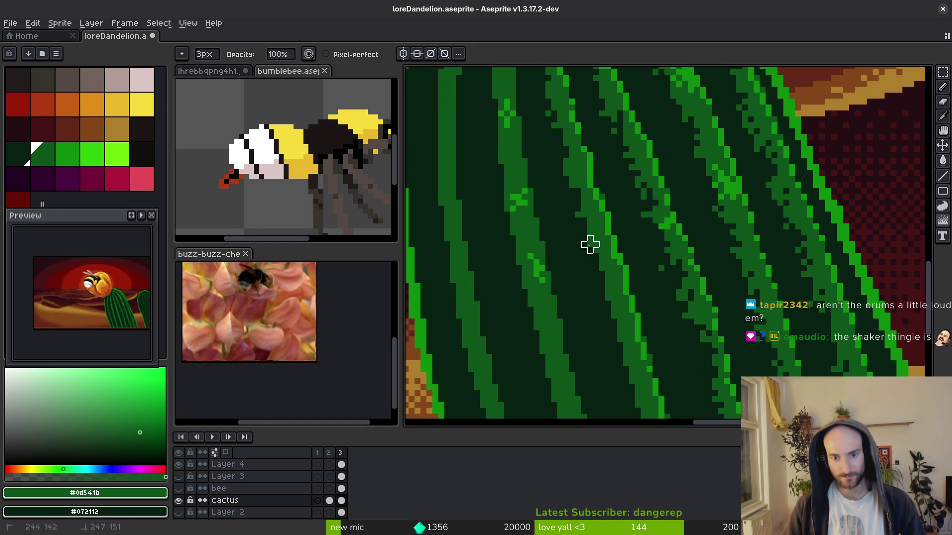
scroll(544, 121, "down", 4)
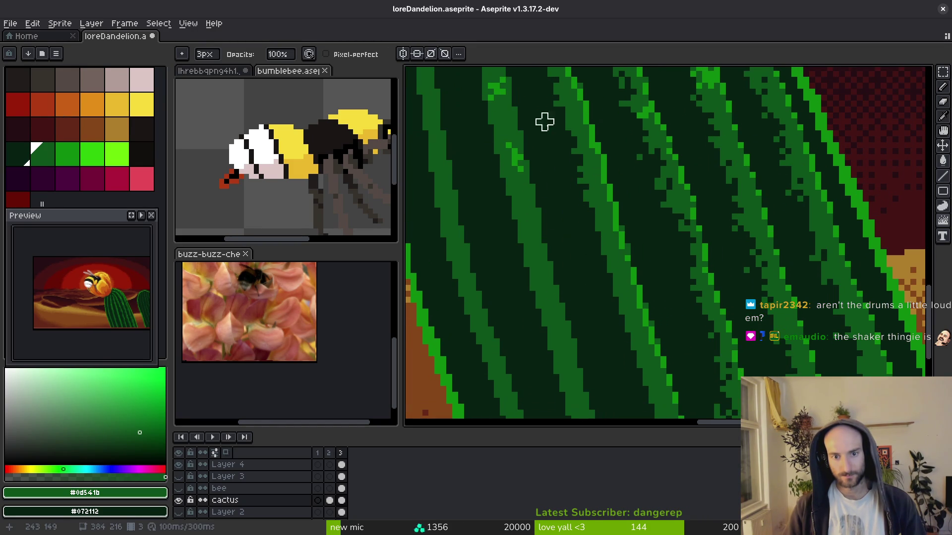
scroll(622, 346, "down", 5)
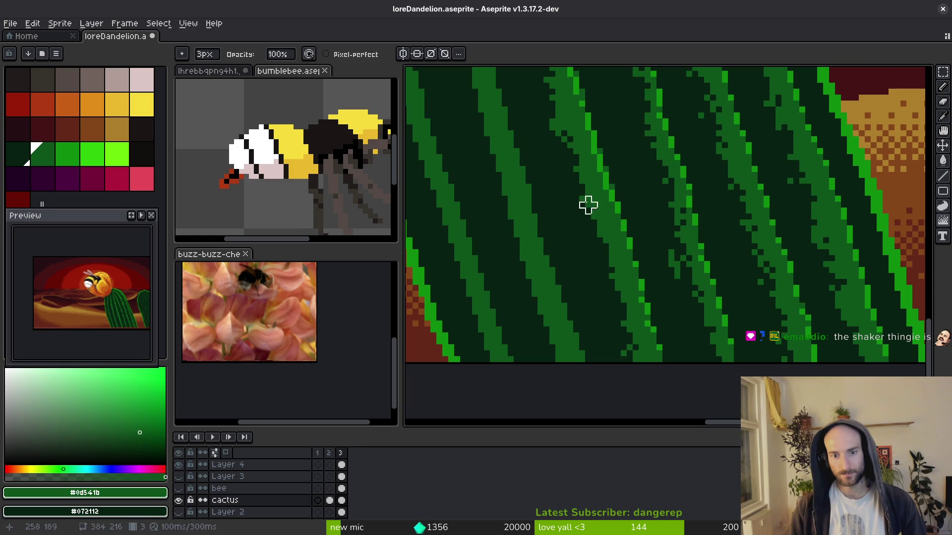
left_click_drag(589, 203, 606, 269)
key("plus")
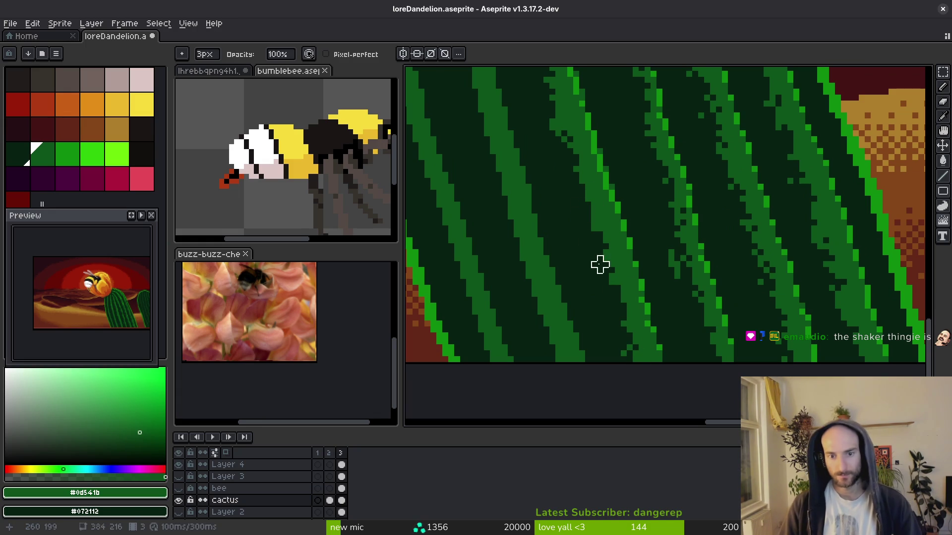
left_click_drag(581, 188, 603, 274)
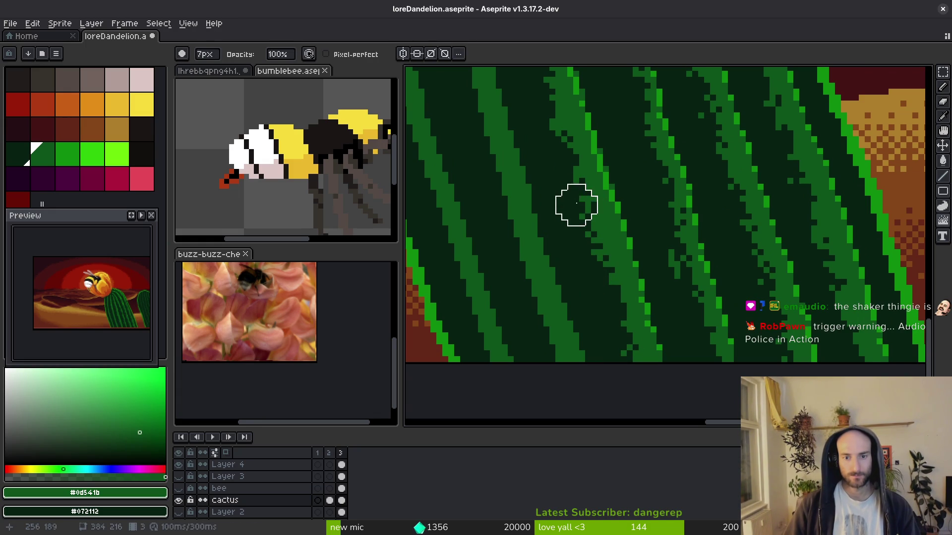
Draw a dark-green line along a cactus rib with a 7px brush.
scroll(606, 299, "down", 2)
key("plus")
key("plus")
key("plus")
scroll(606, 299, "up", 1)
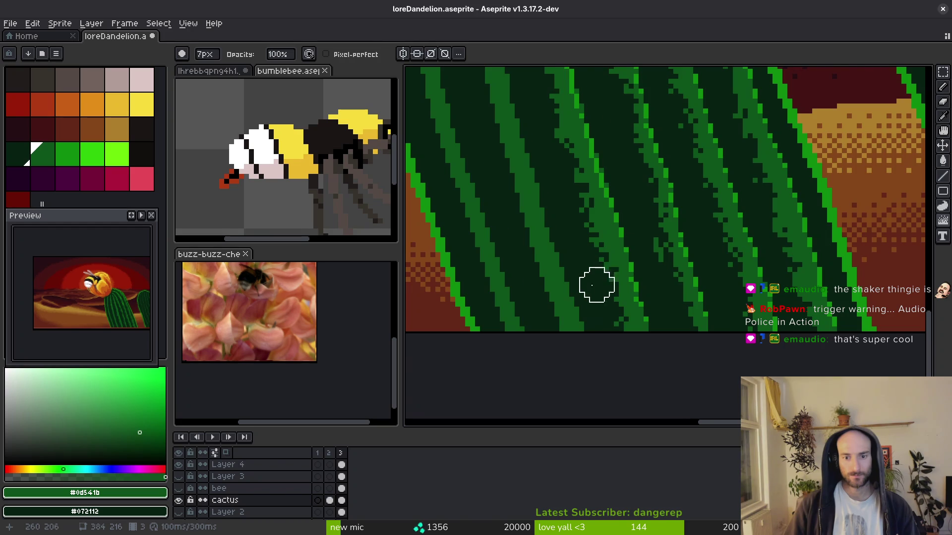
scroll(597, 283, "up", 1)
scroll(612, 268, "up", 2)
scroll(615, 239, "up", 1)
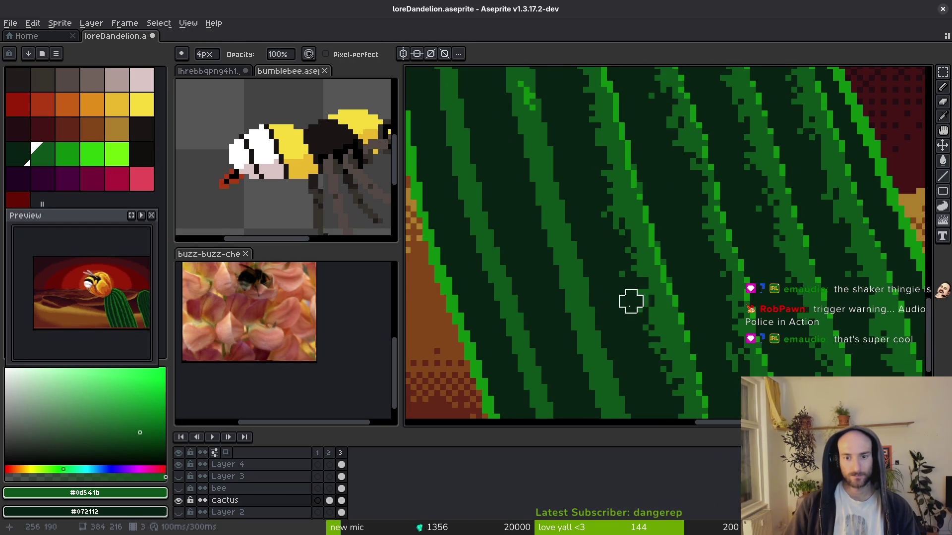
scroll(644, 278, "left", 3)
scroll(601, 215, "up", 4)
scroll(602, 285, "down", 2)
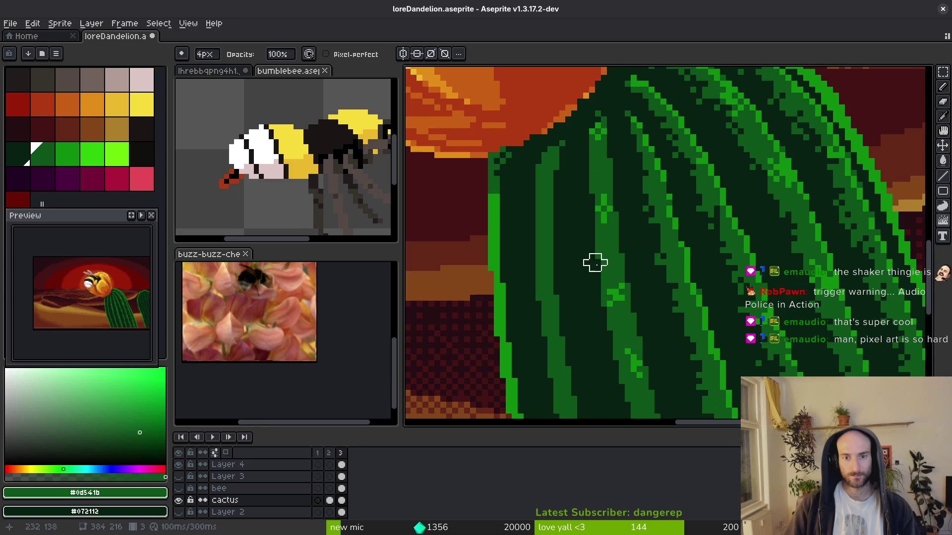
scroll(579, 213, "up", 2)
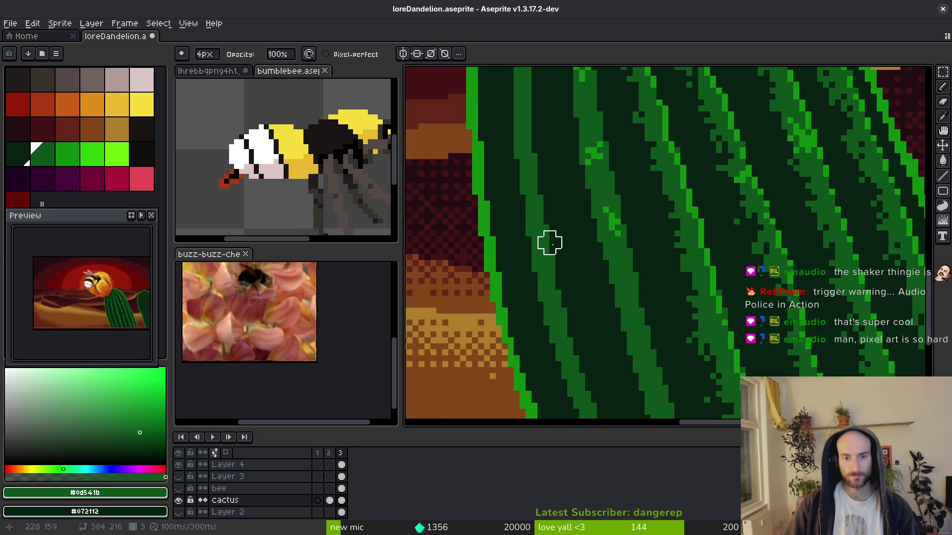
scroll(549, 242, "down", 3)
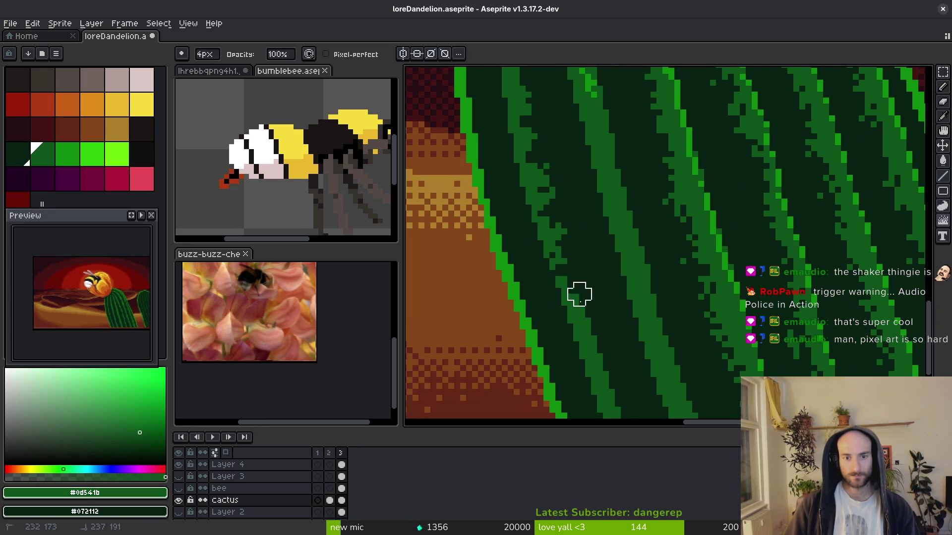
scroll(558, 195, "down", 1)
scroll(559, 218, "down", 1)
left_click_drag(530, 143, 601, 351)
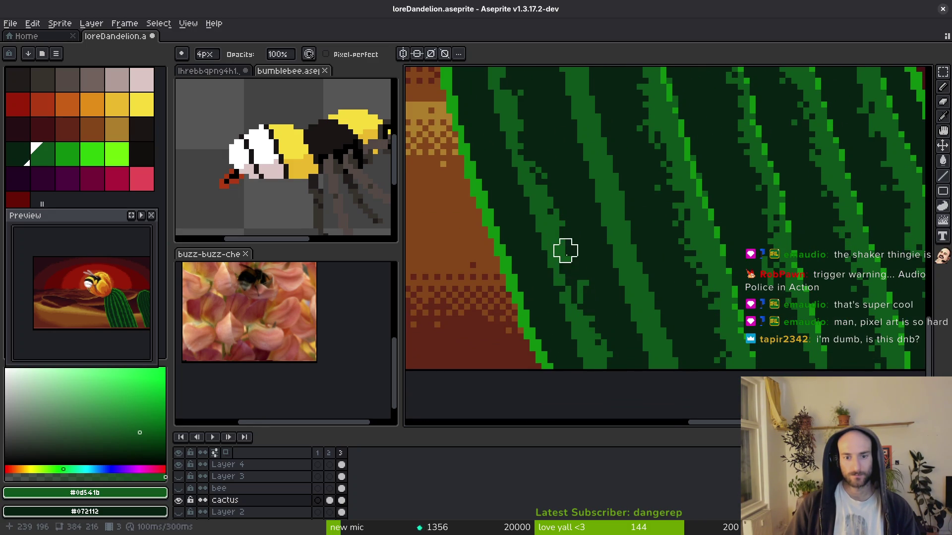
Add single light-green pixels along the rib edge, turning a dark cell green.
key("b")
scroll(583, 282, "up", 2)
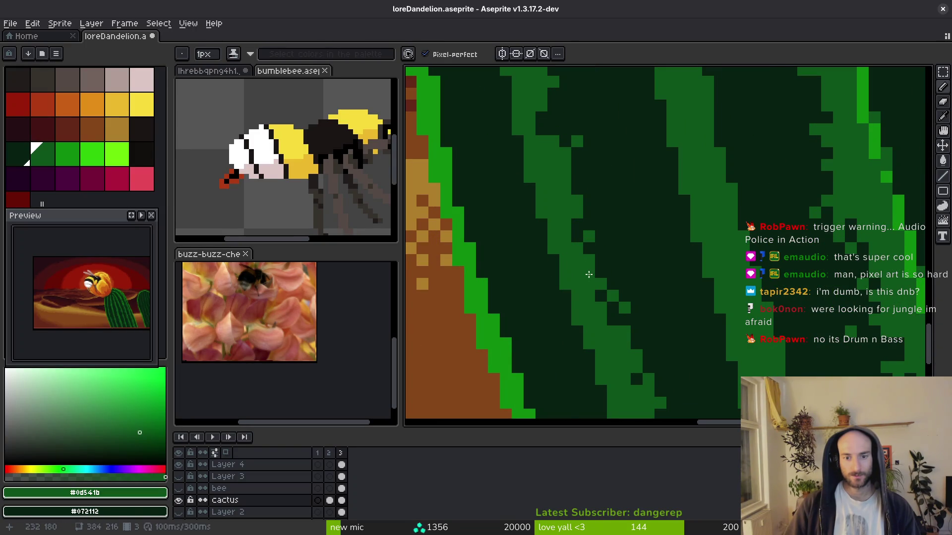
scroll(587, 312, "down", 2)
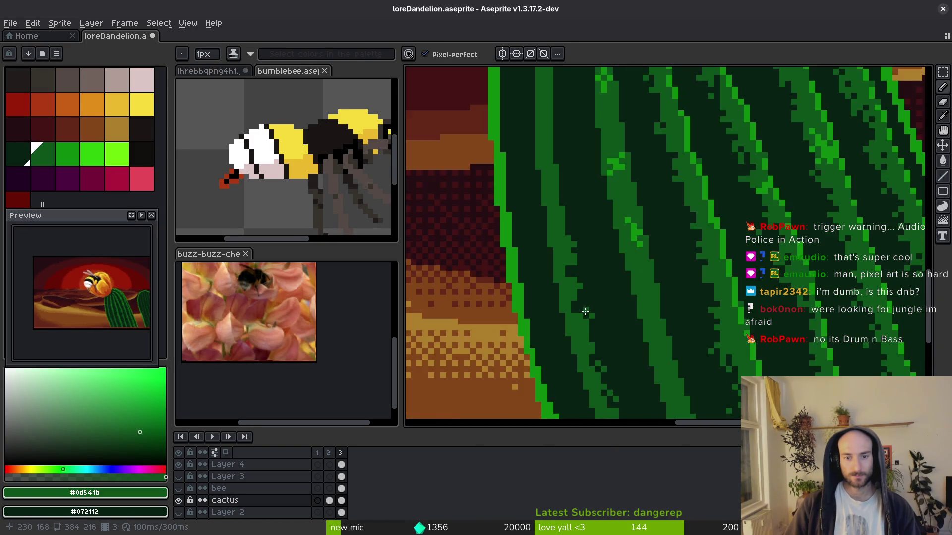
scroll(568, 287, "up", 3)
left_click(547, 307)
scroll(540, 262, "up", 2)
left_click(532, 237)
left_click(553, 261)
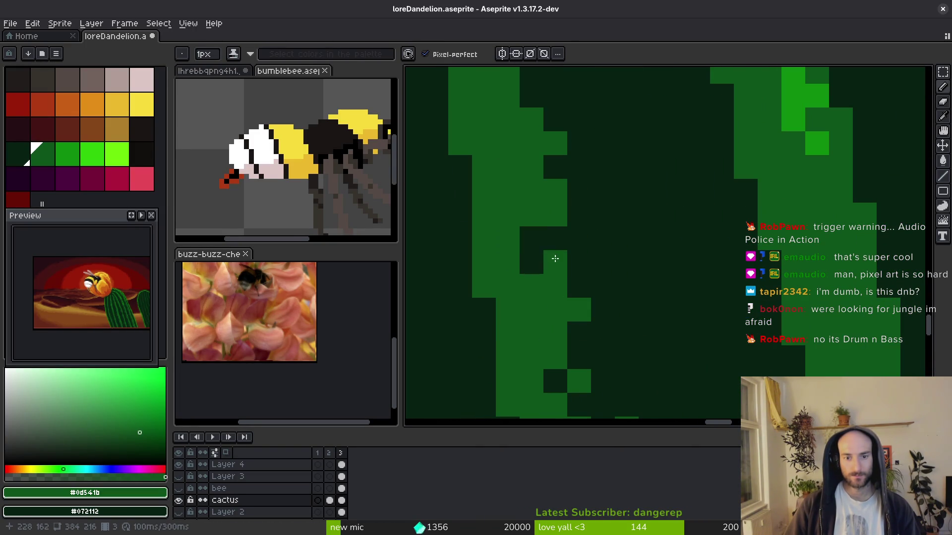
left_click(551, 236)
scroll(573, 261, "down", 4)
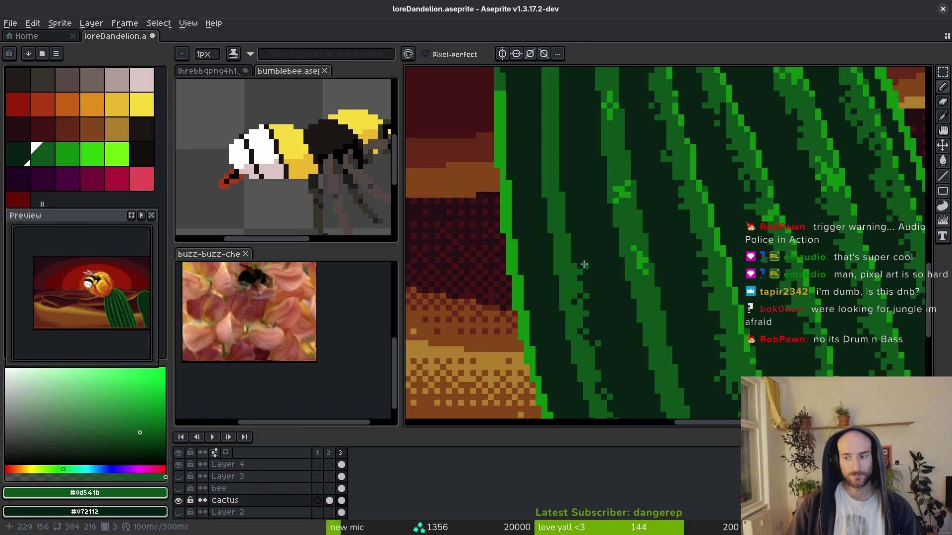
Erase stray green pixels along the rib with a 4px eraser, then switch to the browser.
left_click_drag(583, 263, 561, 224)
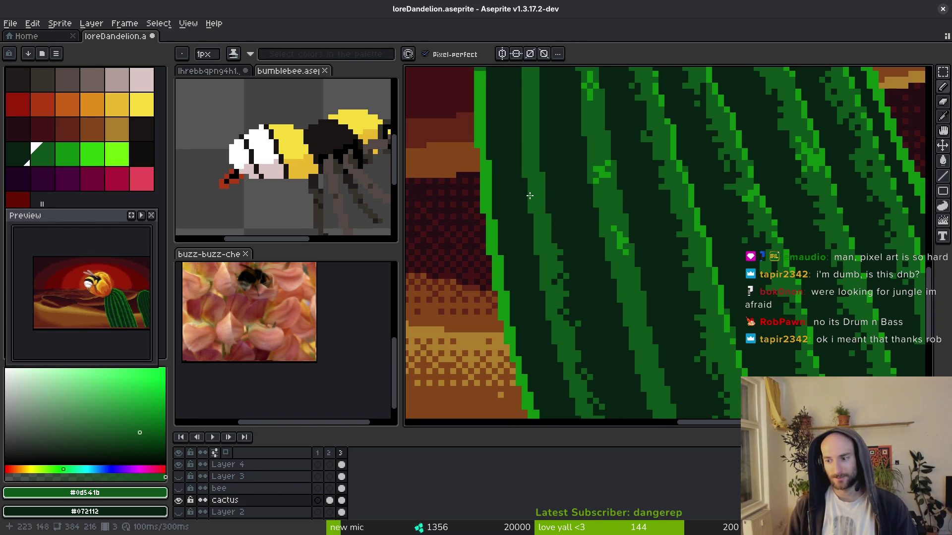
mouse_move(536, 196)
left_mouse_down()
mouse_move(637, 208)
mouse_move(580, 262)
left_mouse_up()
key("e")
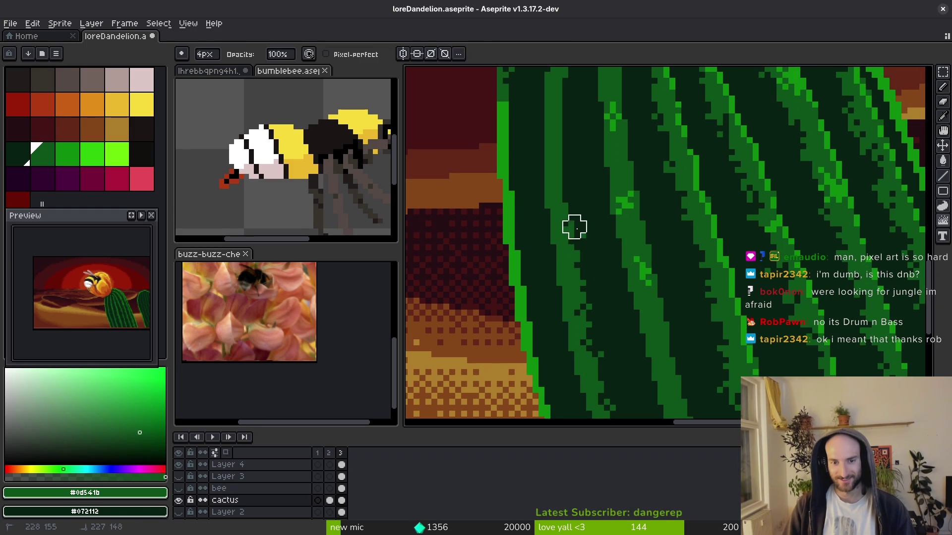
left_click_drag(574, 227, 568, 173)
left_click_drag(568, 119, 551, 199)
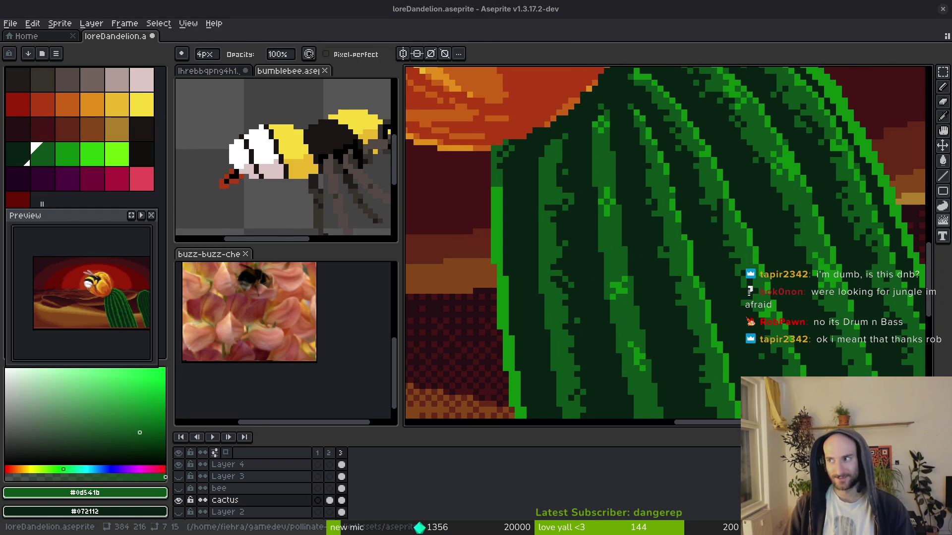
key("alt+Tab")
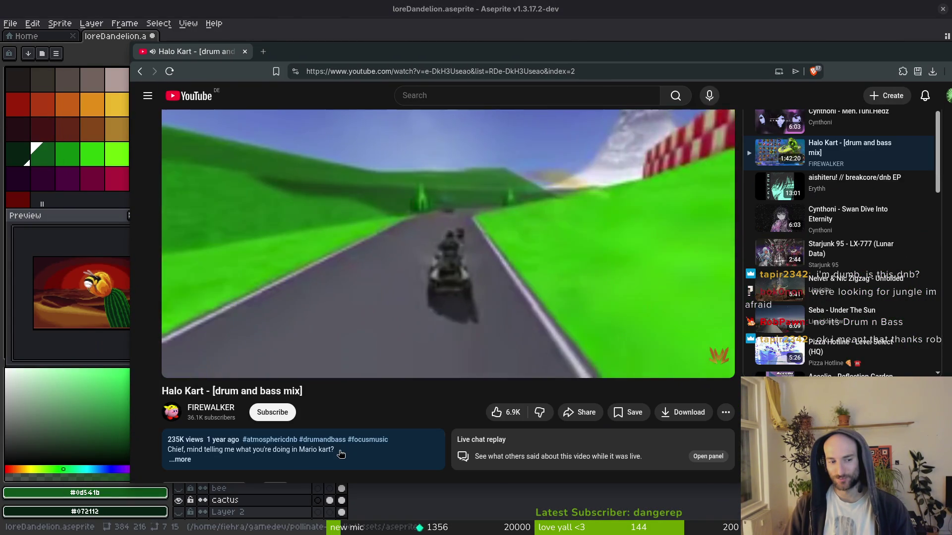
Expand the drum and bass mix's description, read through its tracklist, and return to Aseprite.
left_click_drag(317, 393, 160, 393)
scroll(181, 404, "down", 1)
left_click(181, 404)
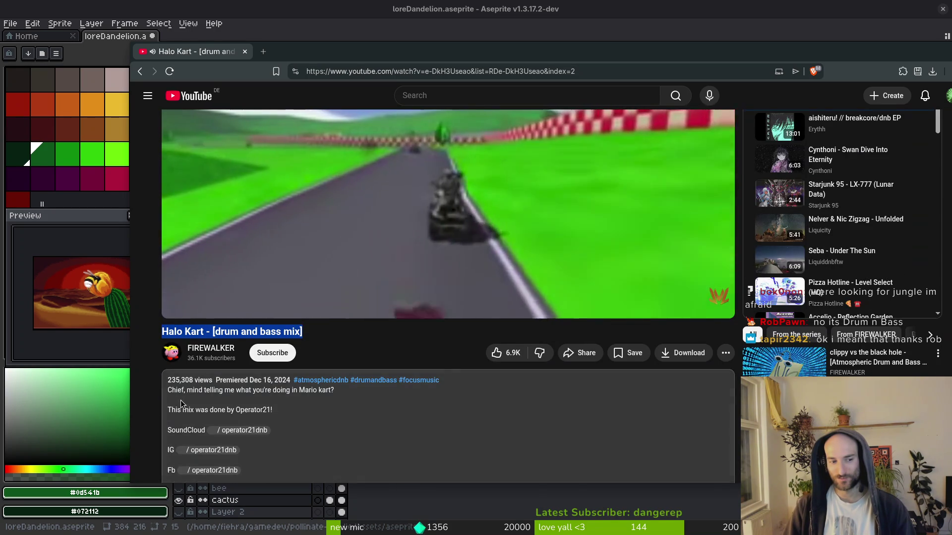
scroll(181, 404, "down", 7)
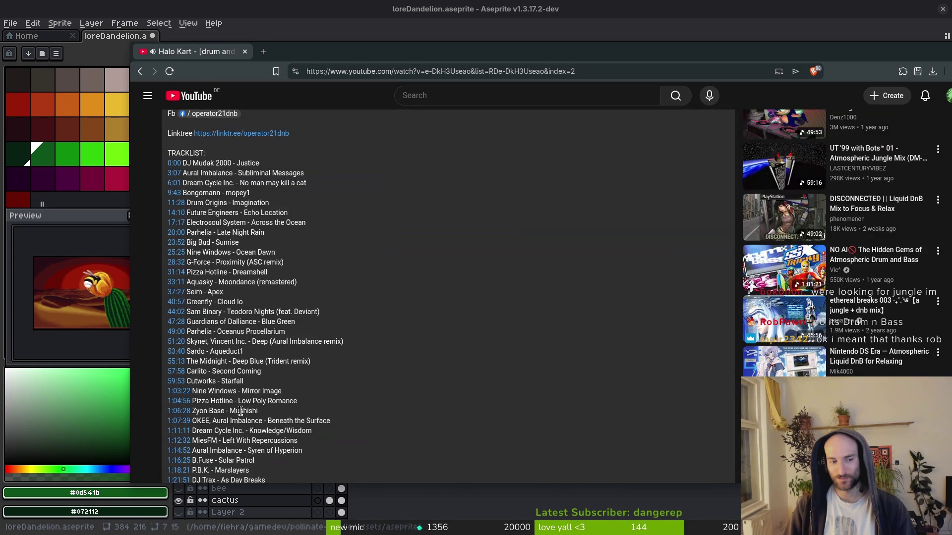
scroll(241, 412, "down", 4)
key("alt+Tab")
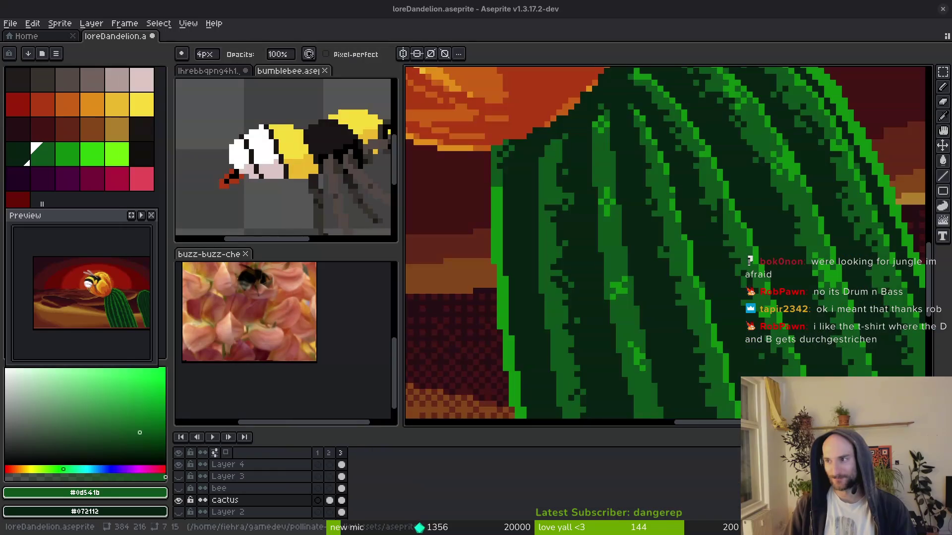
Sample the cactus greens #072112 and #0d541b, paint a rib pixel dark green, and save.
left_click_drag(584, 322, 581, 260)
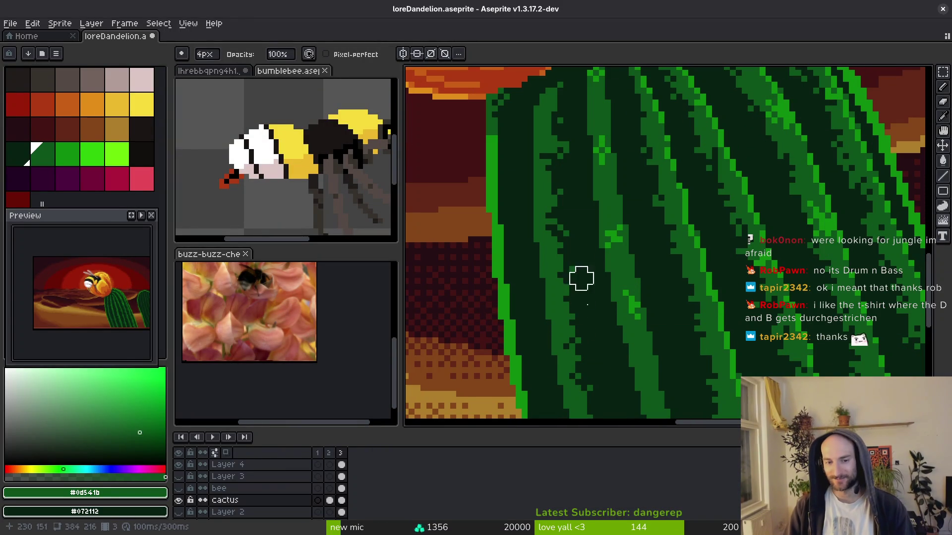
left_click_drag(580, 249, 593, 265)
scroll(592, 264, "up", 2)
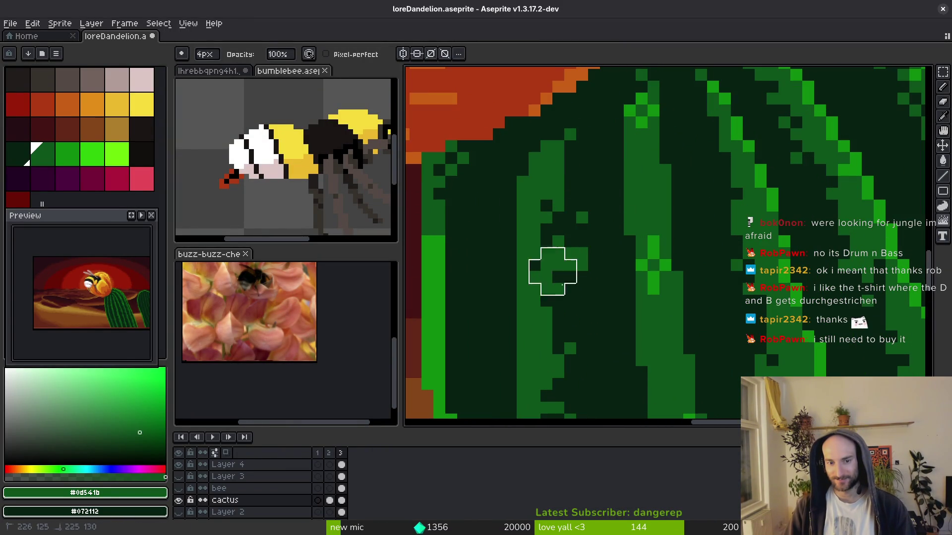
left_click(597, 238, "alt")
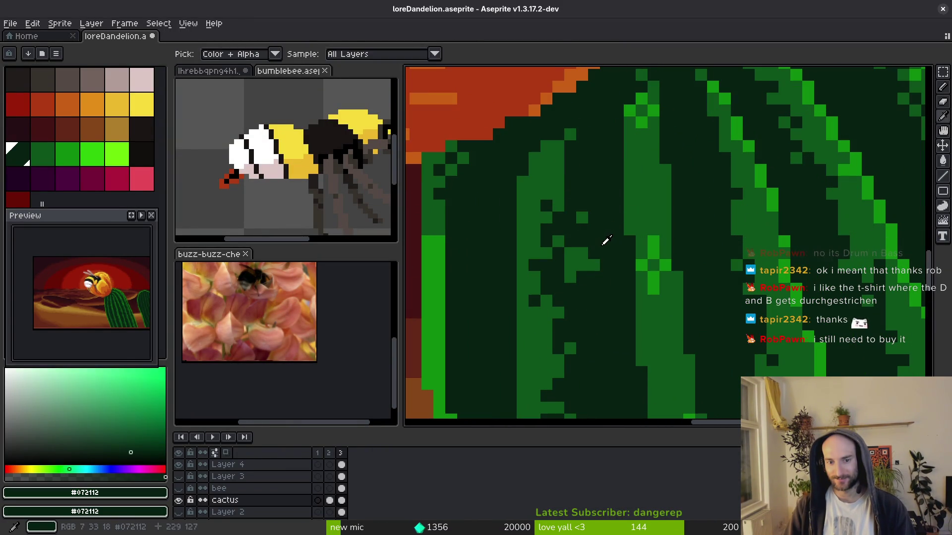
left_click(575, 264, "alt")
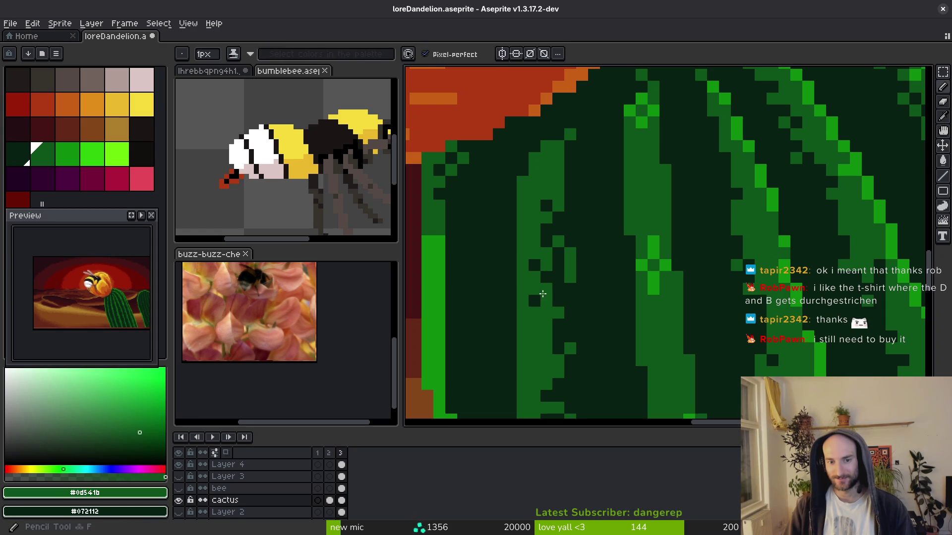
scroll(558, 273, "down", 1)
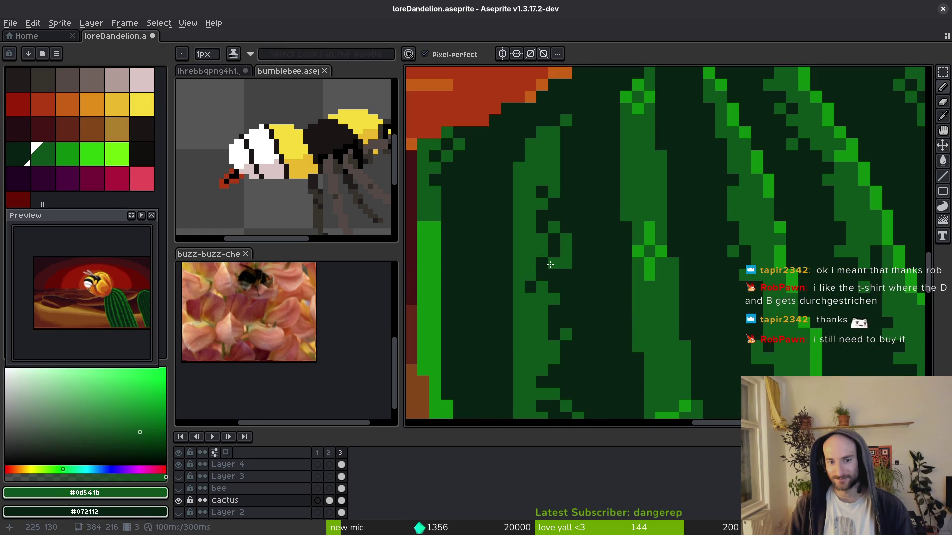
left_click(536, 284, "alt")
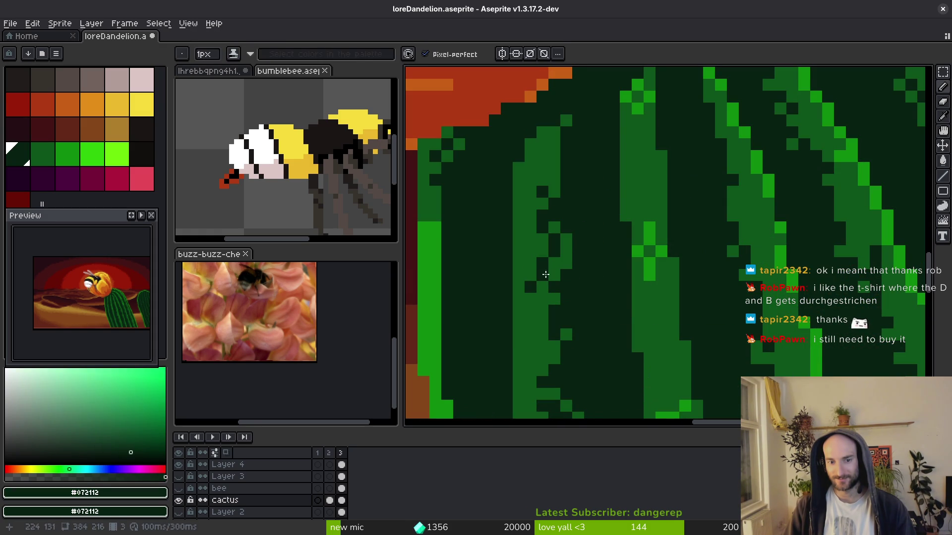
left_click(554, 286, "alt")
scroll(535, 285, "down", 3)
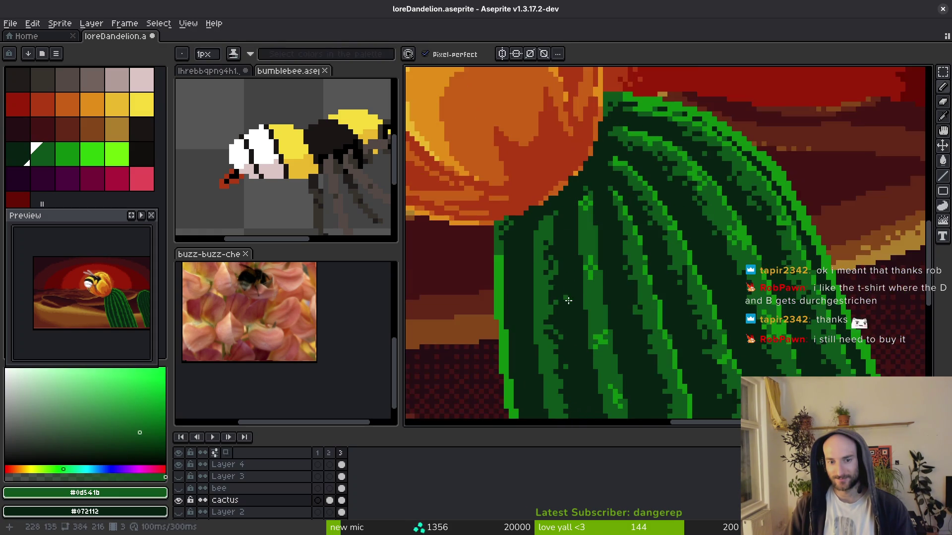
scroll(527, 202, "up", 4)
left_click(514, 201, "alt")
left_click(513, 194)
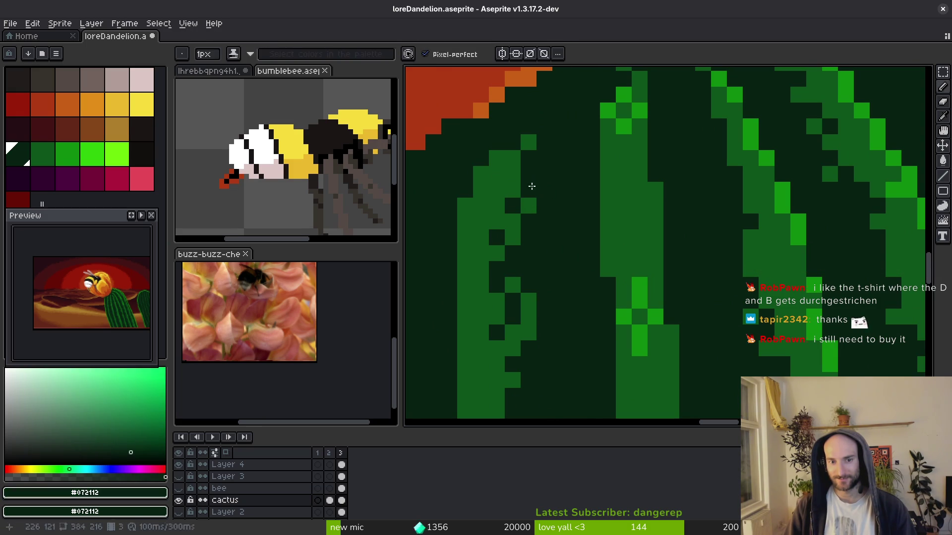
key("ctrl+s")
Paint a run of medium-green #0d541b pixels along the rib and save again.
scroll(550, 220, "down", 3)
scroll(534, 229, "up", 5)
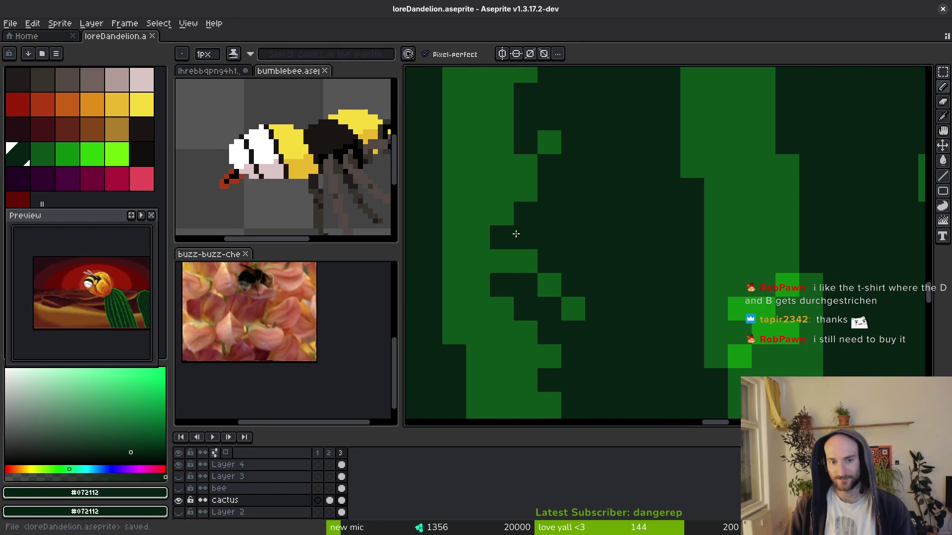
left_click(519, 225, "alt")
mouse_move(518, 225)
left_mouse_down()
mouse_move(540, 212)
mouse_move(536, 258)
mouse_move(533, 251)
left_mouse_up()
scroll(541, 213, "down", 3)
scroll(524, 239, "up", 2)
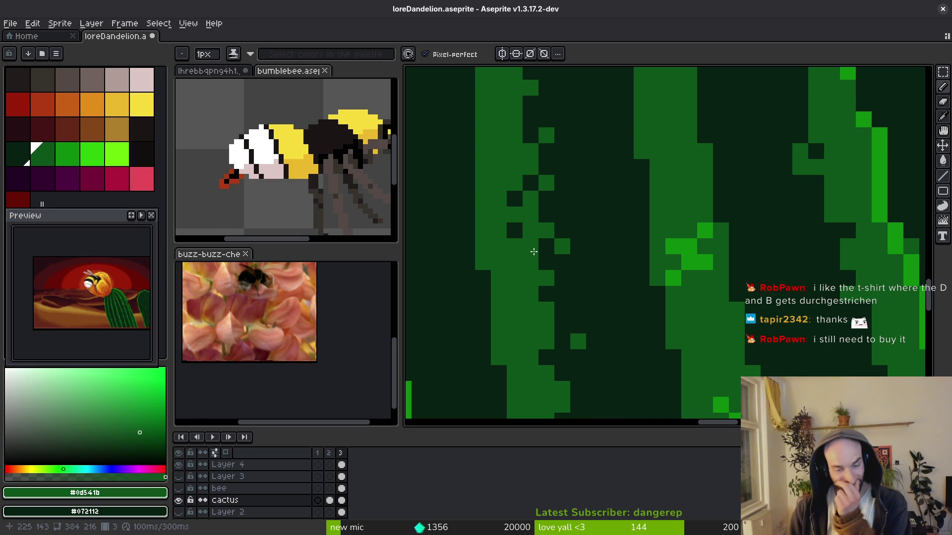
scroll(533, 251, "down", 4)
scroll(553, 272, "up", 2)
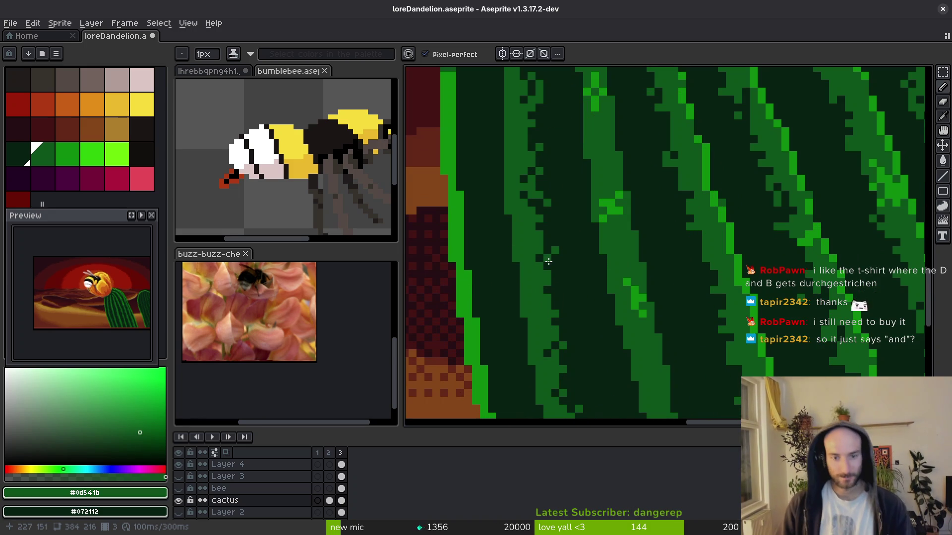
scroll(565, 282, "down", 3)
scroll(565, 280, "up", 5)
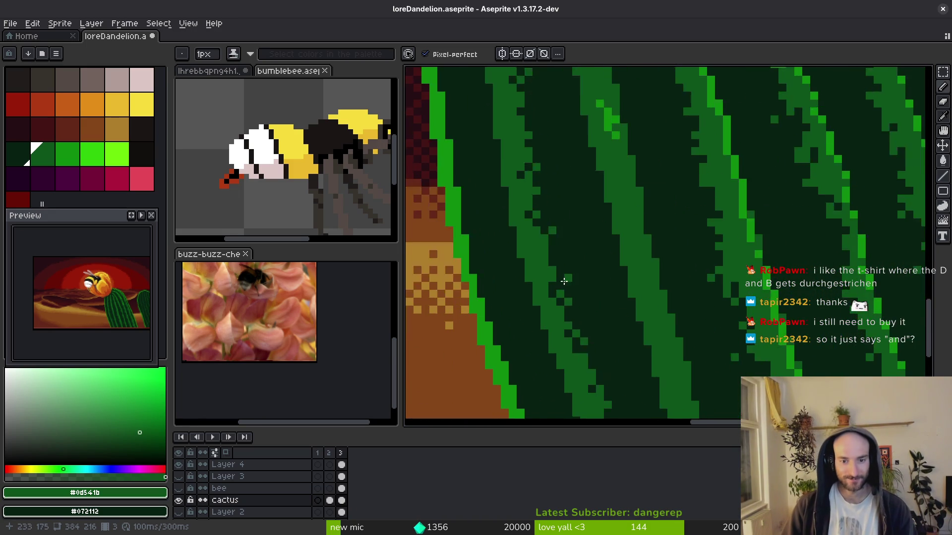
scroll(570, 233, "down", 3)
key("ctrl+s")
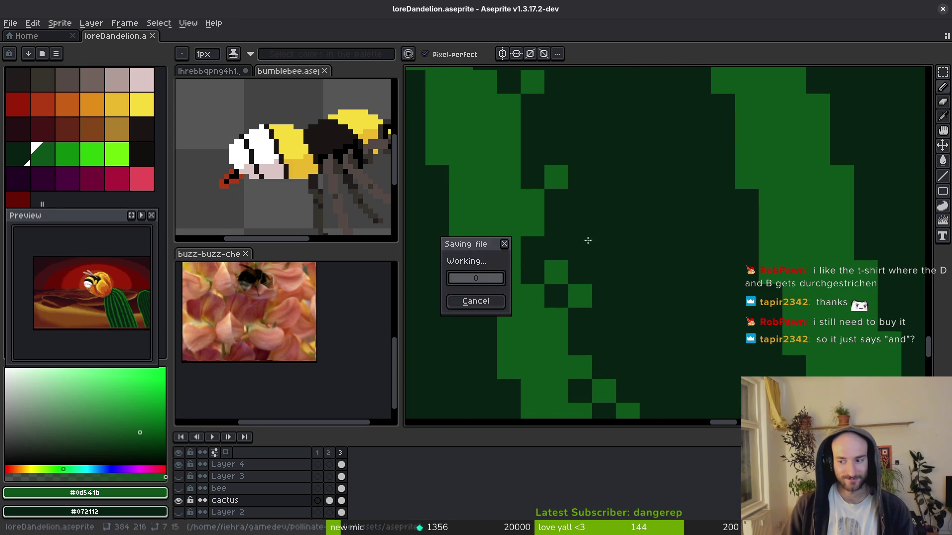
Try a 3px eraser on the cactus, then undo the last several edits.
left_click_drag(571, 235, 574, 230)
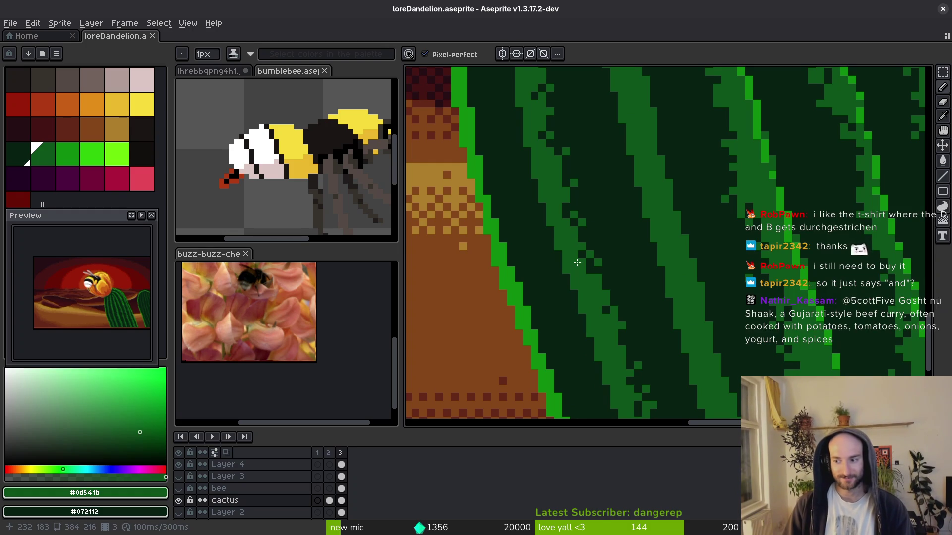
scroll(582, 260, "down", 3)
scroll(659, 308, "up", 3)
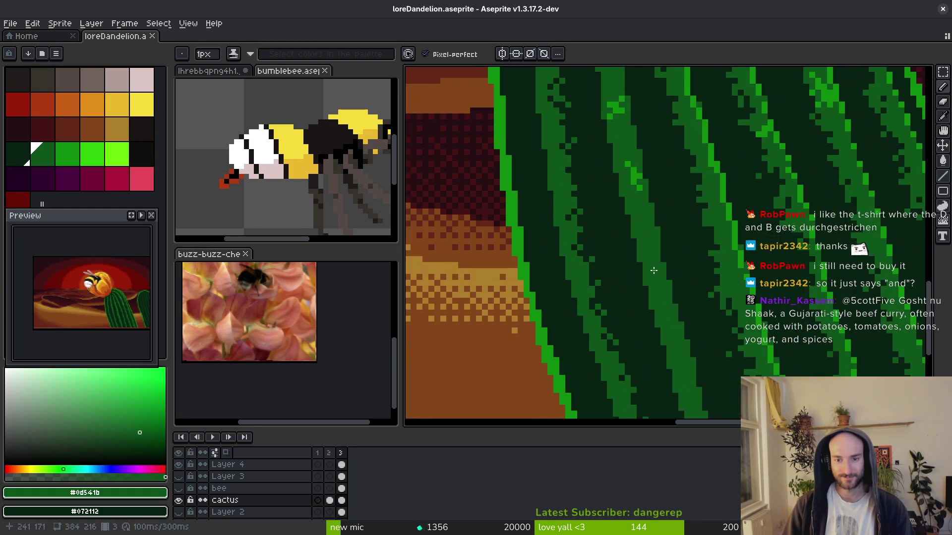
key("e")
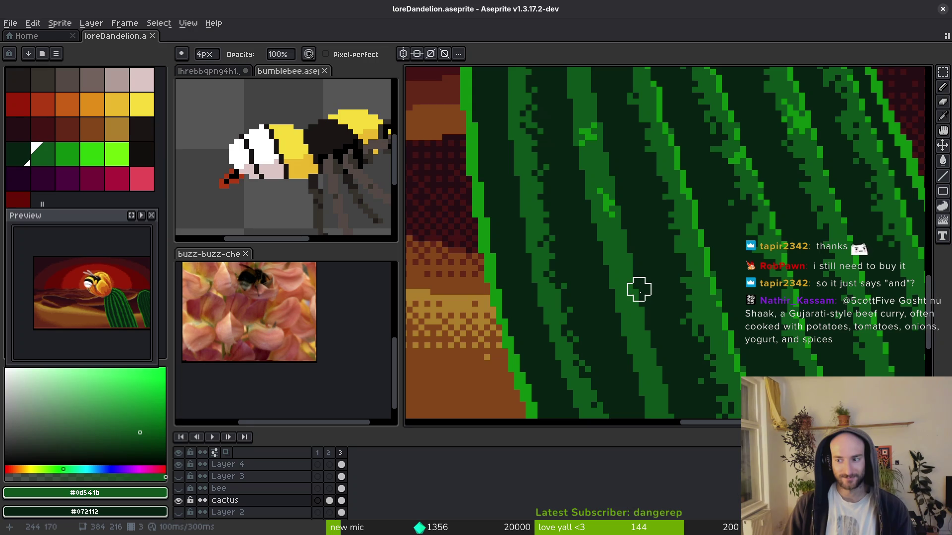
key("minus")
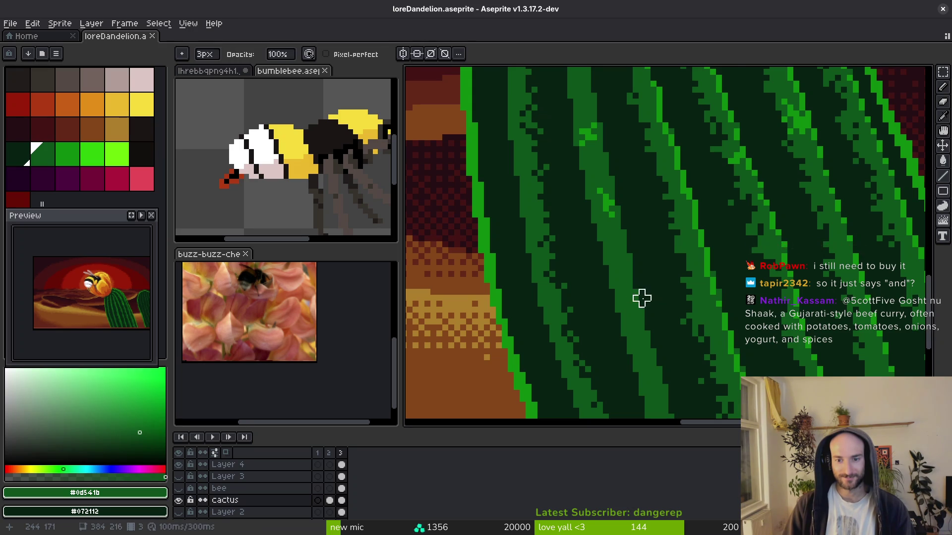
scroll(639, 295, "up", 2)
key("ctrl+z")
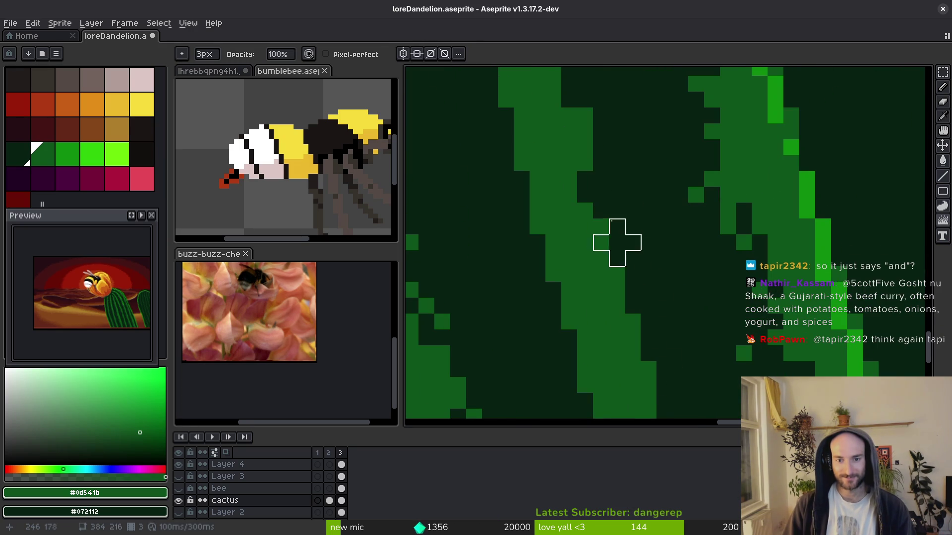
key("ctrl+z")
key("ctrl+z")
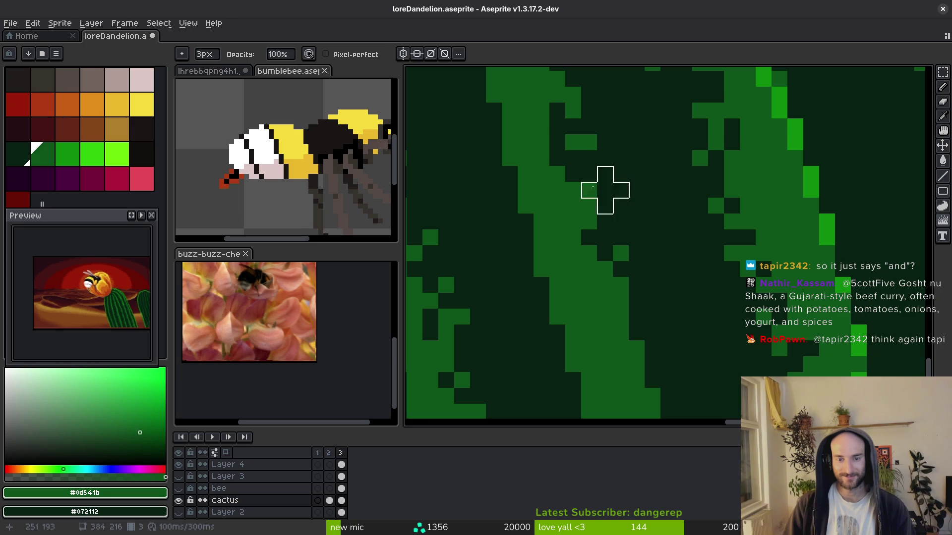
key("f")
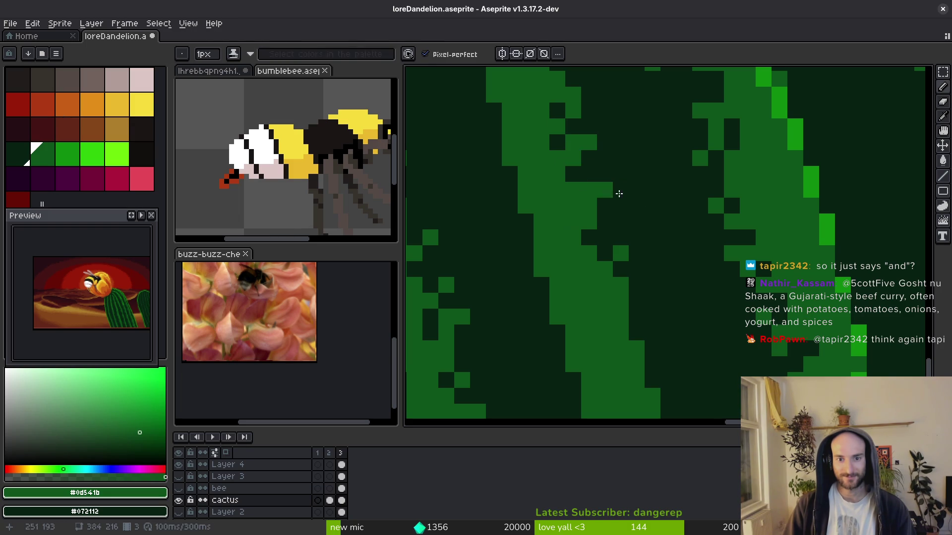
key("ctrl+z")
key("ctrl+z")
key("ctrl+z")
key("ctrl+z")
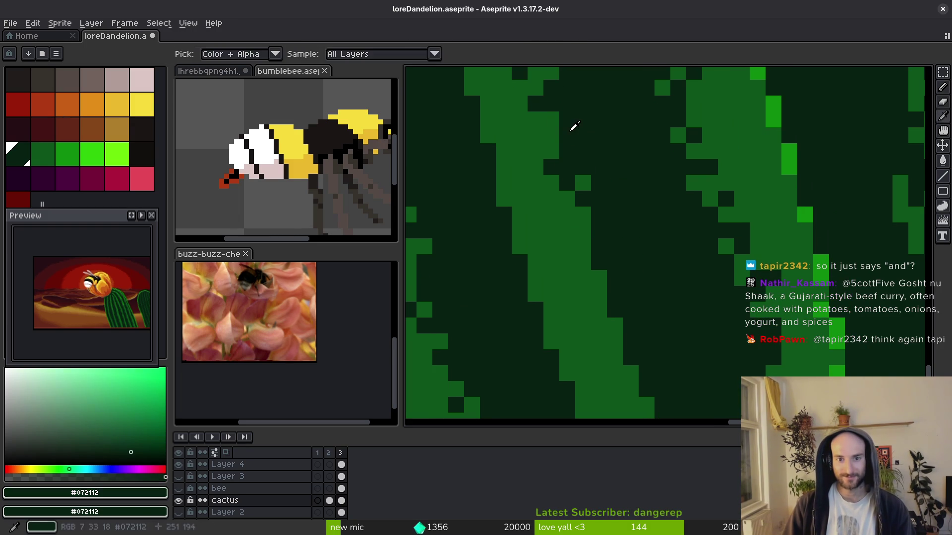
key("ctrl+z")
key("ctrl+z")
key("ctrl+z")
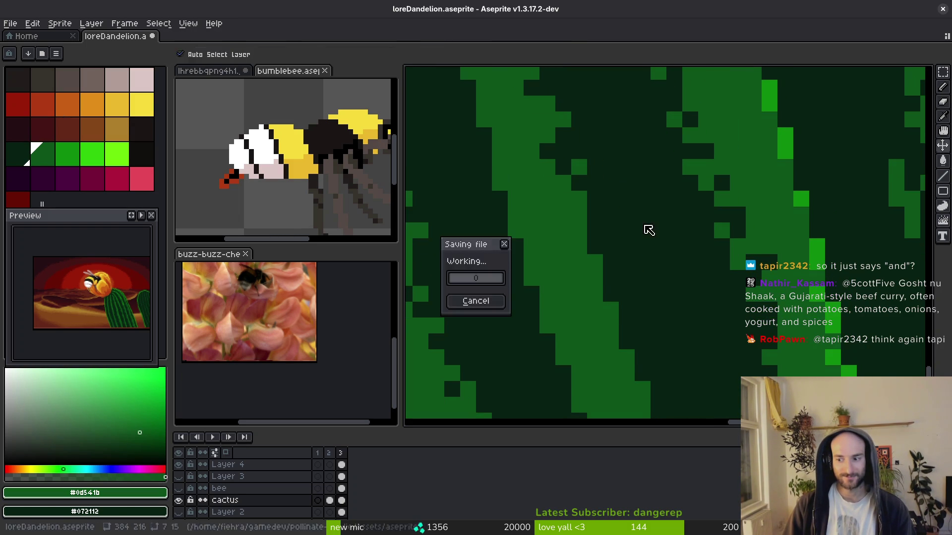
Jumble pixels along the dark-green rib edge and place a green pixel in the dark area.
key("b")
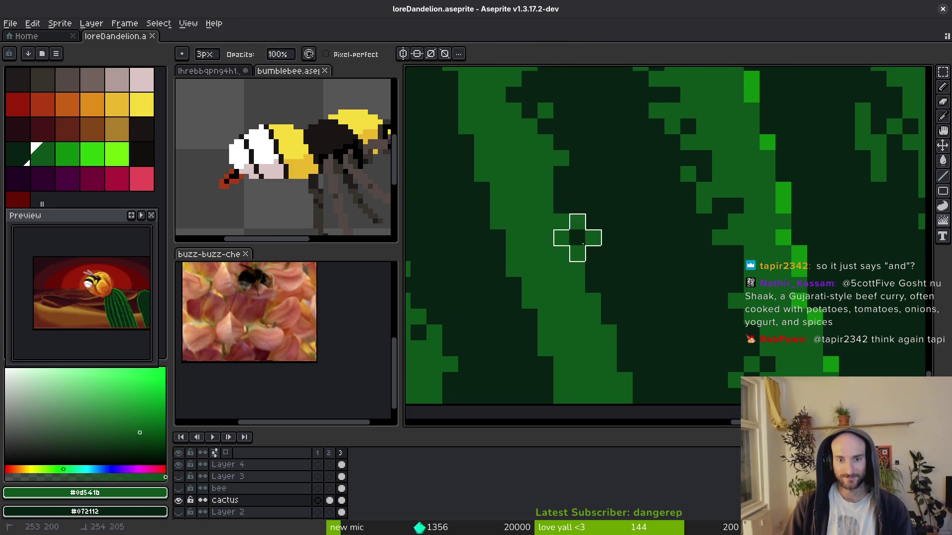
left_click(585, 263)
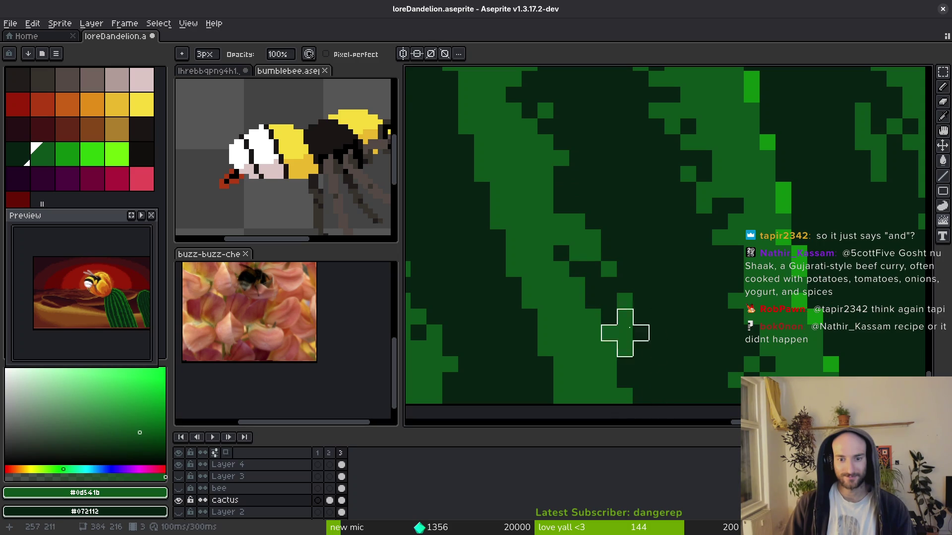
key("b")
left_click(627, 298, "alt")
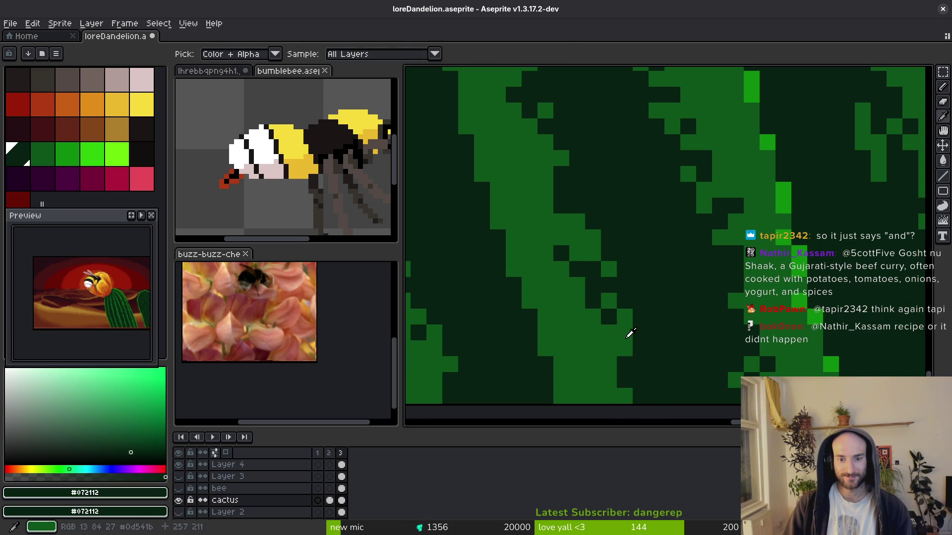
left_click(629, 334, "alt")
left_click(640, 364)
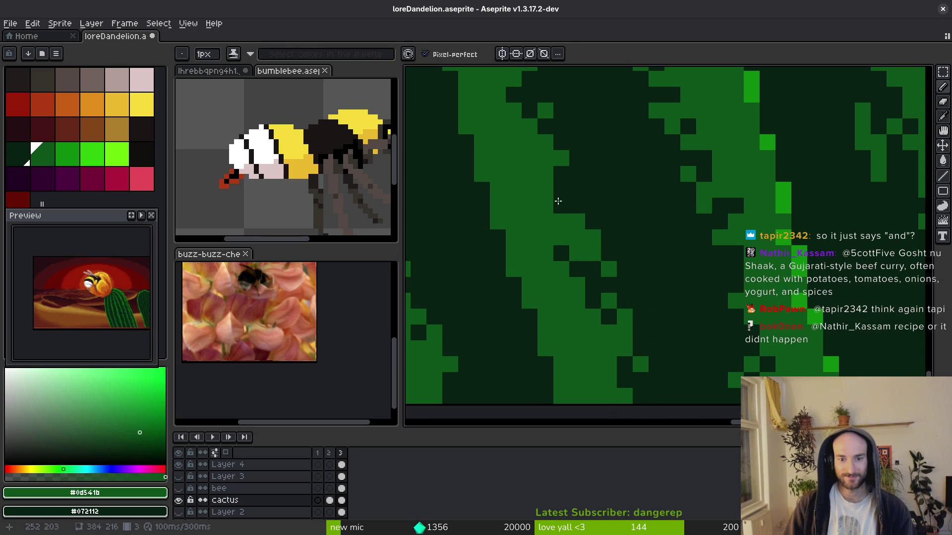
Undo the last pencil strokes, removing a stray red pixel, and save the drawing.
scroll(618, 325, "down", 3)
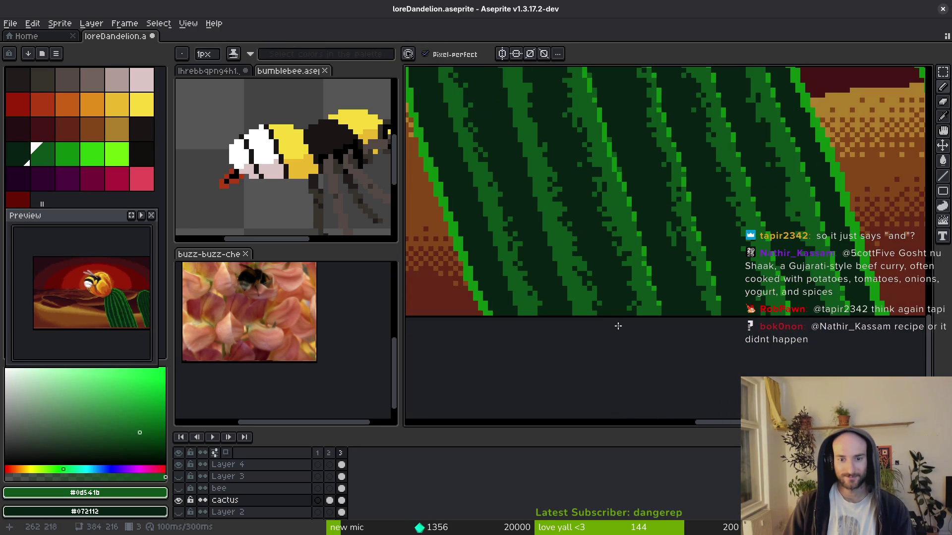
scroll(580, 279, "up", 3)
left_click(606, 228, "alt")
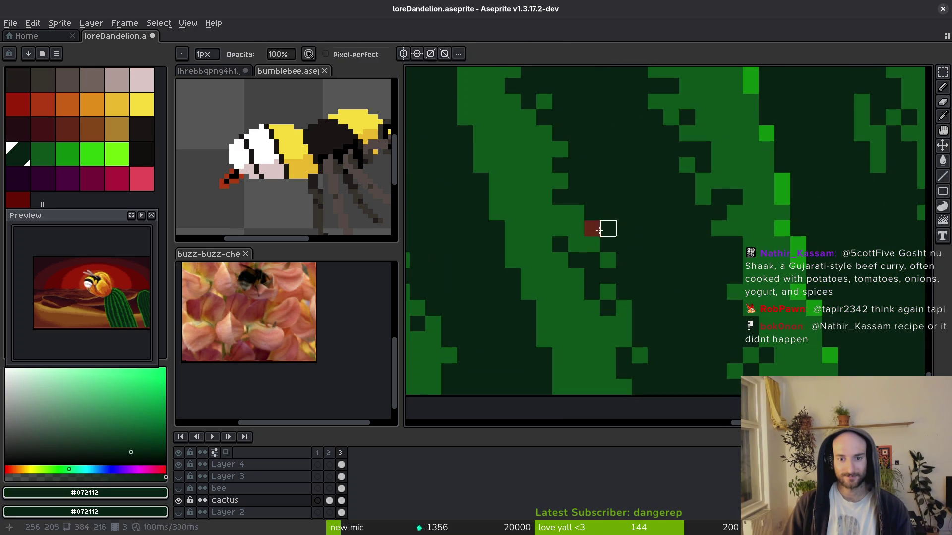
key("ctrl+z")
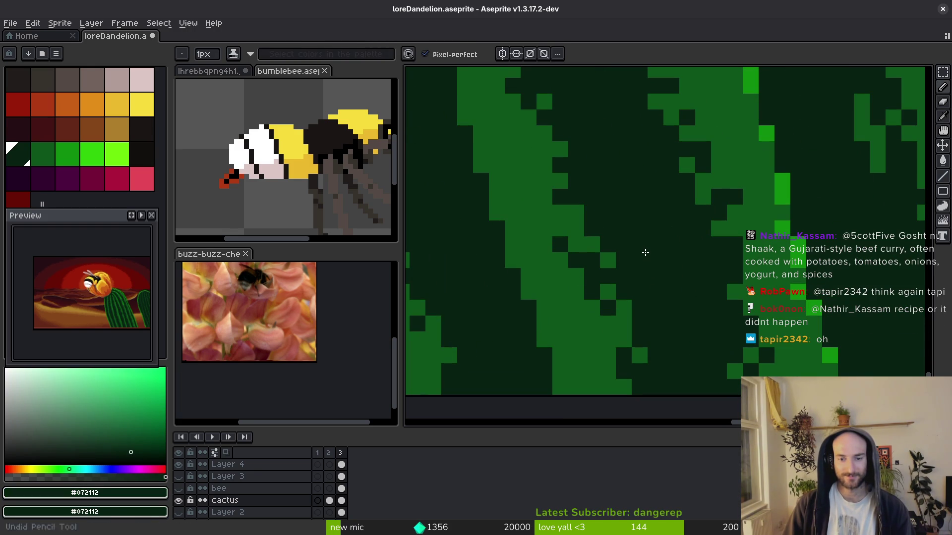
key("ctrl+z")
scroll(620, 233, "down", 2)
scroll(620, 206, "up", 2)
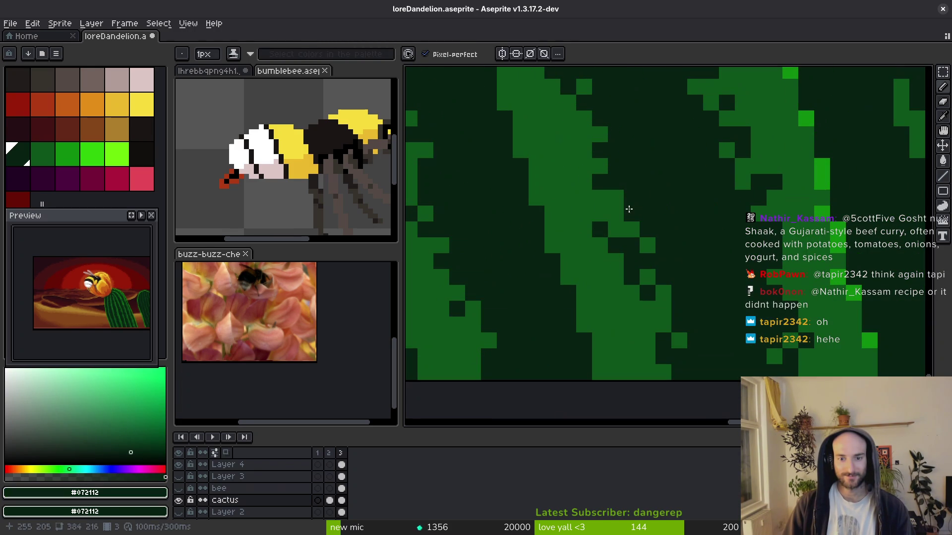
scroll(617, 206, "down", 3)
scroll(635, 210, "up", 2)
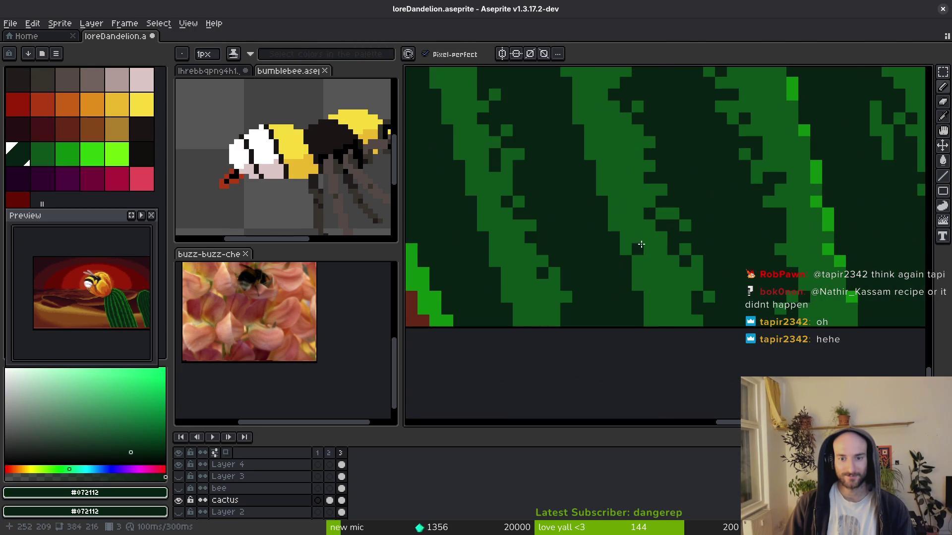
left_click(653, 214, "alt")
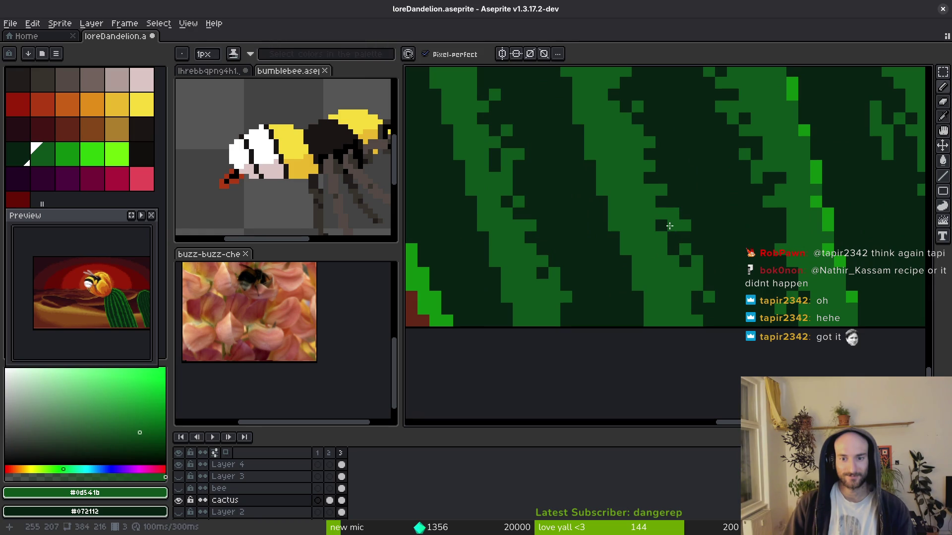
key("ctrl+s")
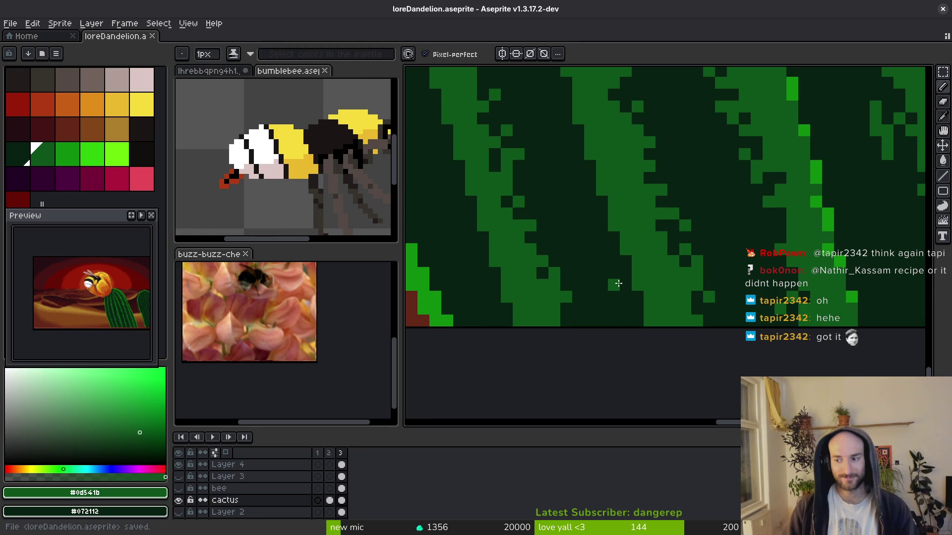
Inspect the cactus ribs at varying zoom levels and save loreDandelion.aseprite again.
scroll(601, 291, "down", 3)
scroll(519, 292, "up", 3)
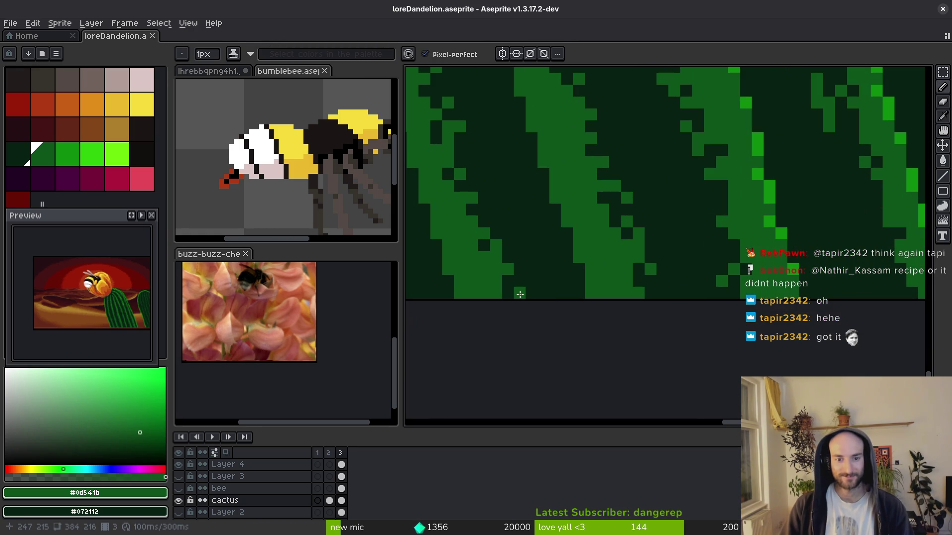
key("ctrl+s")
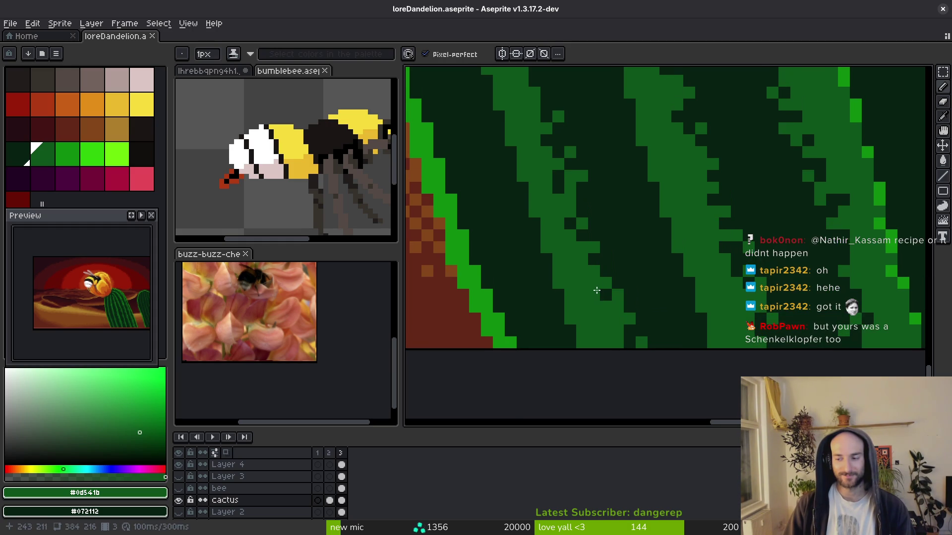
scroll(599, 290, "up", 2)
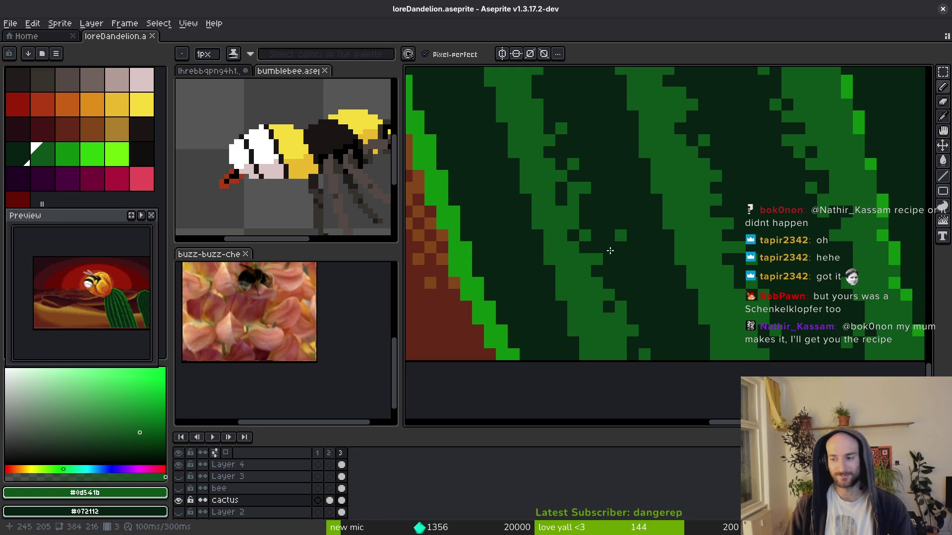
scroll(632, 250, "down", 2)
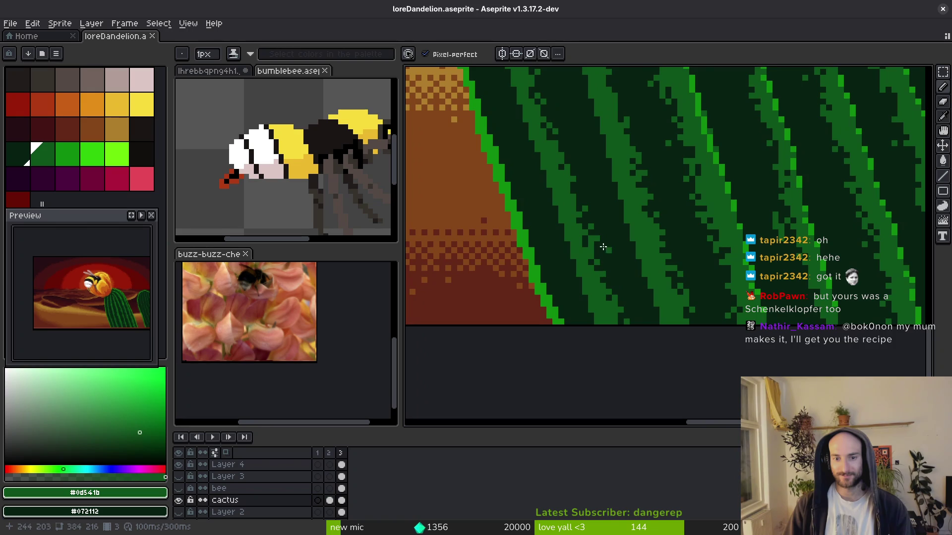
scroll(529, 212, "up", 3)
scroll(528, 212, "up", 1)
scroll(596, 270, "down", 1)
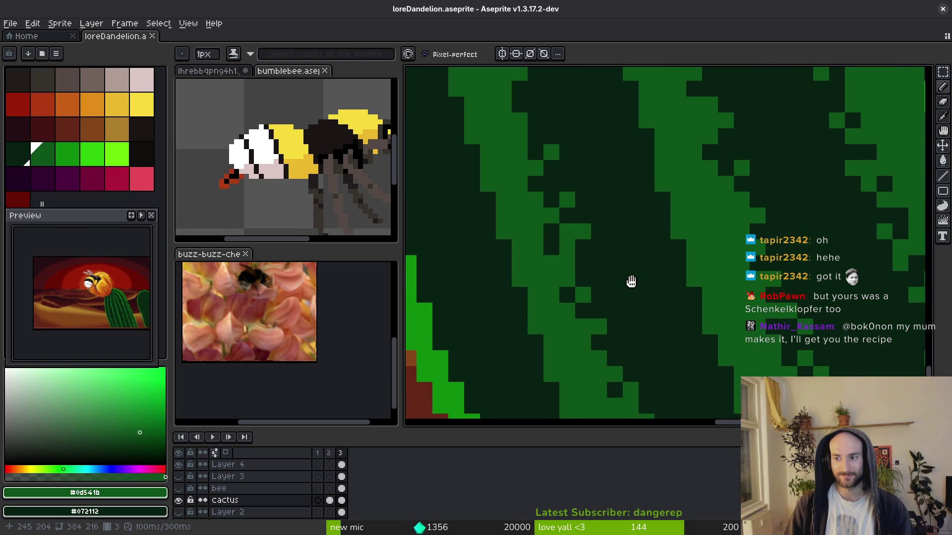
scroll(629, 278, "down", 1)
scroll(660, 276, "up", 3)
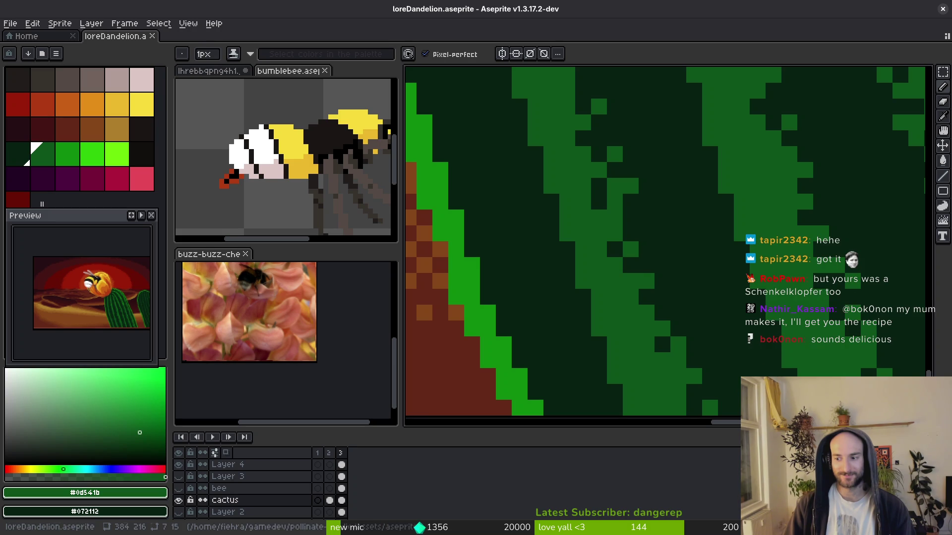
scroll(668, 295, "up", 1)
scroll(668, 294, "down", 2)
scroll(671, 283, "up", 3)
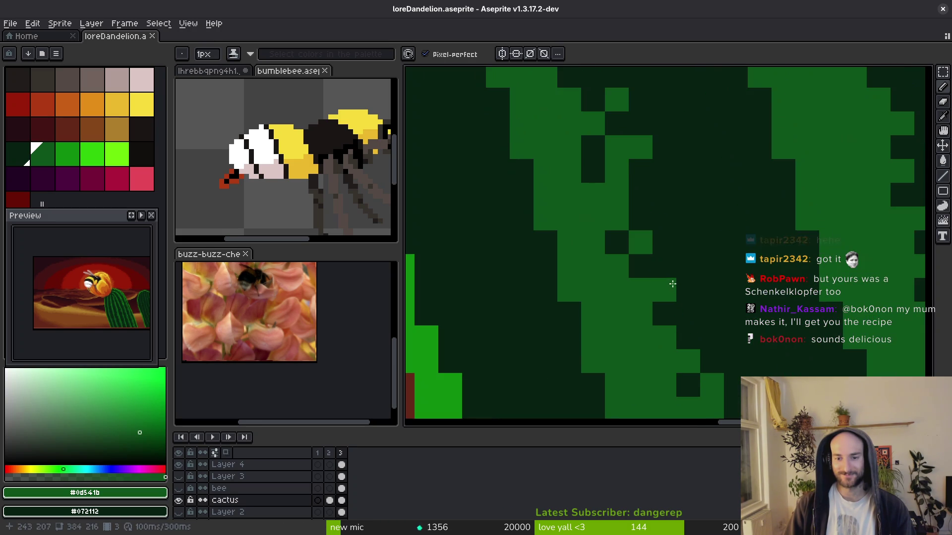
key("i")
key("b")
scroll(590, 268, "down", 3)
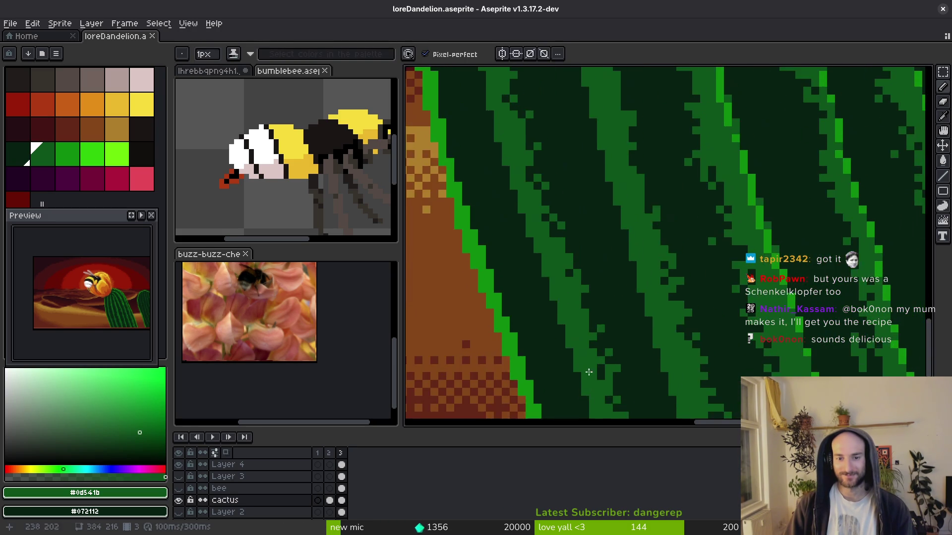
scroll(572, 298, "up", 2)
scroll(572, 298, "down", 1)
scroll(571, 225, "up", 1)
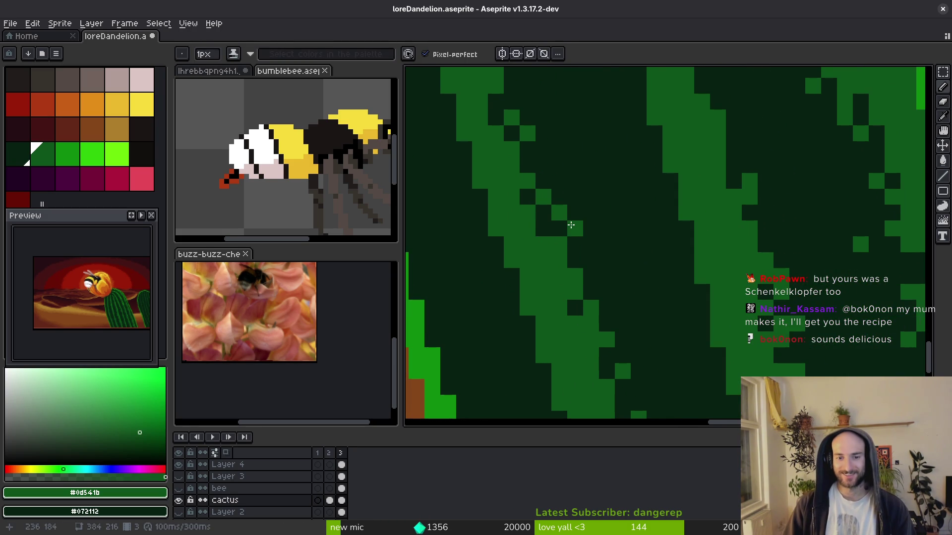
scroll(550, 229, "down", 2)
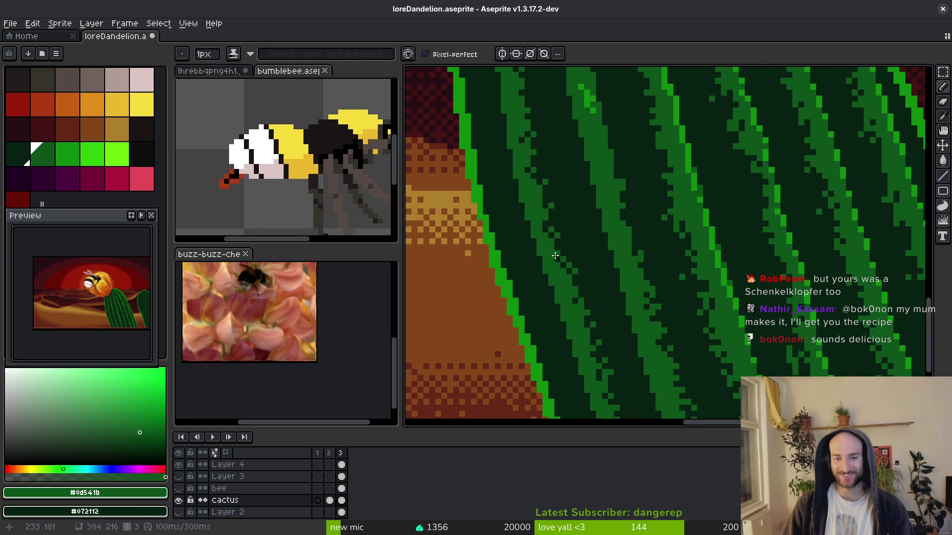
scroll(569, 278, "up", 2)
scroll(569, 259, "down", 2)
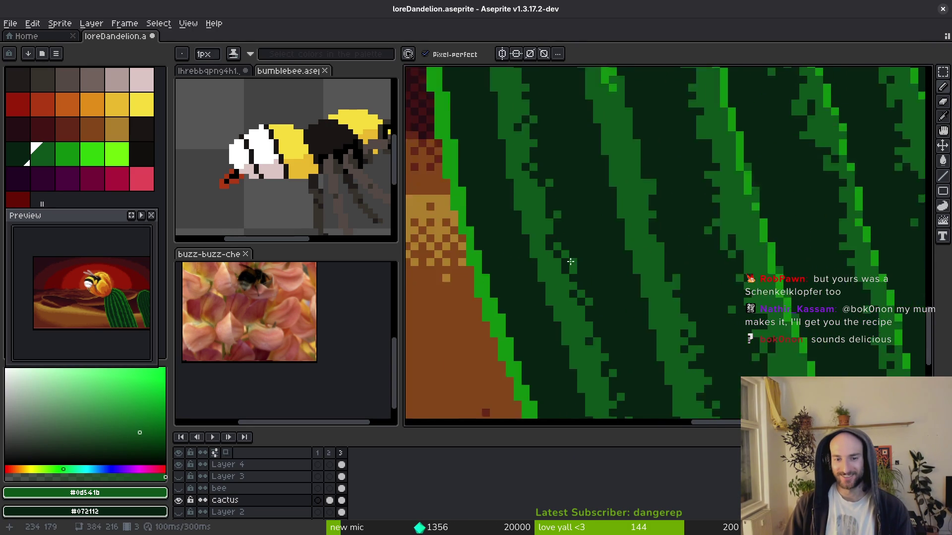
scroll(559, 263, "up", 2)
scroll(570, 305, "down", 3)
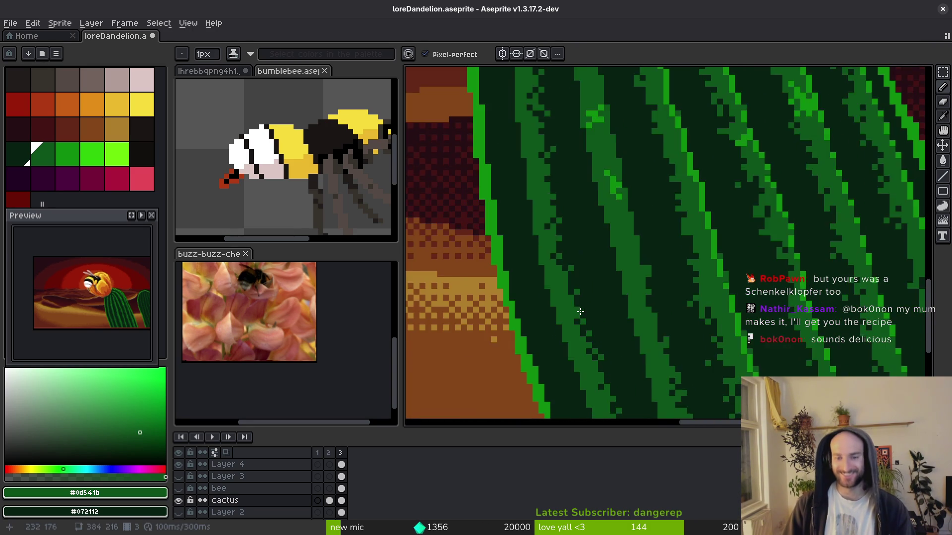
scroll(577, 304, "up", 2)
scroll(575, 296, "down", 2)
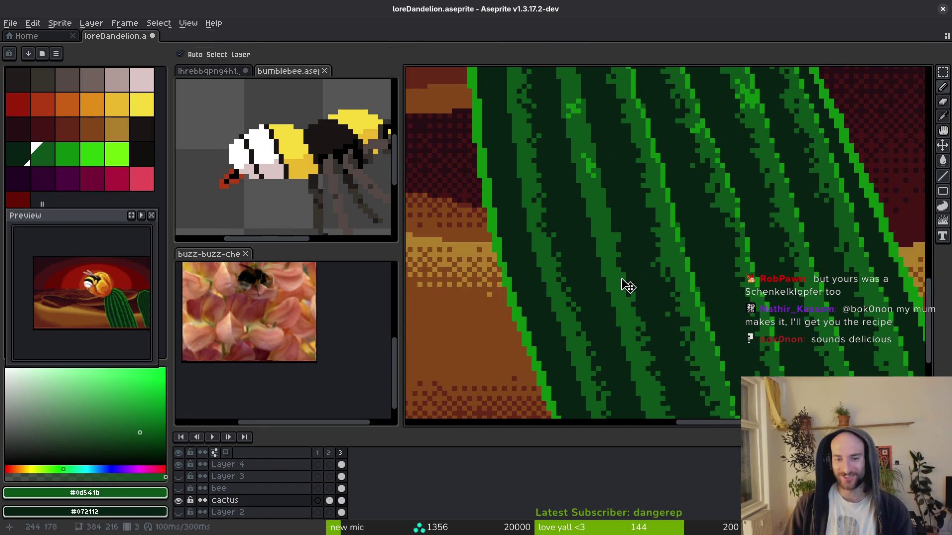
key("ctrl+s")
Shift the stripe pixels down as a block and paint a dark-green pixel into the rib.
key("e")
scroll(610, 218, "up", 2)
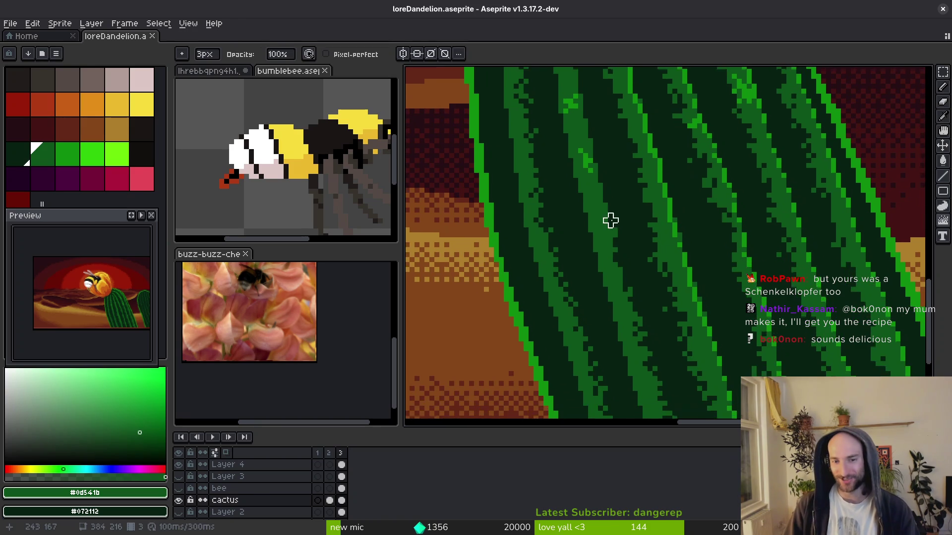
mouse_move(595, 156)
left_mouse_down()
mouse_move(626, 317)
mouse_move(631, 299)
mouse_move(623, 304)
mouse_move(637, 312)
left_mouse_up()
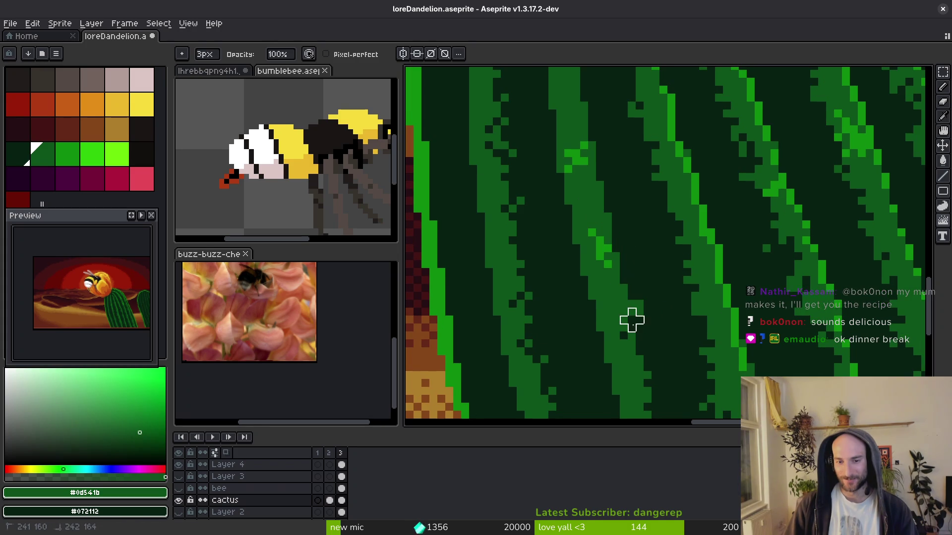
left_click(651, 315, "alt")
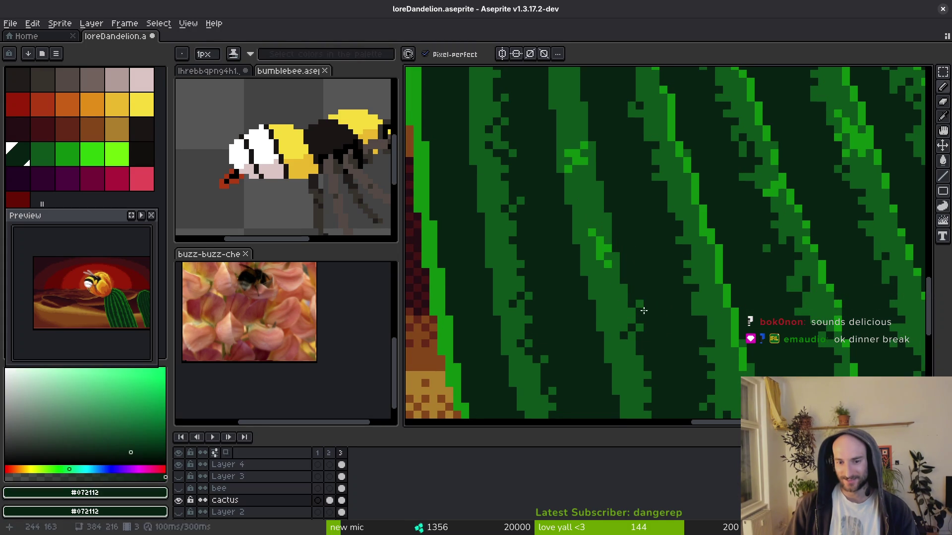
scroll(659, 325, "down", 4)
scroll(658, 325, "up", 4)
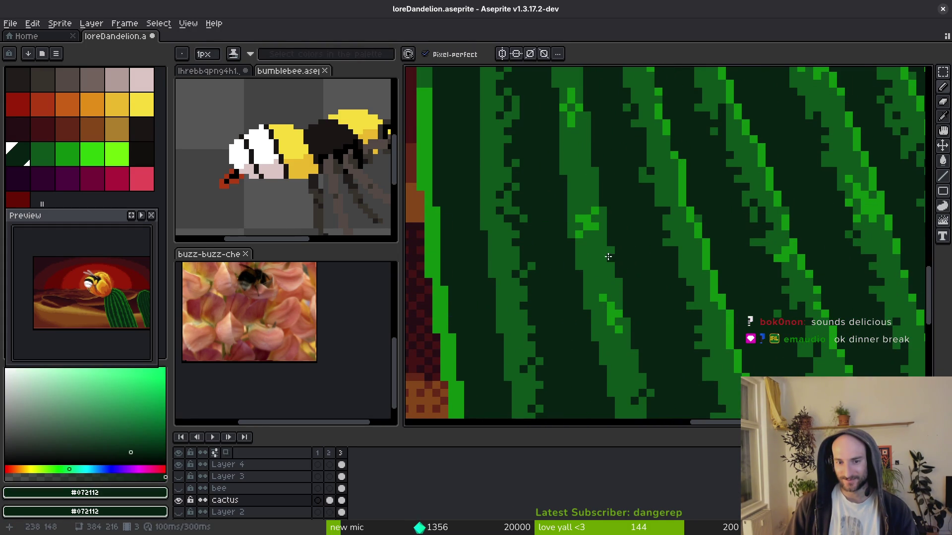
left_click(600, 244)
Darken pixels up the green rib and repaint one rib pixel in mid green #0d541b.
key("e")
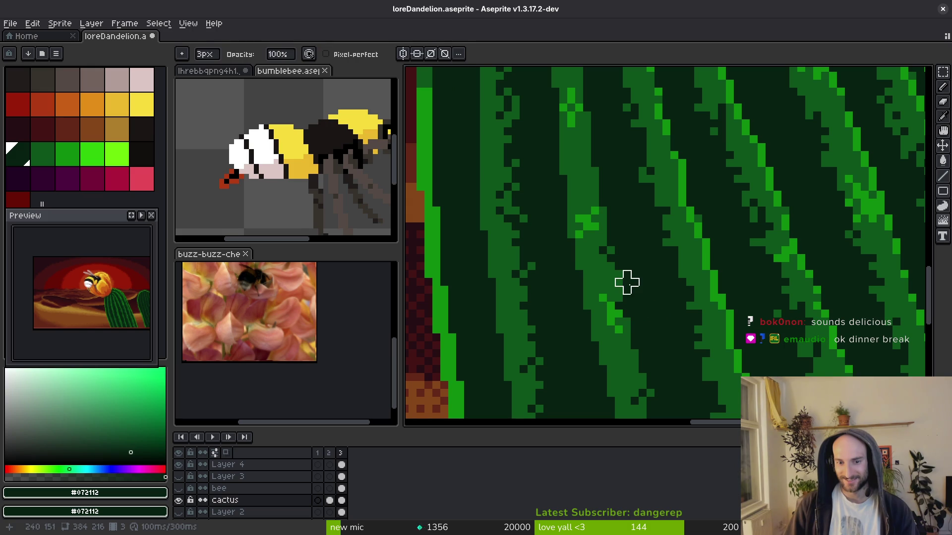
key("b")
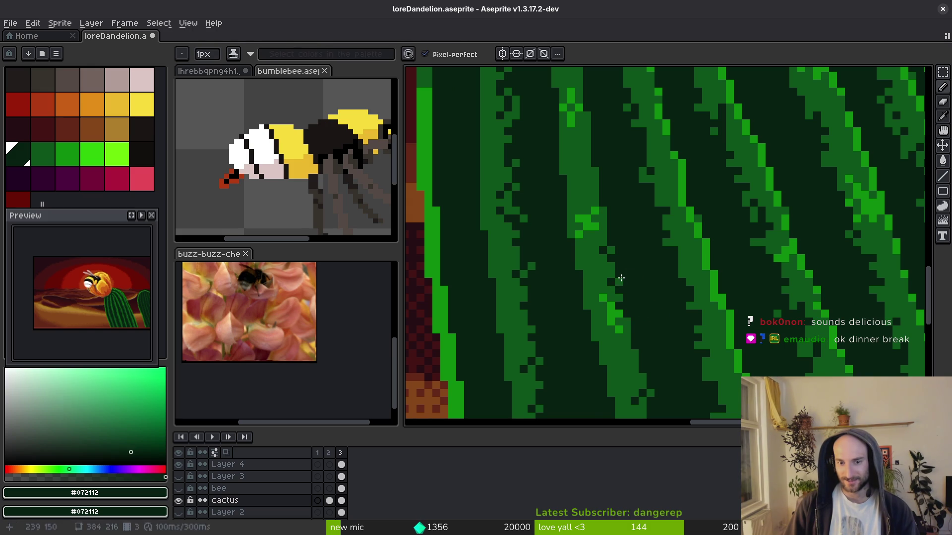
scroll(641, 286, "down", 3)
scroll(632, 263, "up", 4)
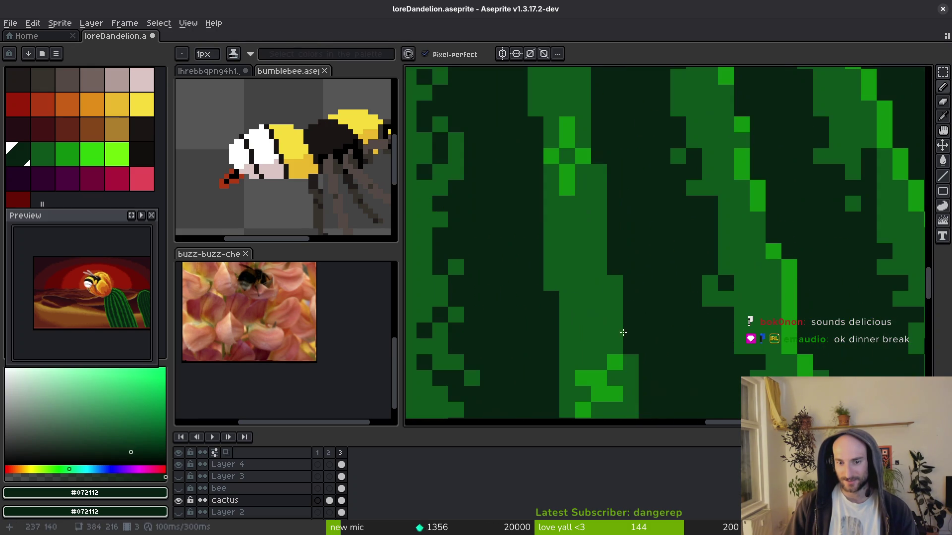
left_click_drag(611, 321, 590, 202)
left_click(614, 225, "alt")
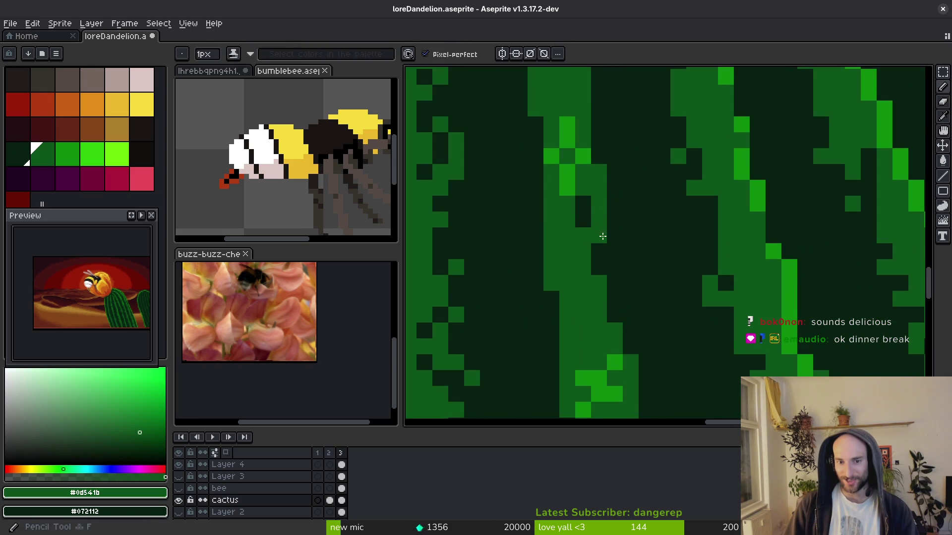
left_click(614, 235)
Sample the rib greens again, ending on the darkest cactus green #072112.
left_click(612, 304, "alt")
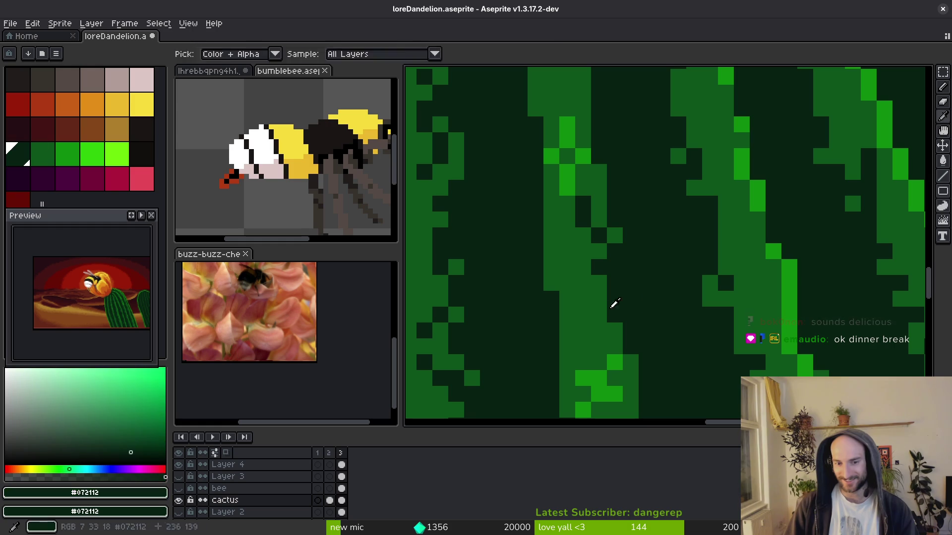
left_click(612, 301, "alt")
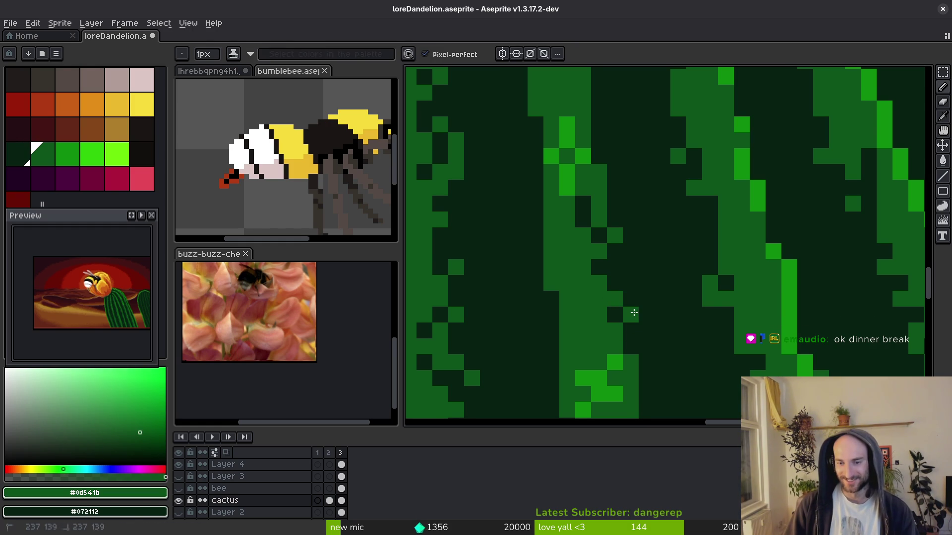
scroll(633, 311, "up", 2)
scroll(626, 319, "down", 4)
scroll(643, 282, "up", 3)
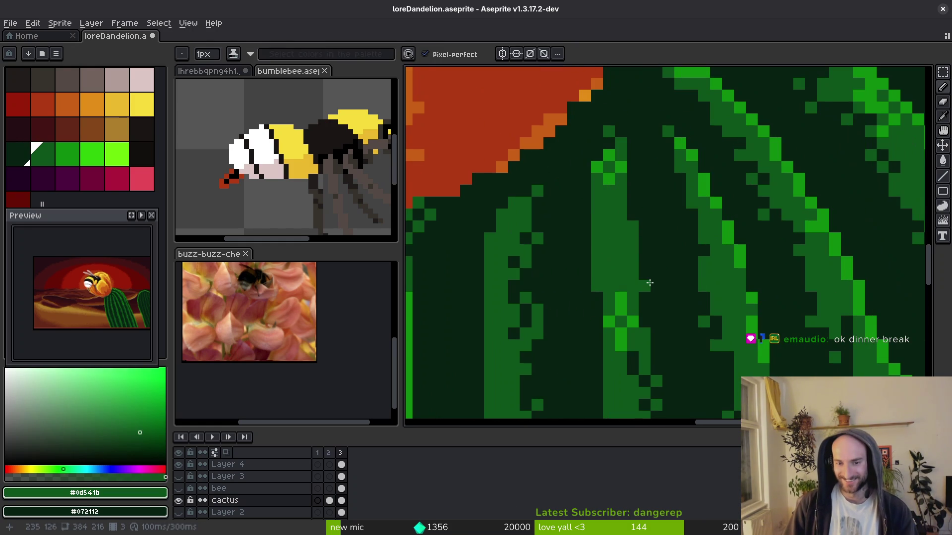
left_click(651, 273, "alt")
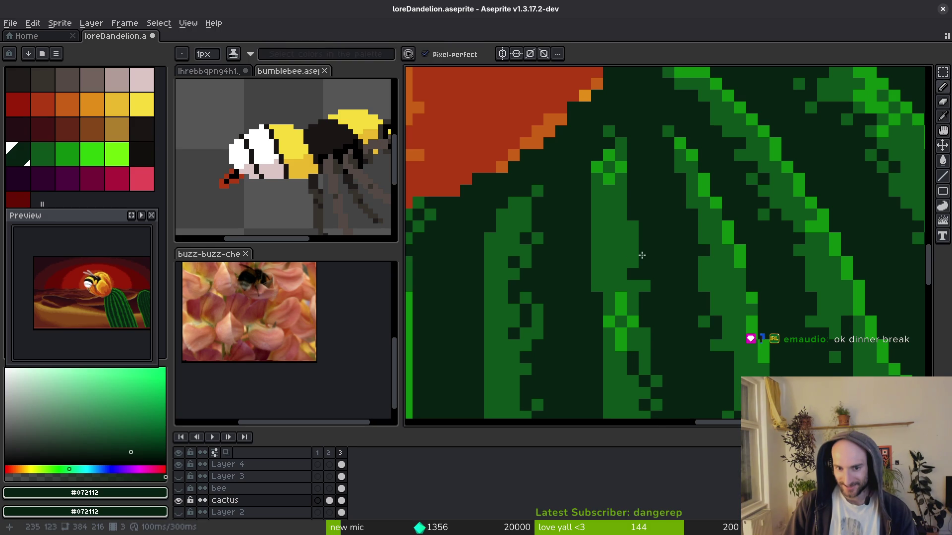
scroll(641, 255, "down", 4)
scroll(682, 290, "up", 4)
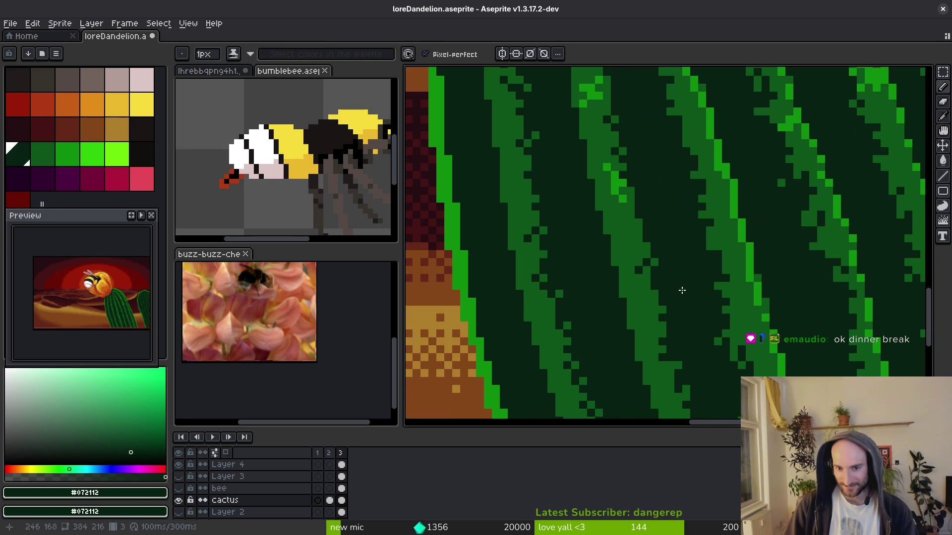
scroll(647, 250, "down", 2)
Save loreDandelion.aseprite twice while checking the zoomed cactus.
key("ctrl+s")
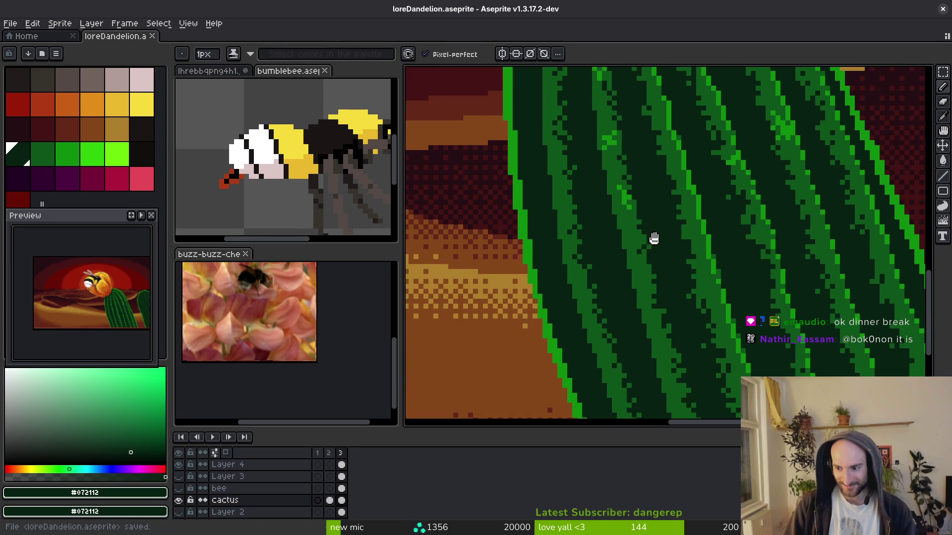
scroll(664, 258, "up", 1)
scroll(681, 280, "up", 1)
scroll(682, 279, "down", 1)
key("ctrl+s")
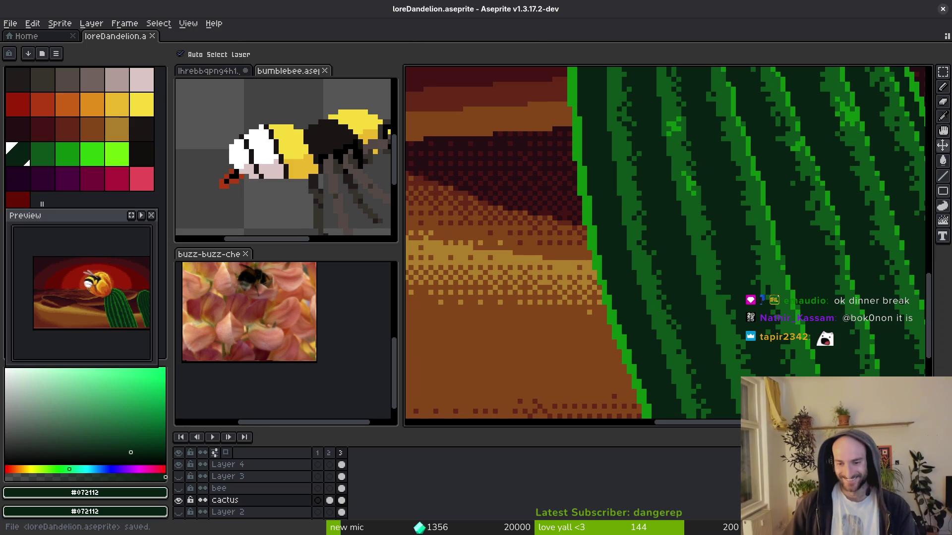
With the 1px pencil, darken a cactus rib pixel using the darkest green #072112.
key("b")
scroll(682, 295, "up", 2)
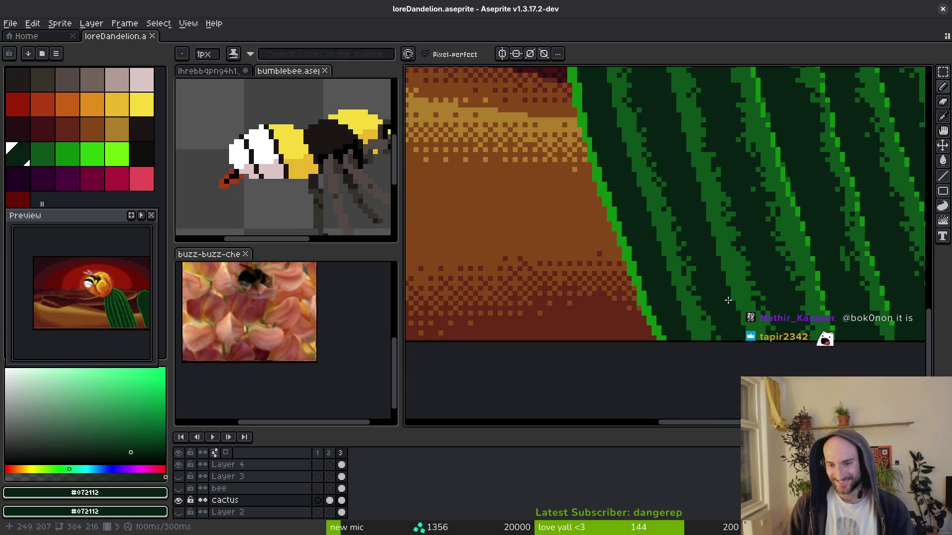
scroll(682, 294, "down", 2)
left_click(623, 269, "alt")
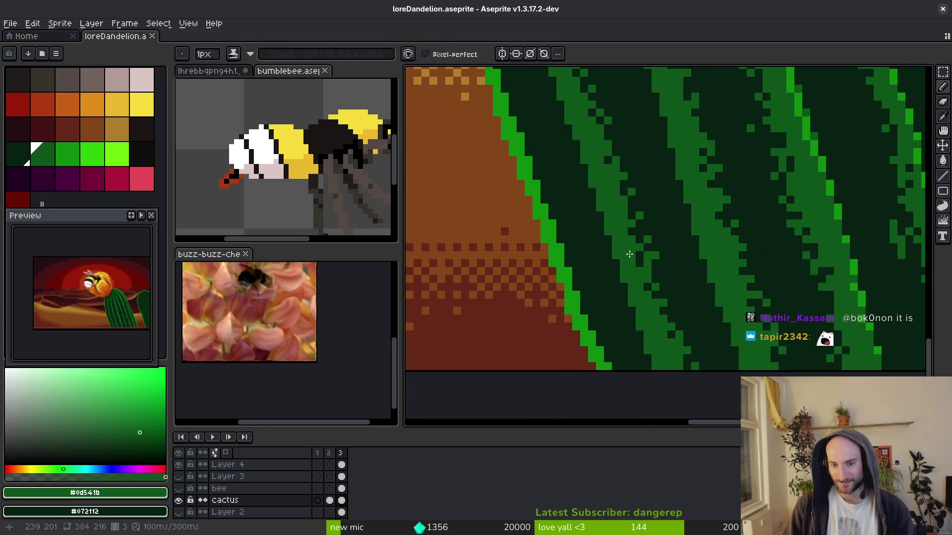
scroll(722, 316, "down", 1)
scroll(719, 290, "up", 1)
scroll(656, 283, "down", 2)
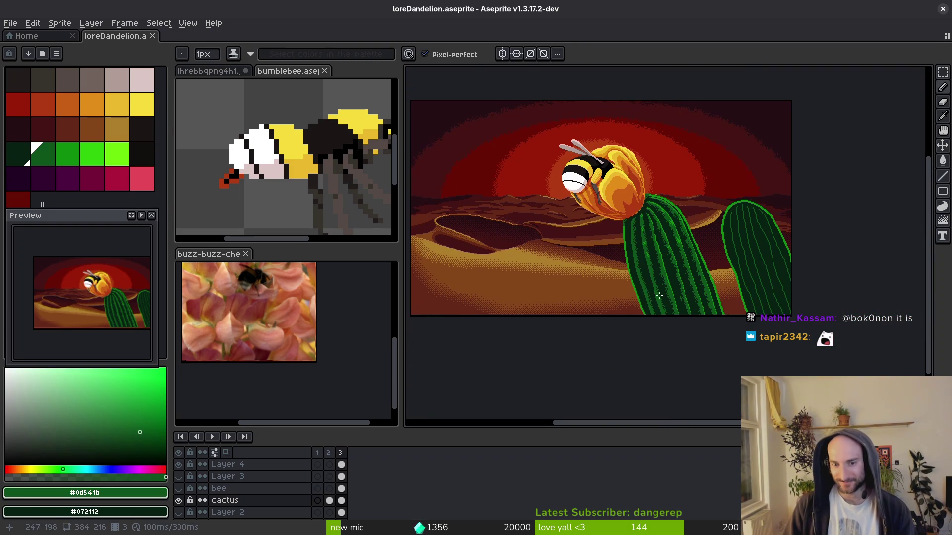
scroll(655, 268, "up", 2)
left_click(691, 223, "alt")
scroll(694, 220, "up", 2)
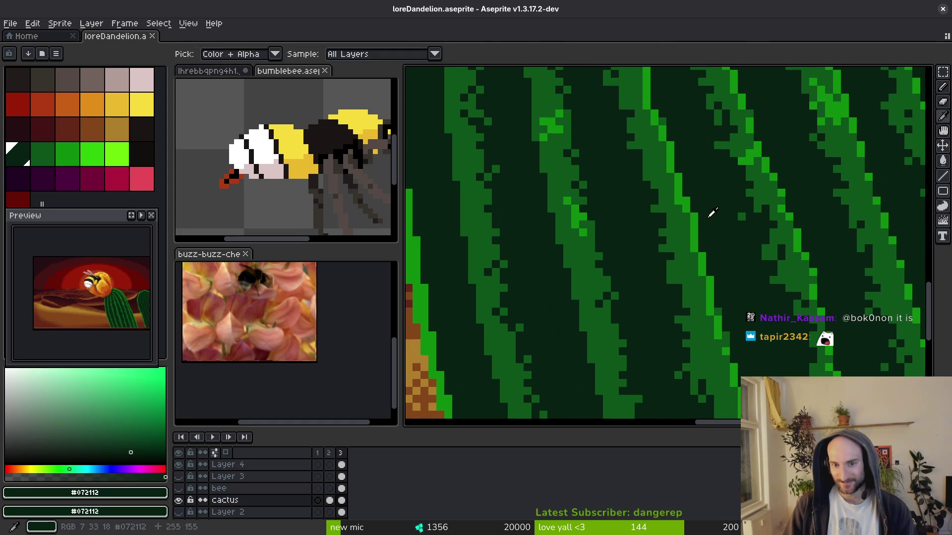
left_click(692, 226)
Resample greens #072112 and #0d541b, save, then pick the bright rib green #0c8b0e.
left_click(692, 226, "alt")
scroll(644, 228, "down", 2)
scroll(595, 228, "up", 2)
left_click(590, 229, "alt")
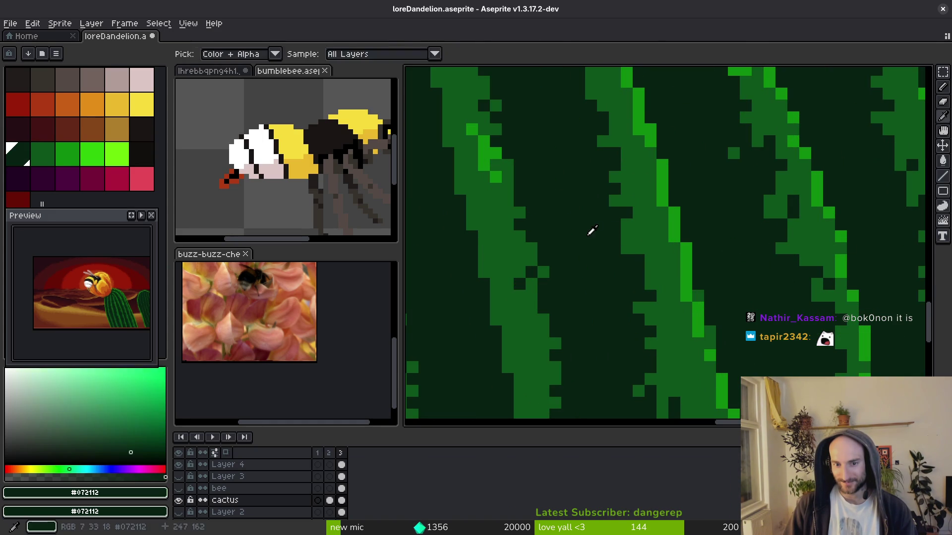
scroll(627, 234, "down", 2)
scroll(653, 262, "up", 1)
left_click(667, 270, "alt")
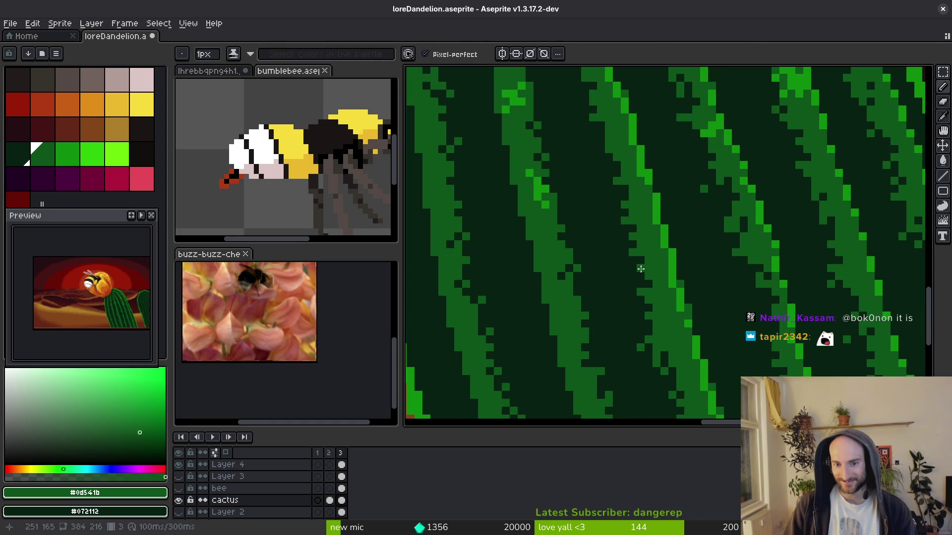
key("ctrl+s")
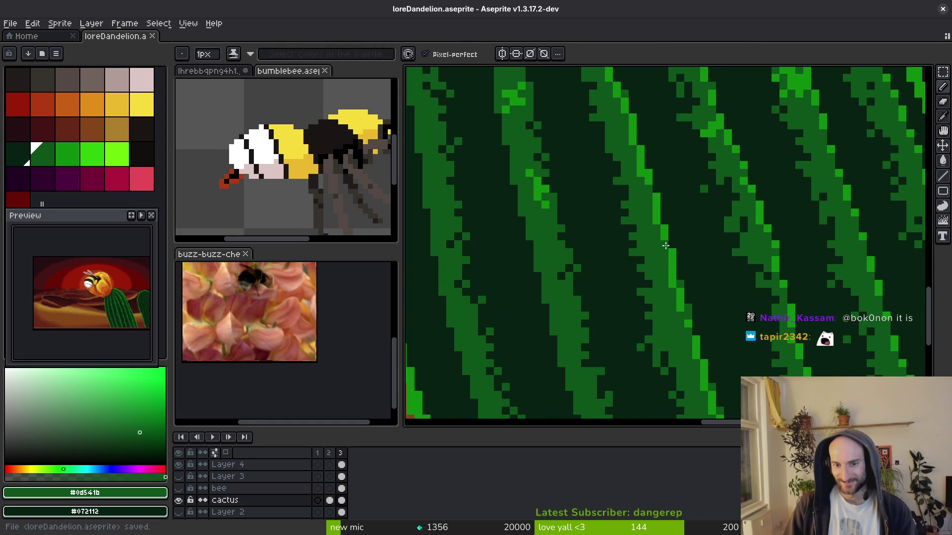
left_click(667, 246, "alt")
scroll(641, 276, "down", 2)
scroll(632, 206, "up", 2)
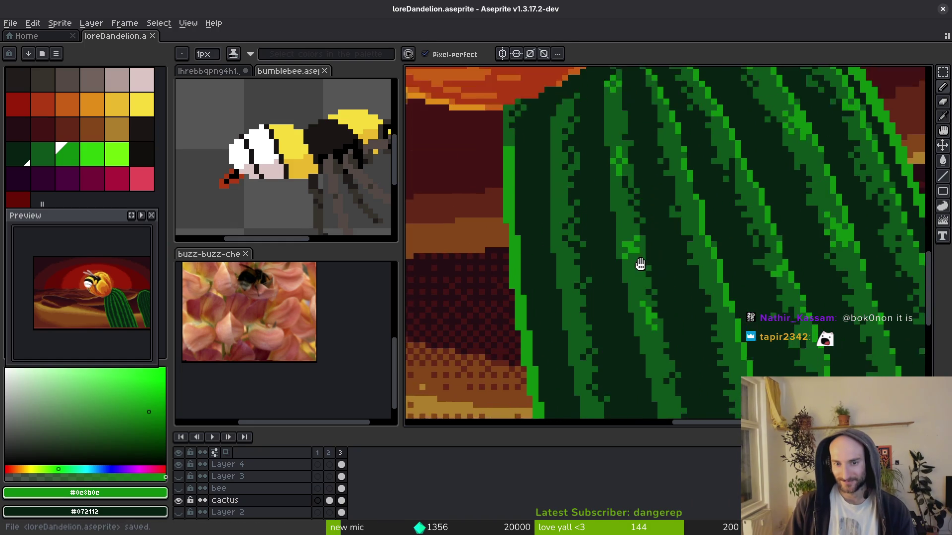
Paint bright green #0c8b0c highlights down the cactus rib, toning one stray pixel with mid green #0d541b.
scroll(637, 258, "up", 2)
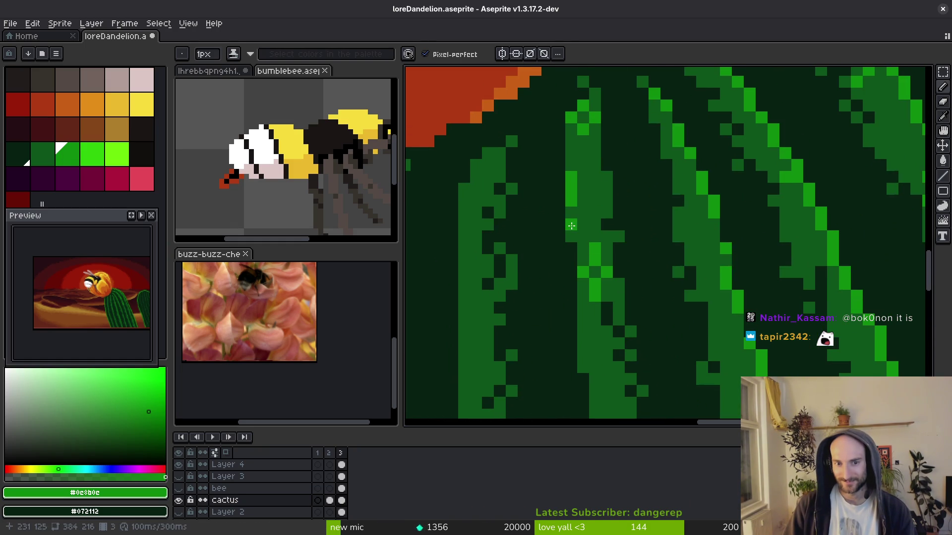
left_click(572, 159)
left_click(578, 230)
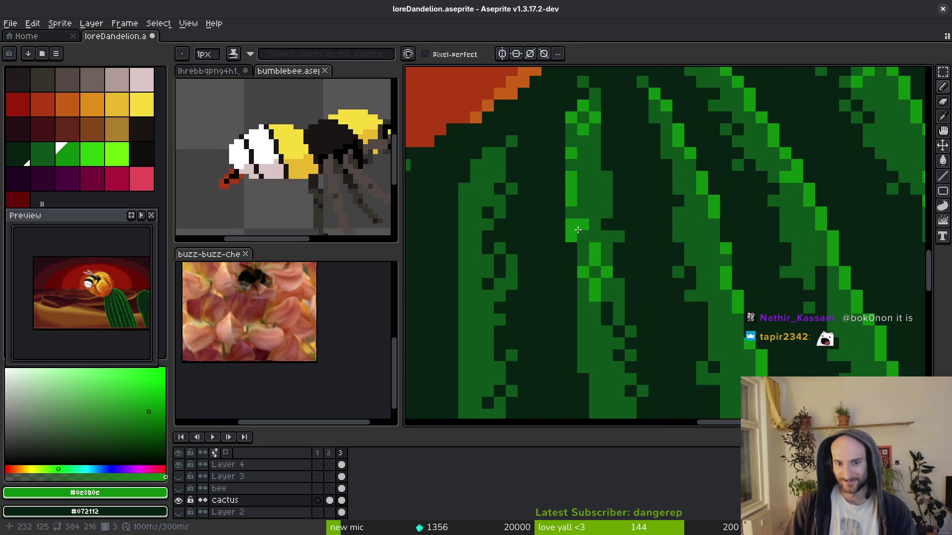
mouse_move(578, 278)
left_mouse_down()
mouse_move(584, 349)
mouse_move(611, 383)
left_mouse_up()
mouse_move(611, 383)
left_mouse_down()
mouse_move(591, 272)
mouse_move(609, 357)
mouse_move(606, 321)
mouse_move(597, 327)
left_mouse_up()
left_click_drag(594, 238, 595, 303)
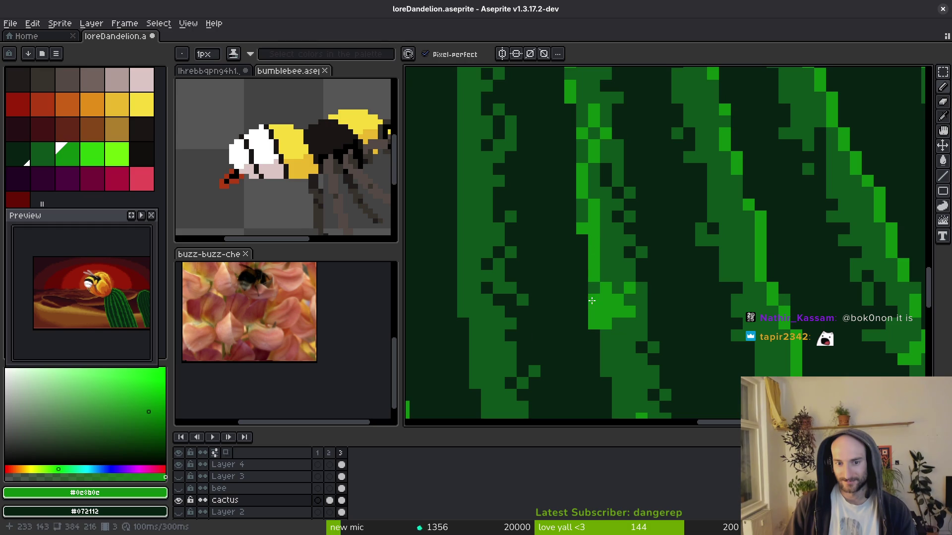
left_click_drag(610, 262, 602, 295)
left_click(604, 298)
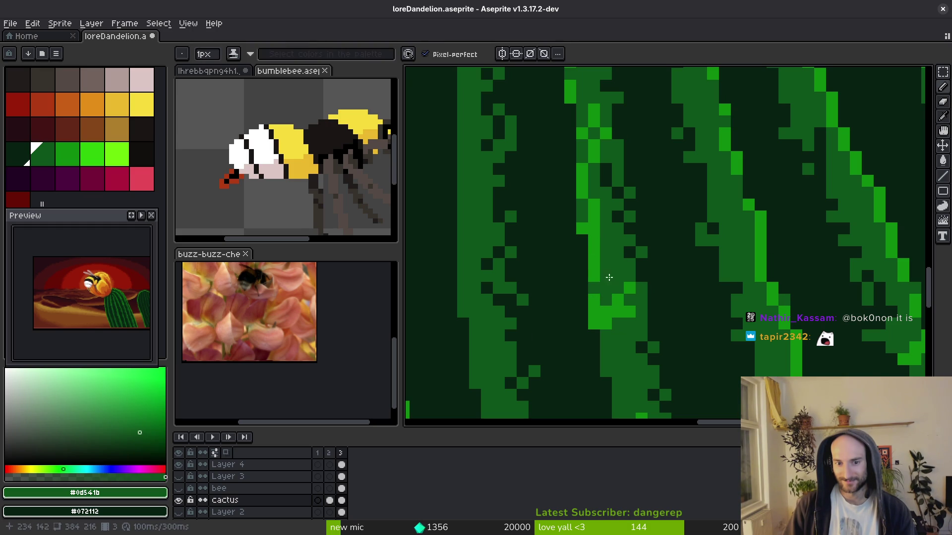
mouse_move(600, 221)
left_mouse_down()
mouse_move(594, 212)
mouse_move(583, 218)
left_mouse_up()
left_click(597, 202, "alt")
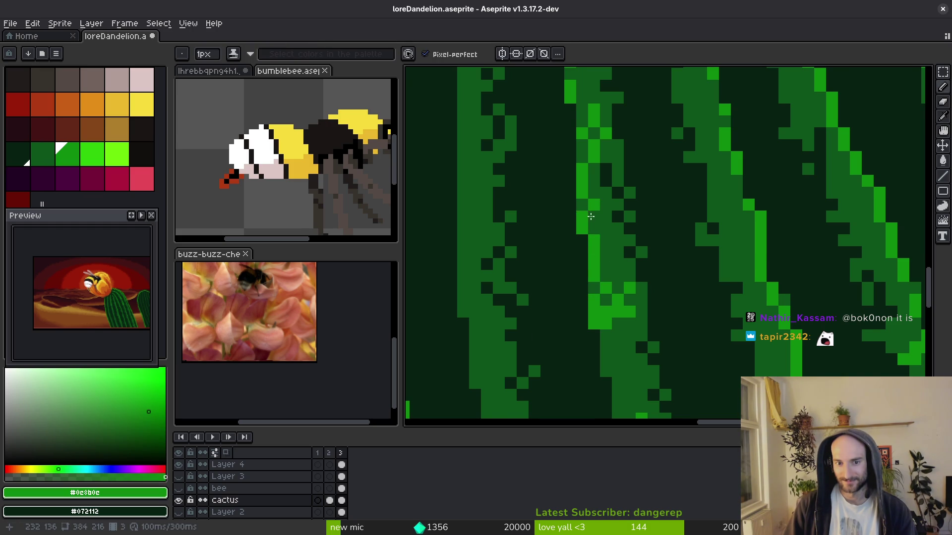
Add short bright strips lower on the rib, darkening stray neighbouring pixels with #0d541b, then re-pick #0c8b0c.
scroll(589, 233, "down", 3)
left_click(583, 256)
left_click_drag(580, 259, 580, 286)
left_click(598, 244, "alt")
left_click(580, 237)
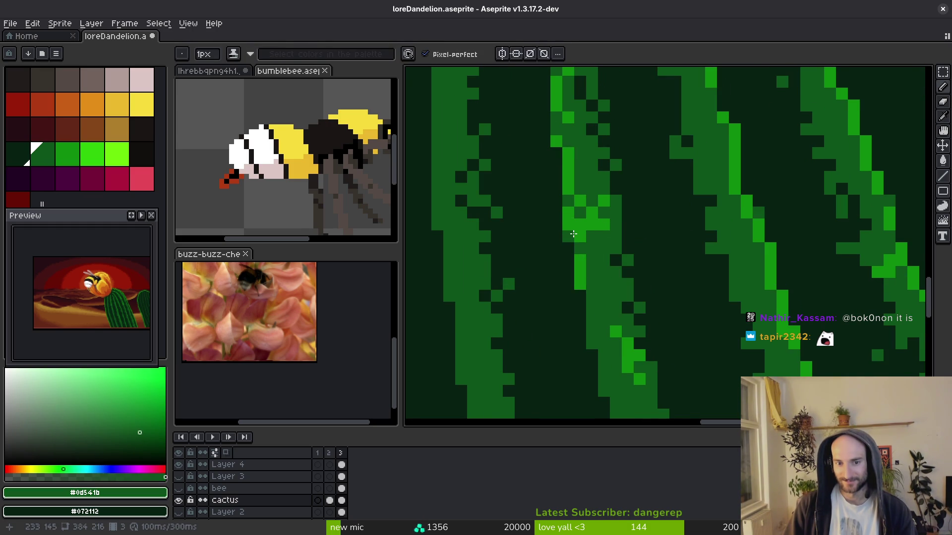
left_click_drag(579, 237, 580, 221)
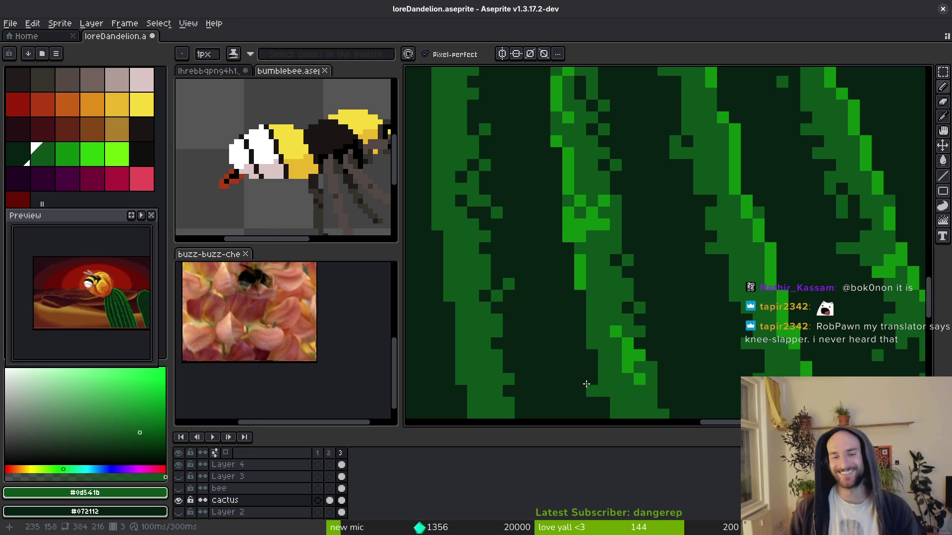
left_click(568, 236)
left_click(580, 236)
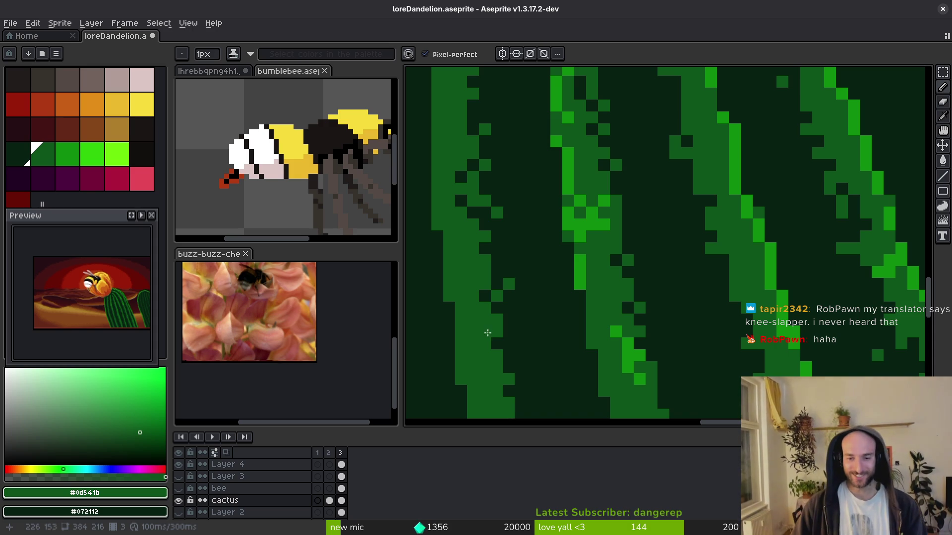
left_click(582, 271, "alt")
scroll(582, 271, "up", 1)
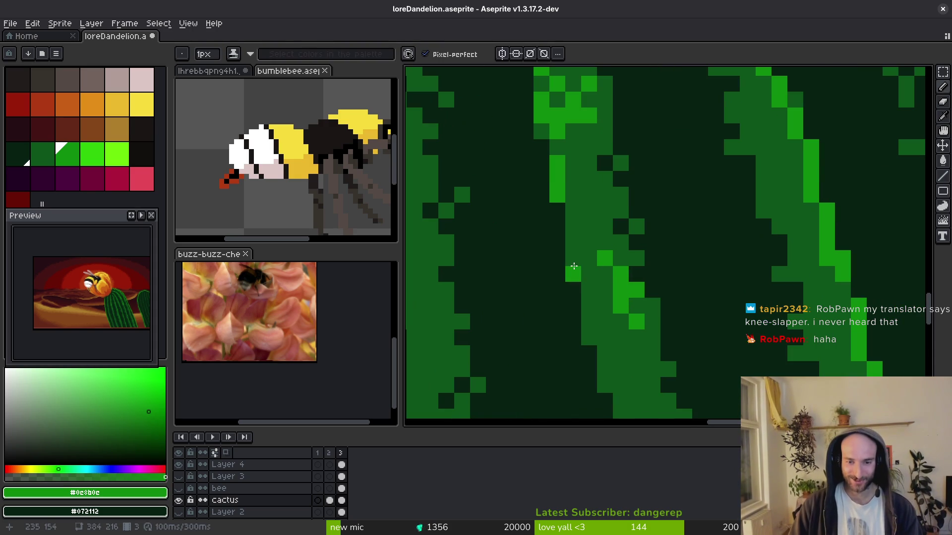
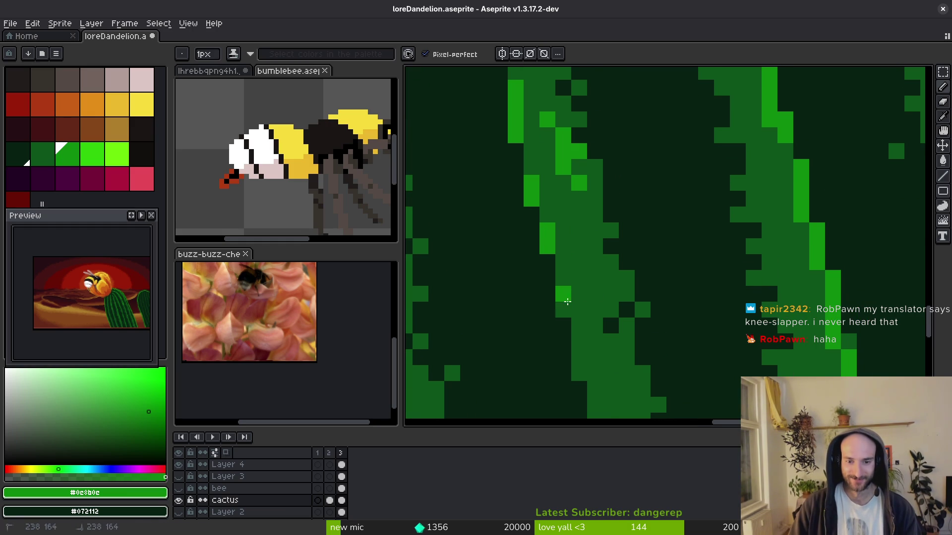
Pan and zoom the close-up down the cactus stem to the next section of the rib.
mouse_move(565, 304)
left_mouse_down()
mouse_move(563, 288)
mouse_move(569, 341)
mouse_move(521, 306)
left_mouse_up()
left_click_drag(558, 337, 548, 276)
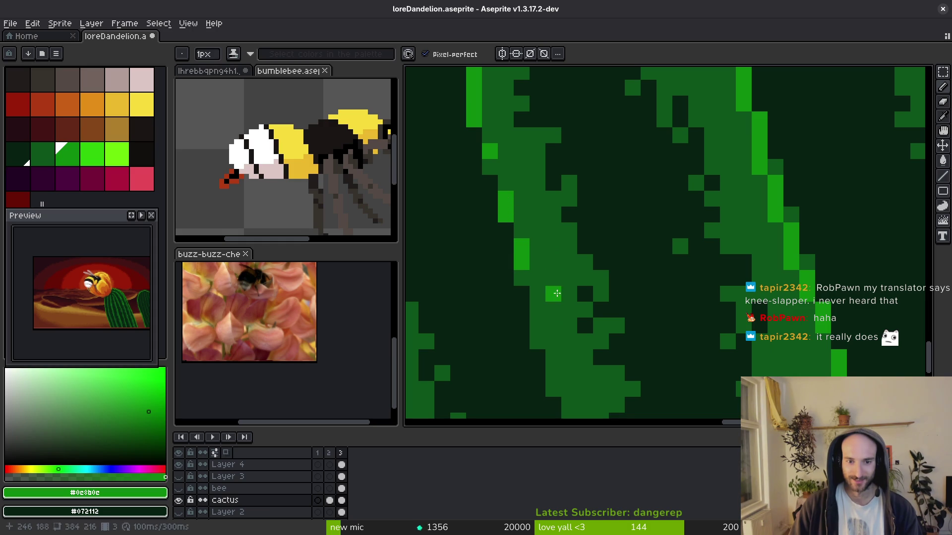
left_click_drag(560, 399, 540, 287)
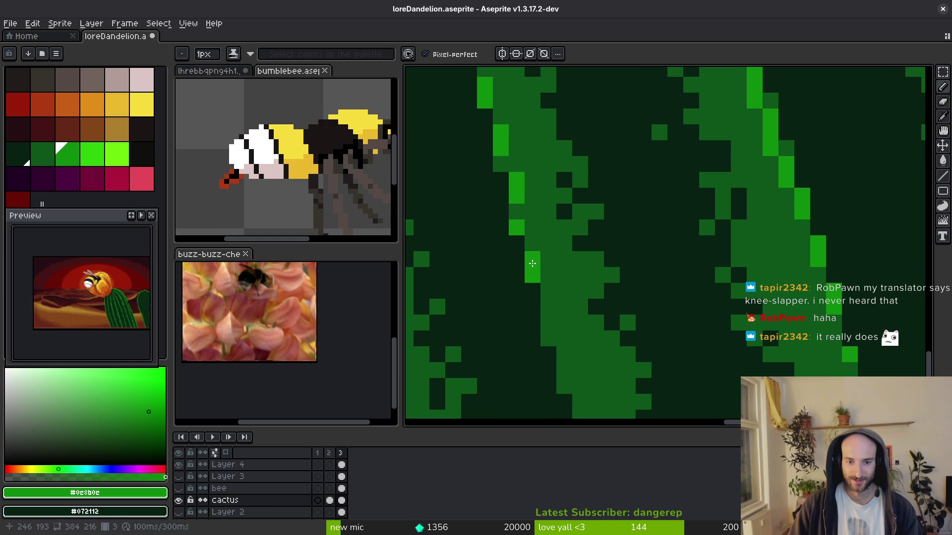
scroll(589, 409, "down", 4)
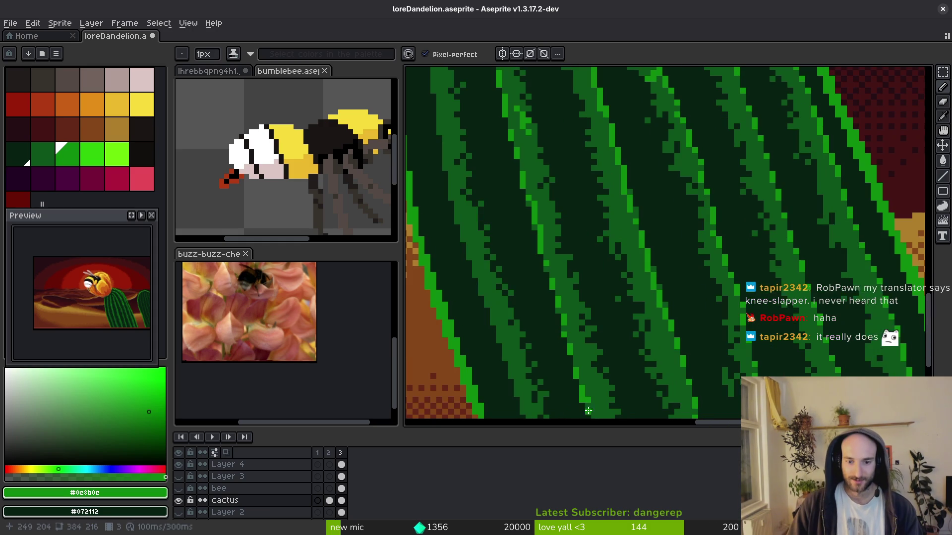
scroll(589, 409, "down", 3)
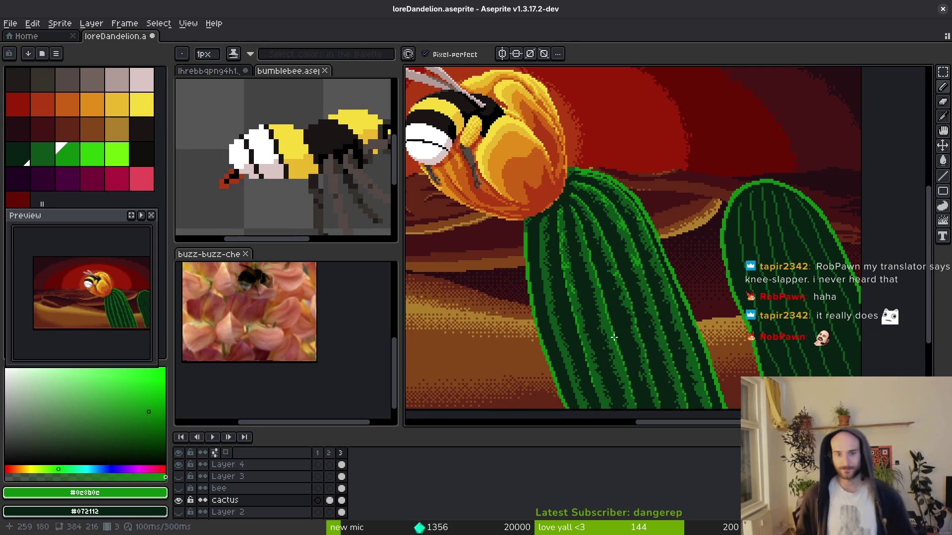
scroll(592, 201, "up", 5)
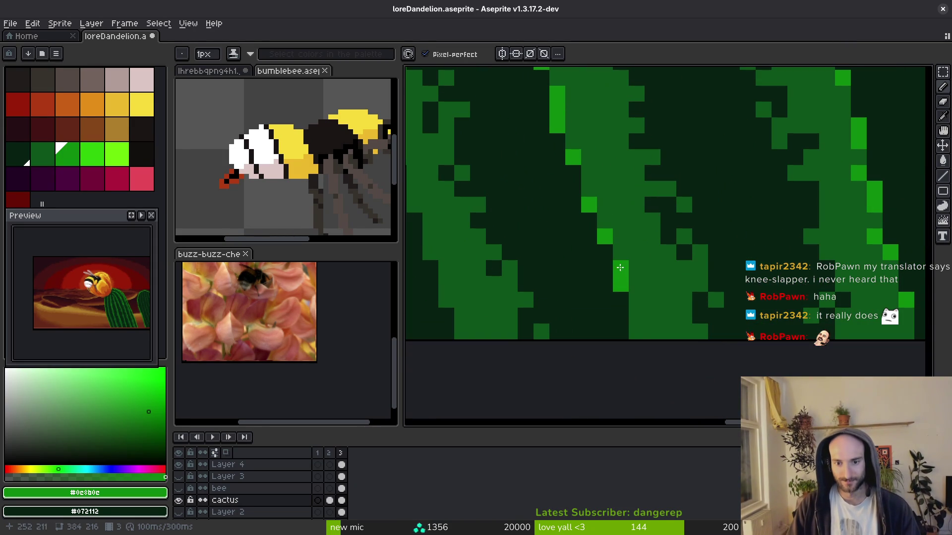
scroll(585, 273, "left", 5)
scroll(585, 273, "up", 2)
scroll(586, 273, "up", 2)
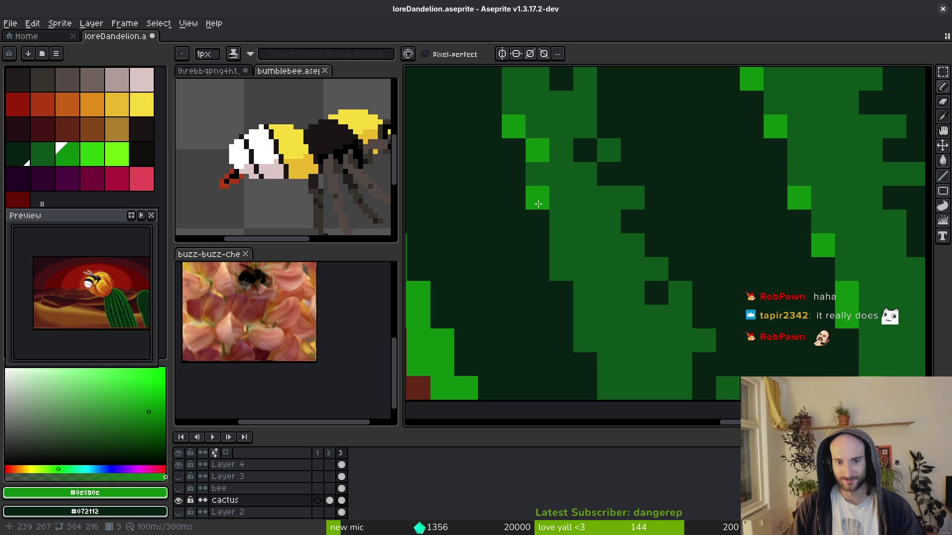
left_click_drag(610, 315, 540, 199)
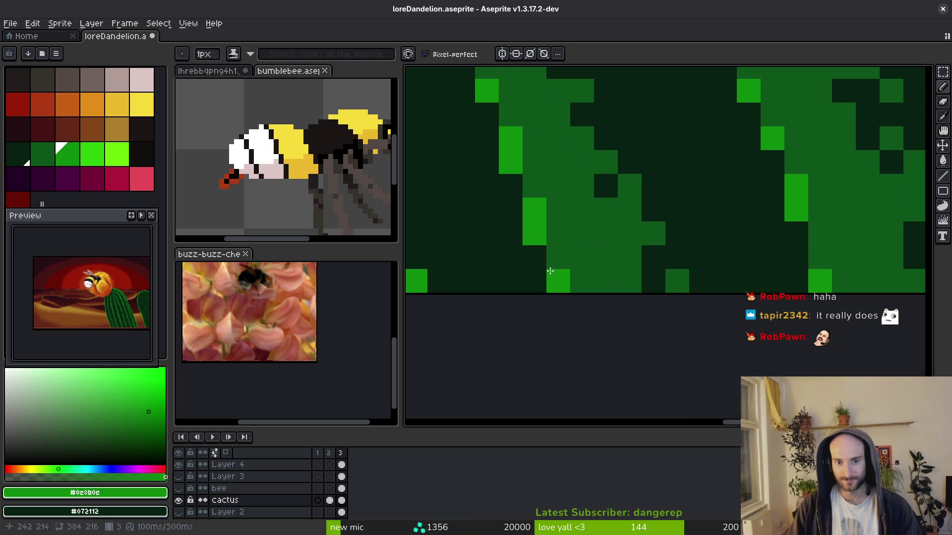
scroll(550, 272, "up", 3)
scroll(550, 273, "left", 1)
Paint bright-green highlight pixels along the rib's left edge with the Pencil.
left_click_drag(563, 296, 494, 127)
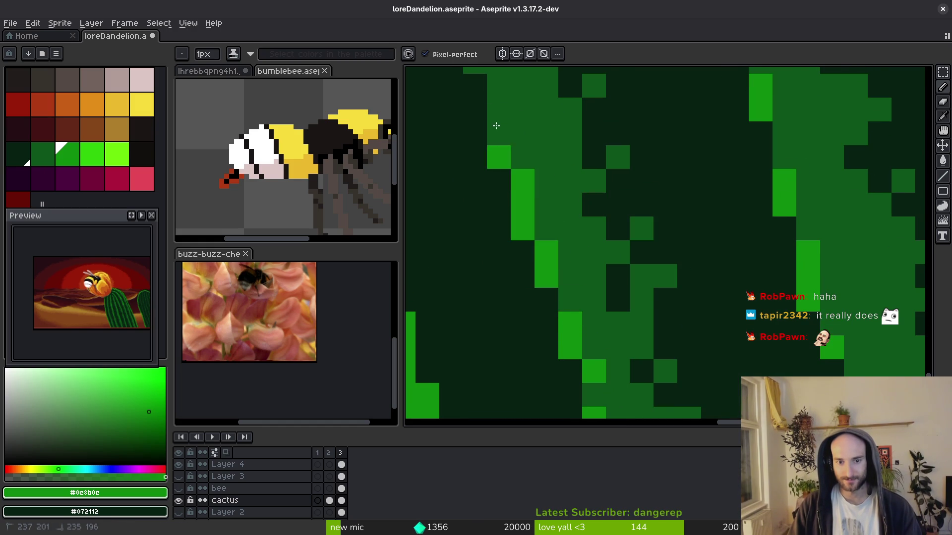
mouse_move(546, 272)
left_mouse_down()
mouse_move(531, 156)
mouse_move(538, 191)
left_mouse_up()
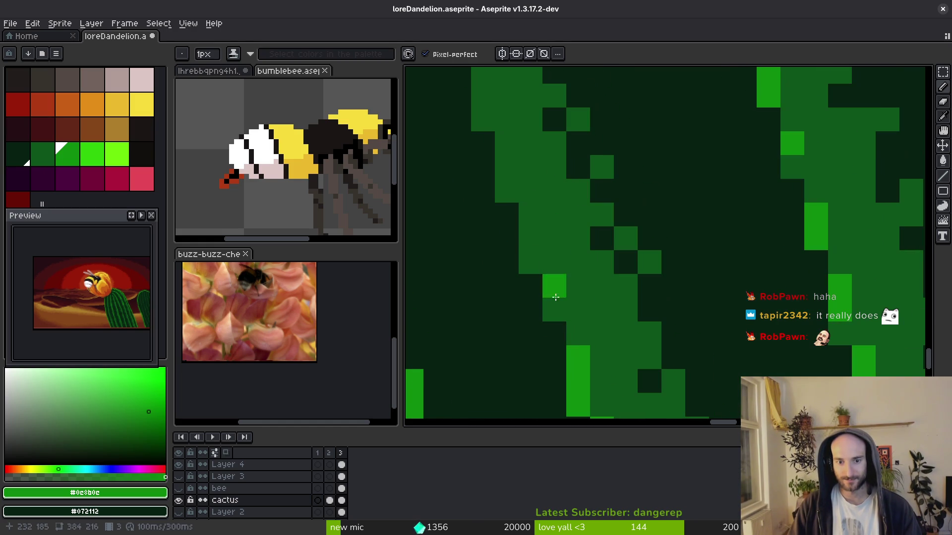
mouse_move(554, 308)
left_mouse_down()
mouse_move(501, 183)
mouse_move(529, 239)
left_mouse_up()
left_click_drag(534, 287, 514, 208)
left_click(511, 187)
scroll(546, 238, "down", 2)
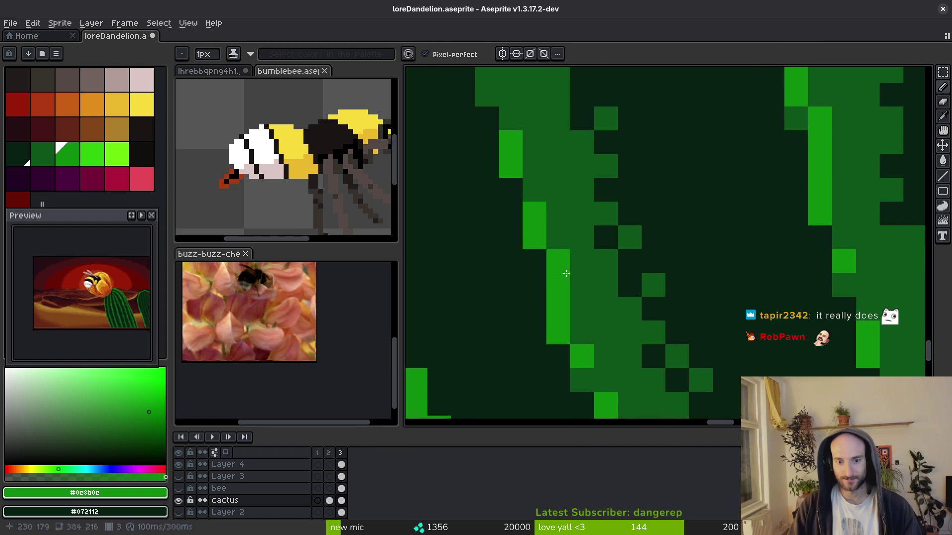
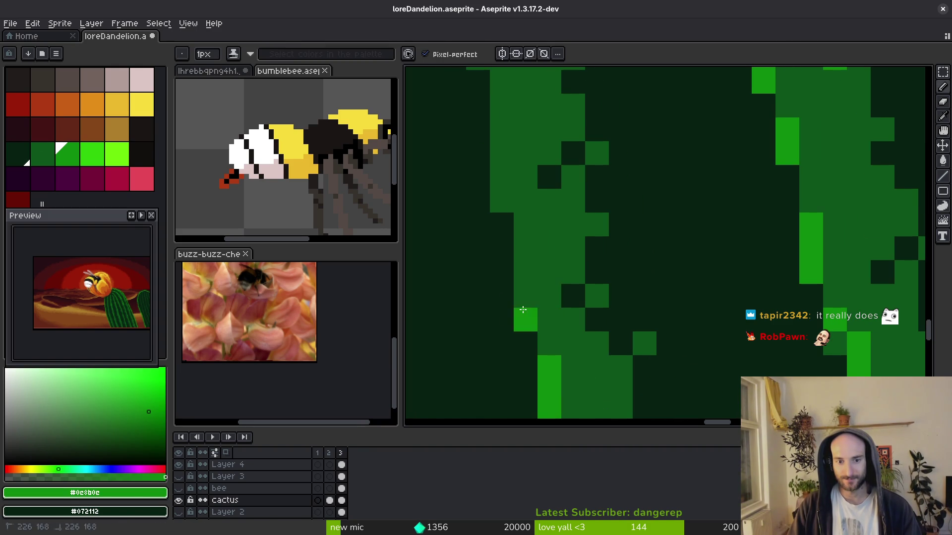
Sample the bright cactus green and paint a bright-green column down the left stripe edge.
left_click(520, 308)
scroll(531, 319, "up", 2)
left_click(561, 355, "alt")
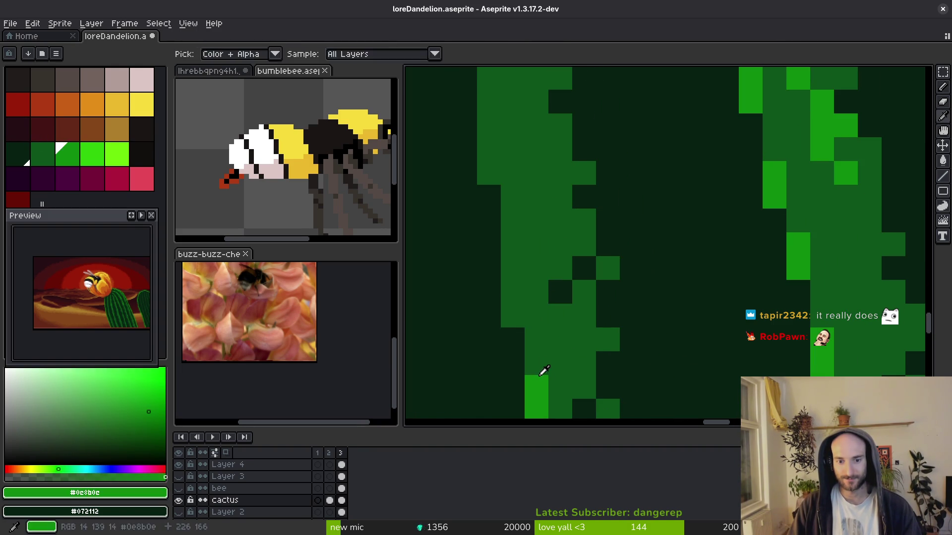
left_click(538, 342, "alt")
left_click_drag(511, 292, 512, 251)
Add more bright-green pixels lower down the cactus edge and save the drawing.
scroll(512, 253, "up", 1)
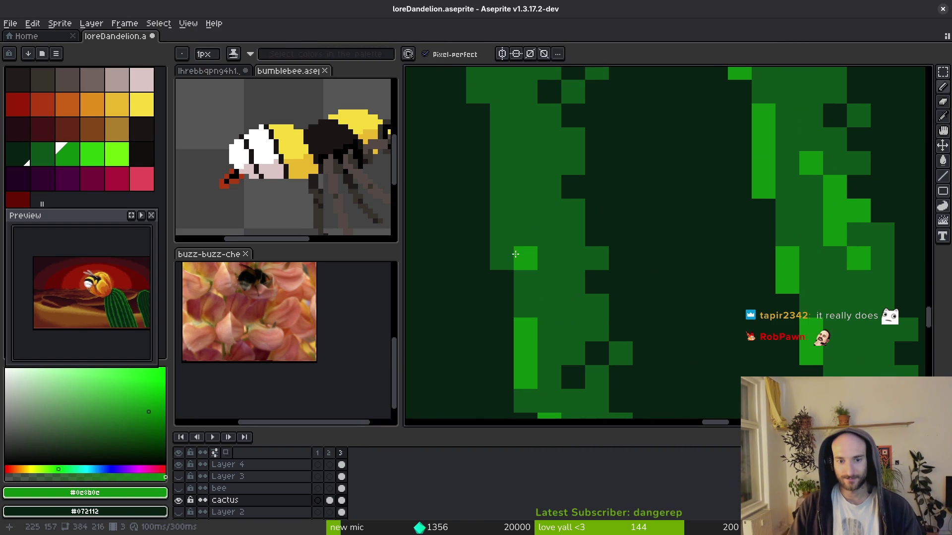
left_click_drag(484, 314, 483, 206)
scroll(520, 347, "up", 3)
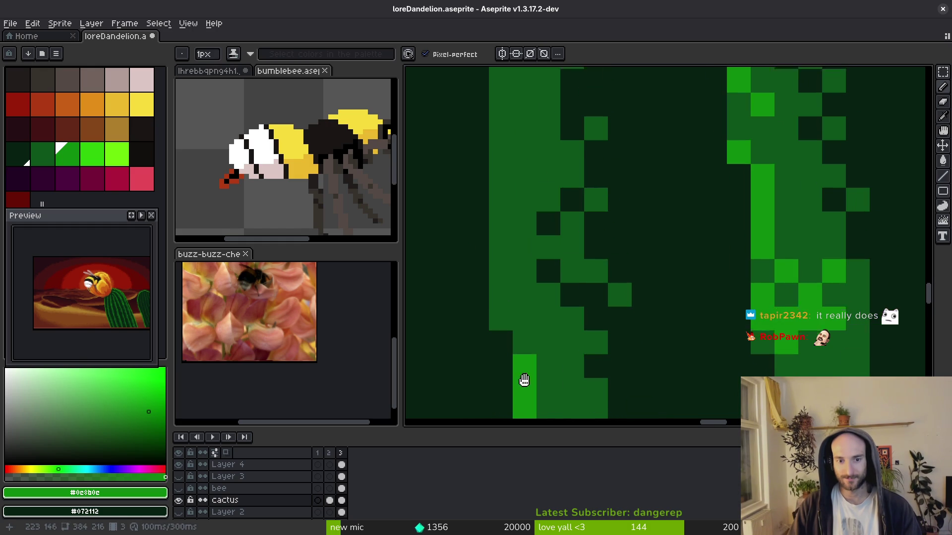
scroll(563, 249, "down", 1)
scroll(563, 249, "up", 2)
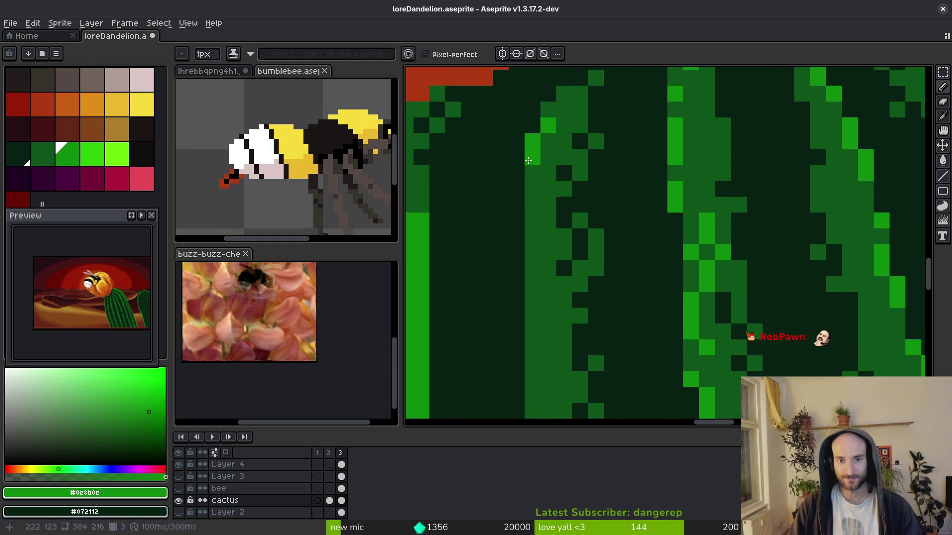
scroll(532, 213, "down", 3)
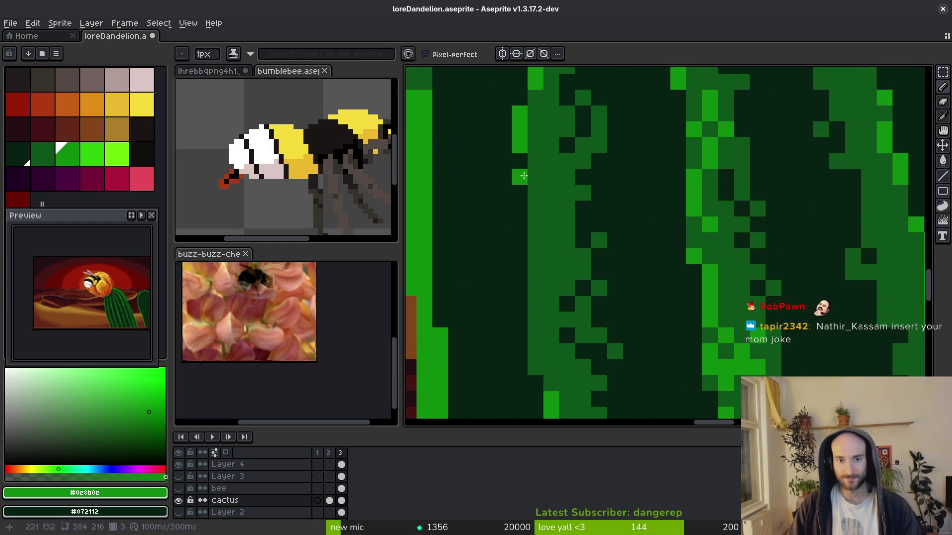
left_click_drag(520, 208, 519, 240)
left_click_drag(519, 288, 535, 320)
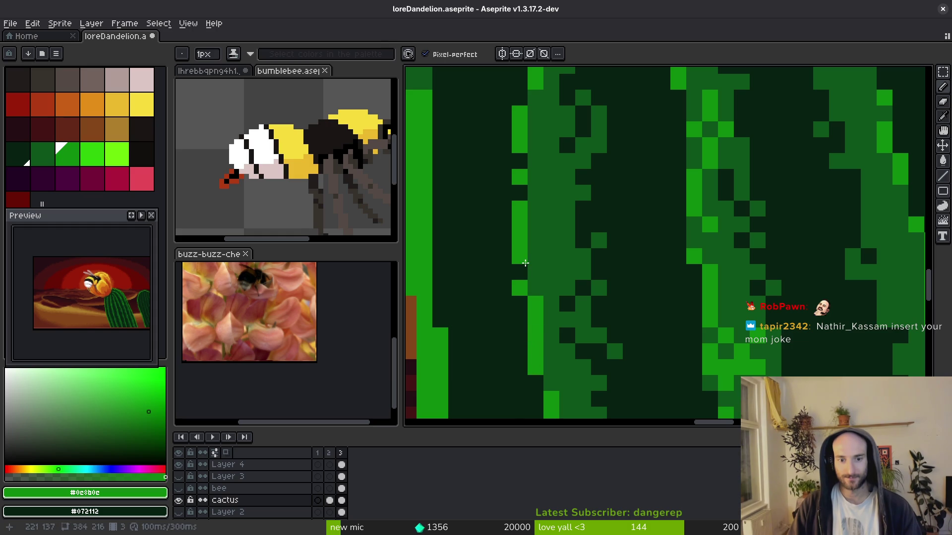
key("bracketleft")
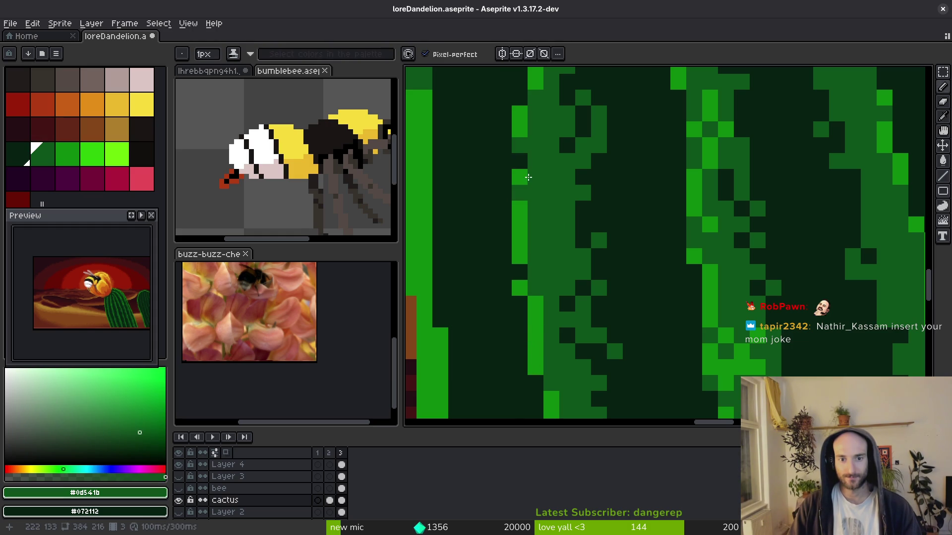
scroll(594, 360, "down", 5)
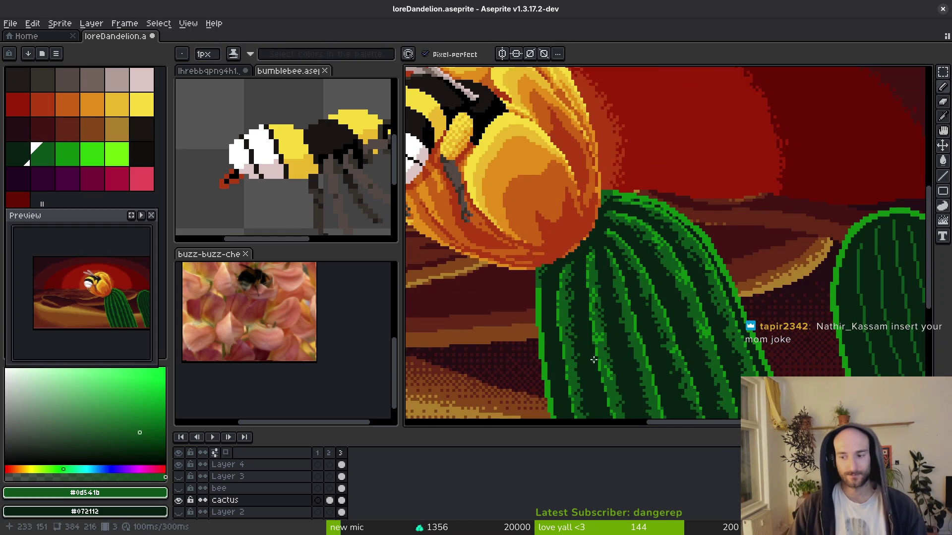
scroll(593, 359, "up", 5)
key("ctrl+s")
Re-pick the bright green and extend the highlight pixels up the stripe edge.
left_click(516, 244, "alt")
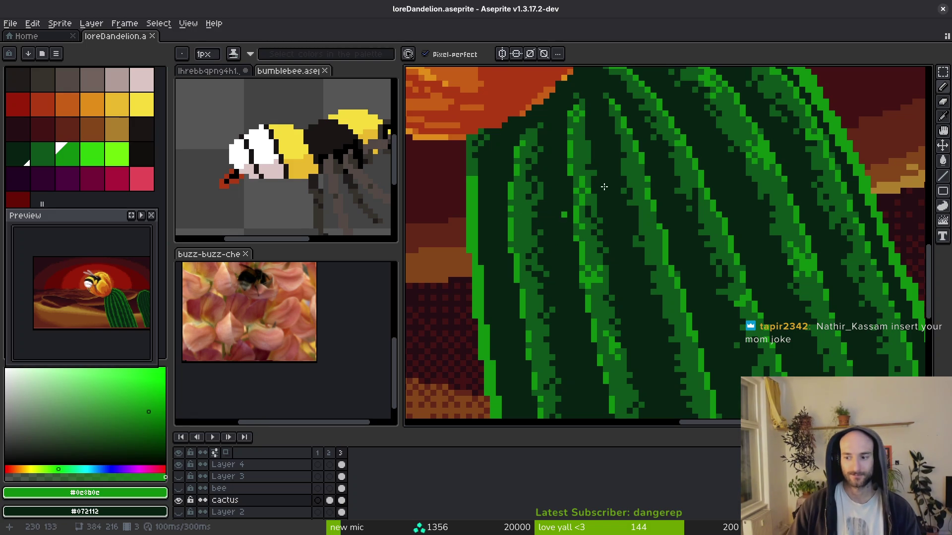
scroll(546, 226, "up", 3)
left_click(522, 273)
left_click_drag(522, 194, 531, 154)
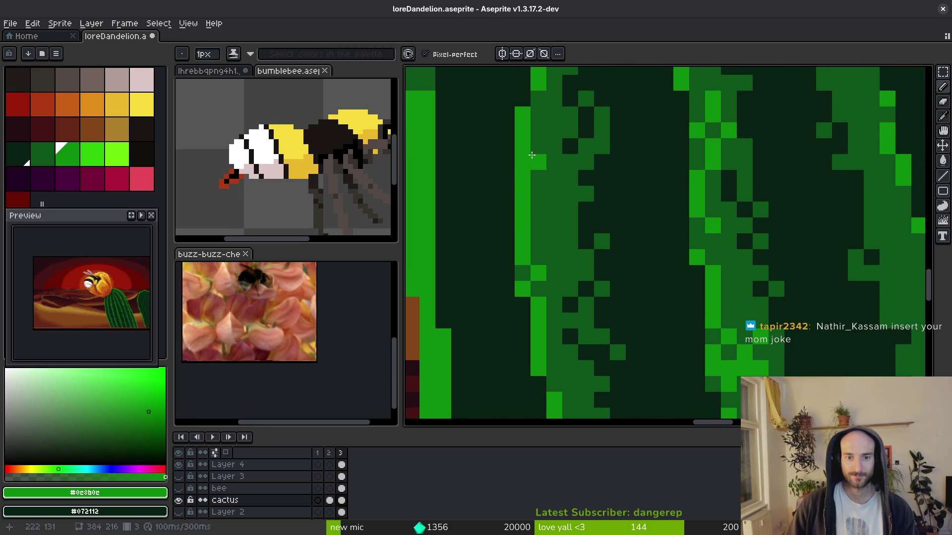
left_click_drag(538, 114, 542, 98)
Sample the dark cactus green and paint it down the cactus's inner edge.
scroll(541, 100, "down", 4)
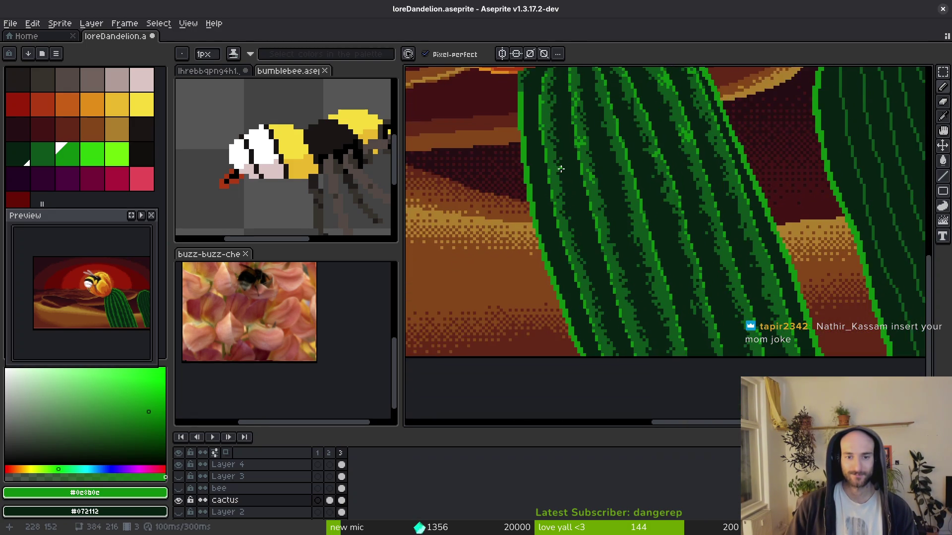
scroll(620, 231, "up", 3)
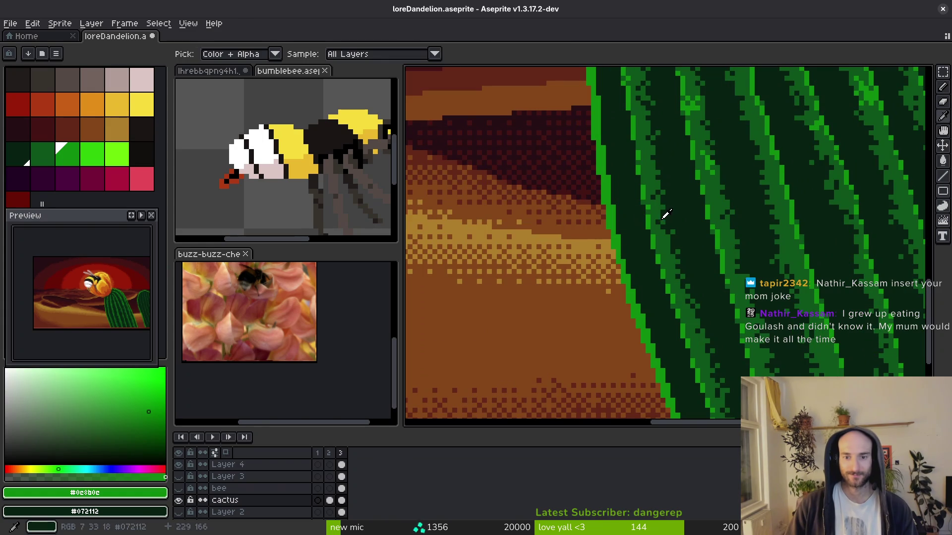
left_click(631, 196, "alt")
scroll(606, 164, "up", 2)
mouse_move(584, 99)
left_mouse_down()
mouse_move(598, 231)
mouse_move(595, 329)
mouse_move(608, 296)
left_mouse_up()
Paint medium- and light-green pixels along the lower cactus edge above the ground, then save.
mouse_move(597, 377)
left_mouse_down()
mouse_move(605, 251)
mouse_move(577, 192)
left_mouse_up()
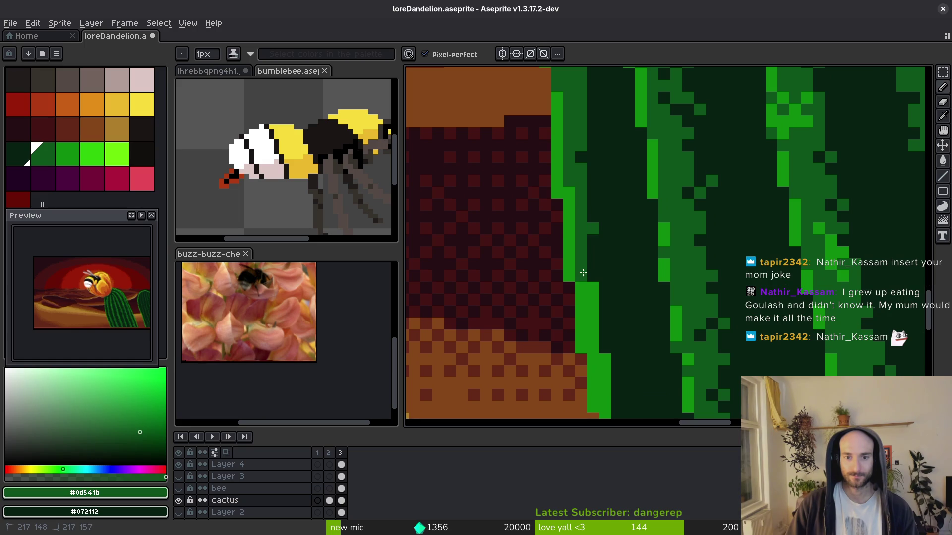
mouse_move(607, 327)
left_mouse_down()
mouse_move(573, 170)
mouse_move(574, 223)
mouse_move(557, 166)
left_mouse_up()
mouse_move(556, 221)
left_mouse_down()
mouse_move(557, 167)
mouse_move(576, 261)
mouse_move(561, 226)
mouse_move(570, 304)
left_mouse_up()
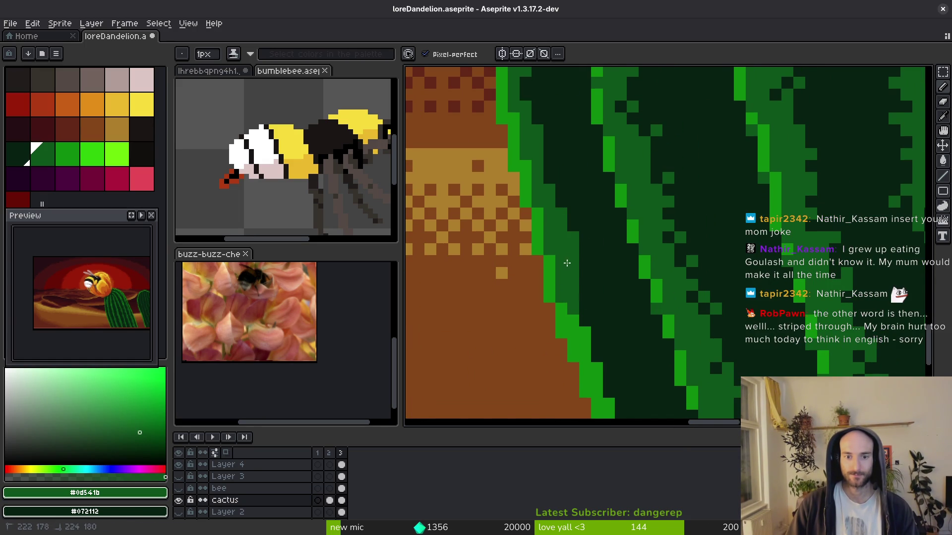
left_click_drag(566, 262, 532, 143)
mouse_move(535, 195)
left_mouse_down()
mouse_move(568, 278)
mouse_move(504, 89)
mouse_move(534, 144)
mouse_move(557, 248)
left_mouse_up()
mouse_move(557, 248)
left_mouse_down()
mouse_move(532, 160)
mouse_move(518, 186)
mouse_move(585, 330)
left_mouse_up()
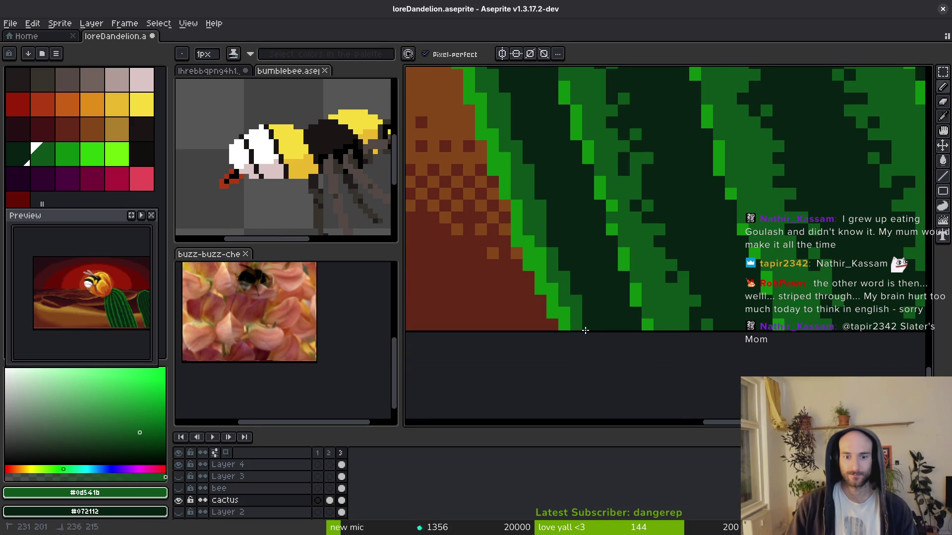
left_click_drag(539, 246, 539, 246)
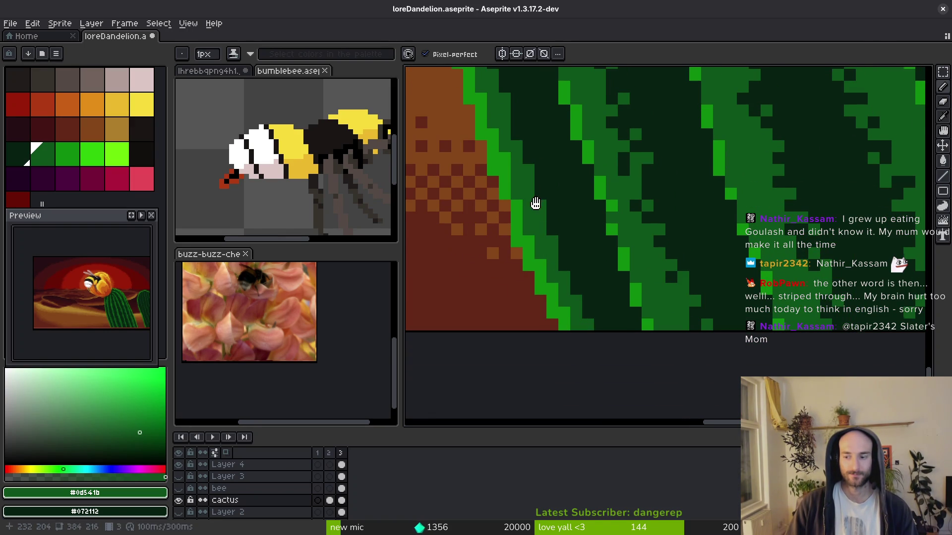
left_click_drag(535, 203, 544, 244)
key("ctrl+s")
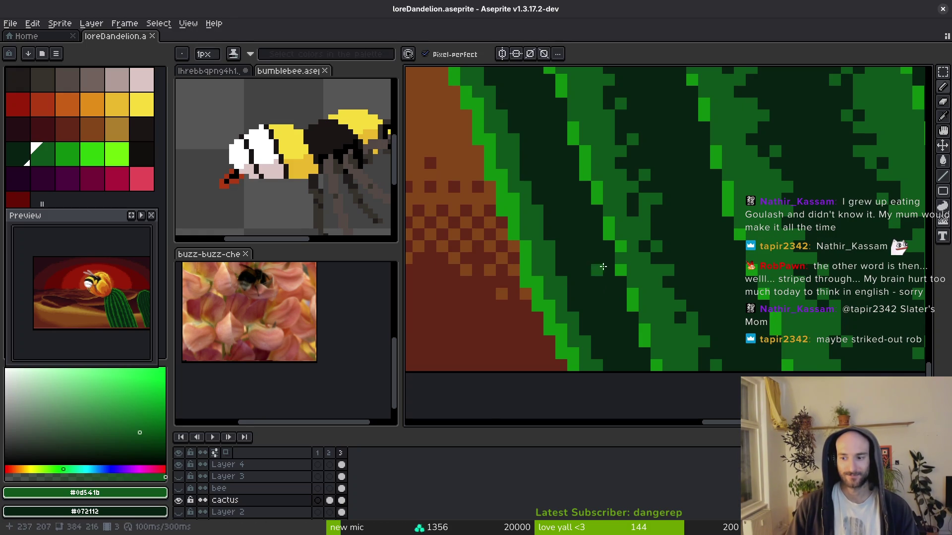
Touch up a dark-green pixel at the cactus edge and save loreDandelion.aseprite again.
left_click(502, 288)
scroll(559, 275, "up", 3)
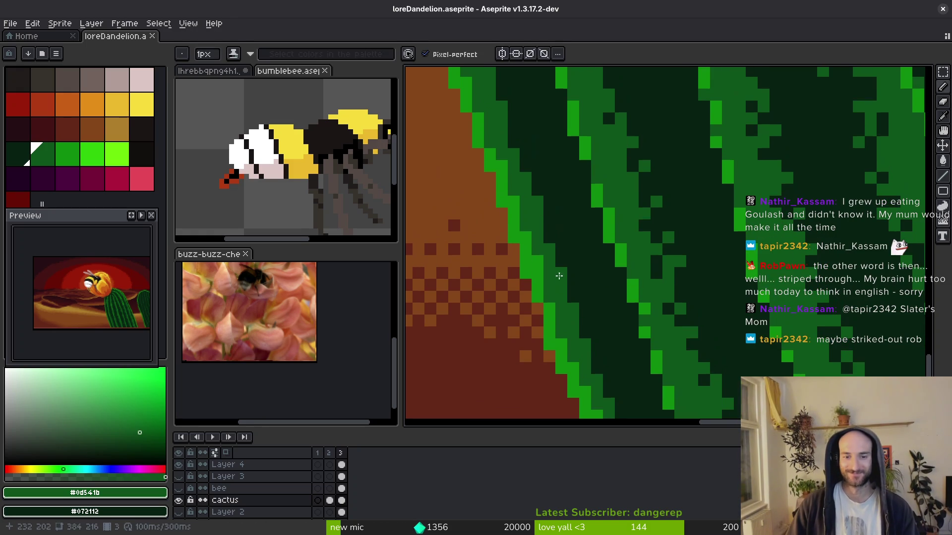
scroll(539, 263, "up", 5)
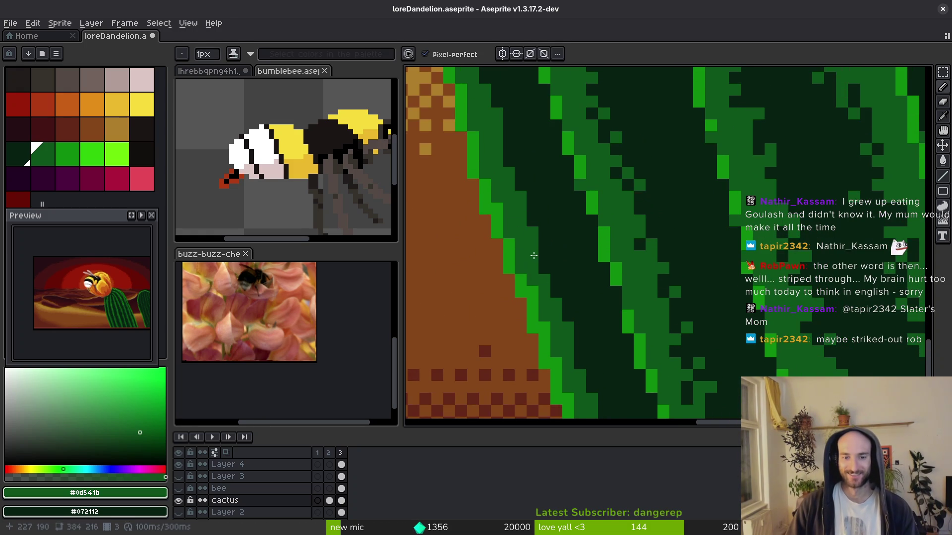
left_click(520, 276, "alt")
left_click(522, 245, "alt")
key("ctrl+s")
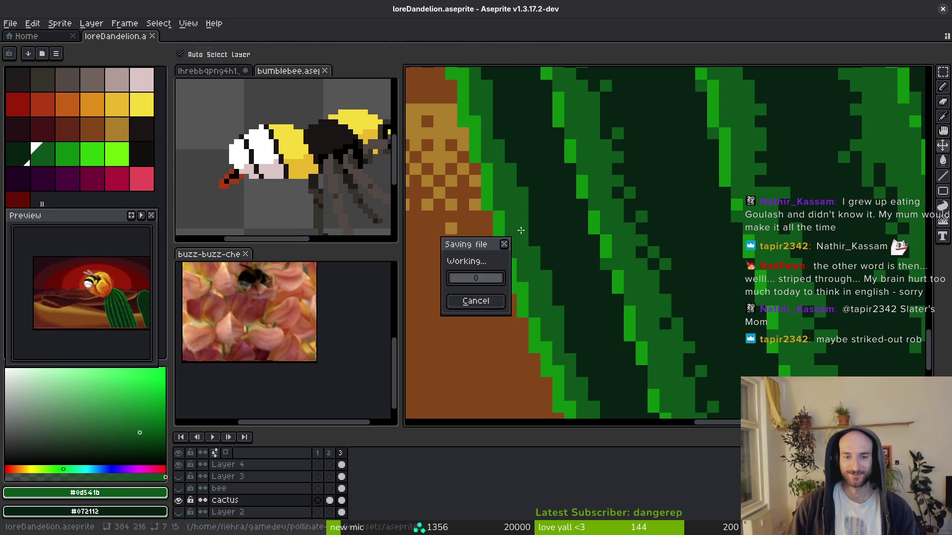
Sample the darkest and the medium cactus greens from the canvas.
scroll(518, 229, "down", 1)
scroll(531, 259, "up", 1)
left_click(537, 282, "alt")
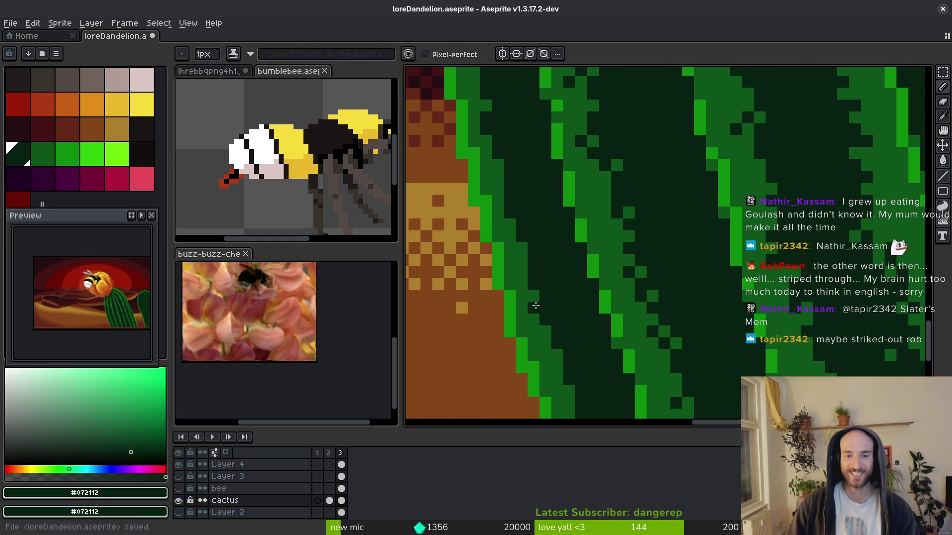
scroll(525, 278, "up", 2)
left_click(521, 253, "alt")
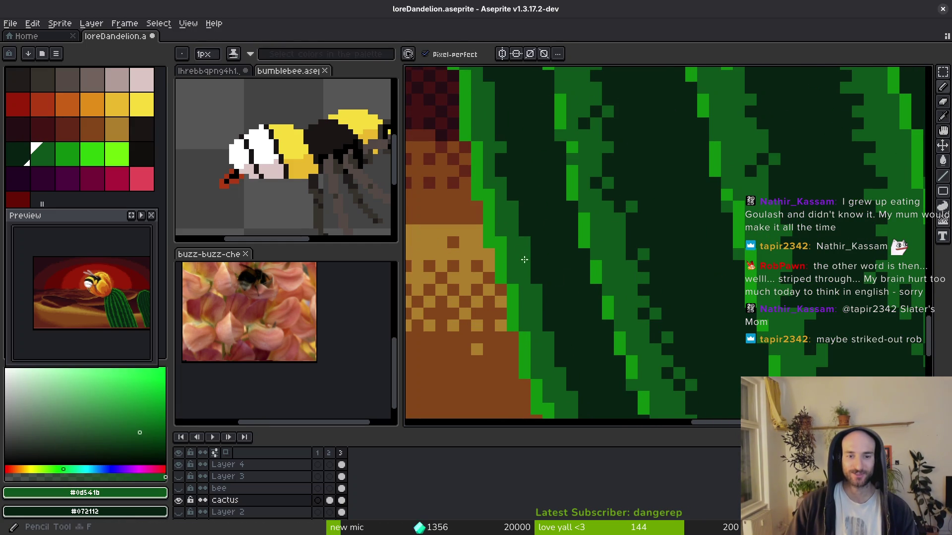
scroll(524, 259, "down", 2)
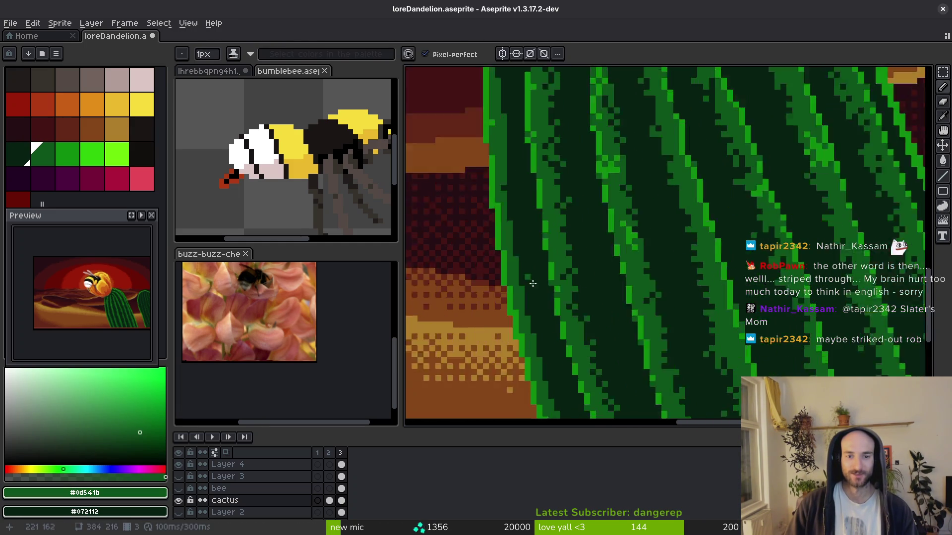
scroll(510, 210, "up", 1)
With the larger brush, darken bright edge pixels and paint a medium-green stroke down the cactus.
key("e")
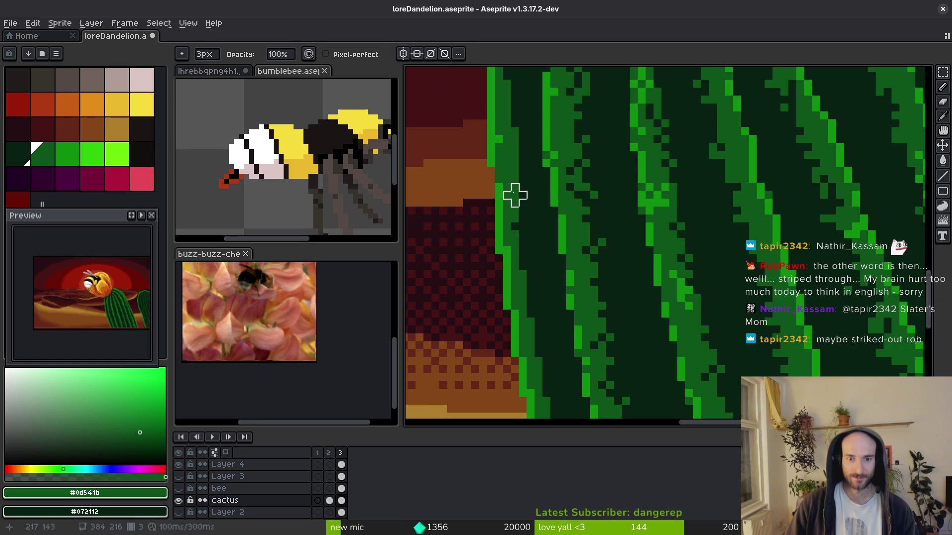
left_click_drag(522, 203, 523, 234)
scroll(528, 285, "up", 2)
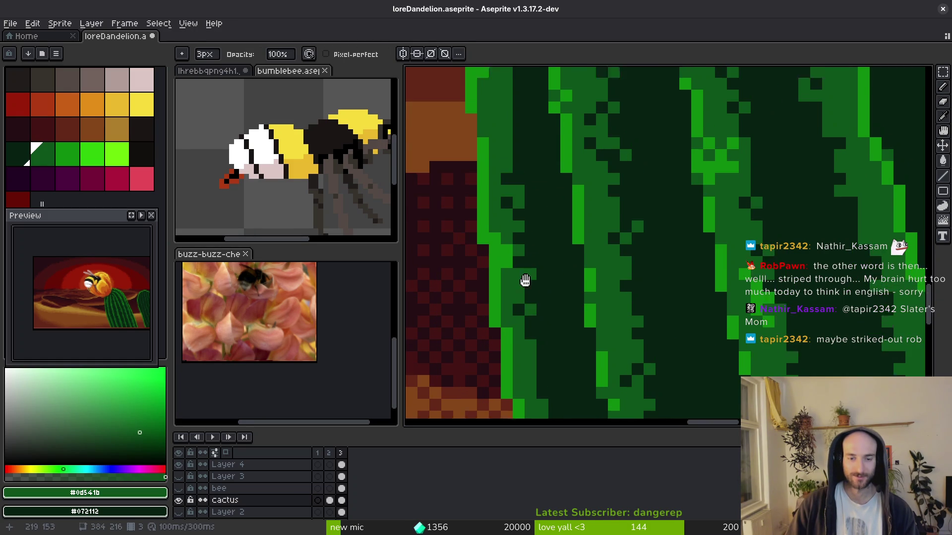
scroll(536, 273, "up", 3)
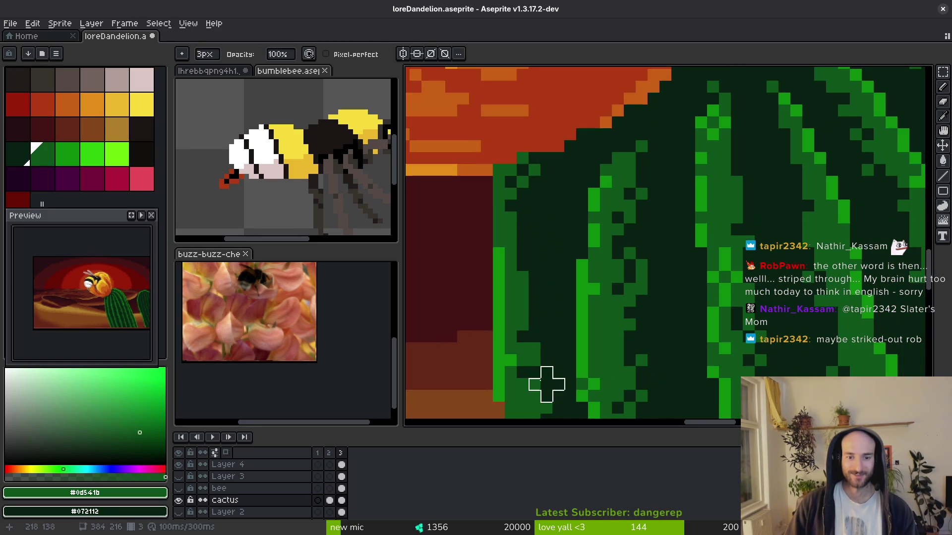
left_click(517, 268)
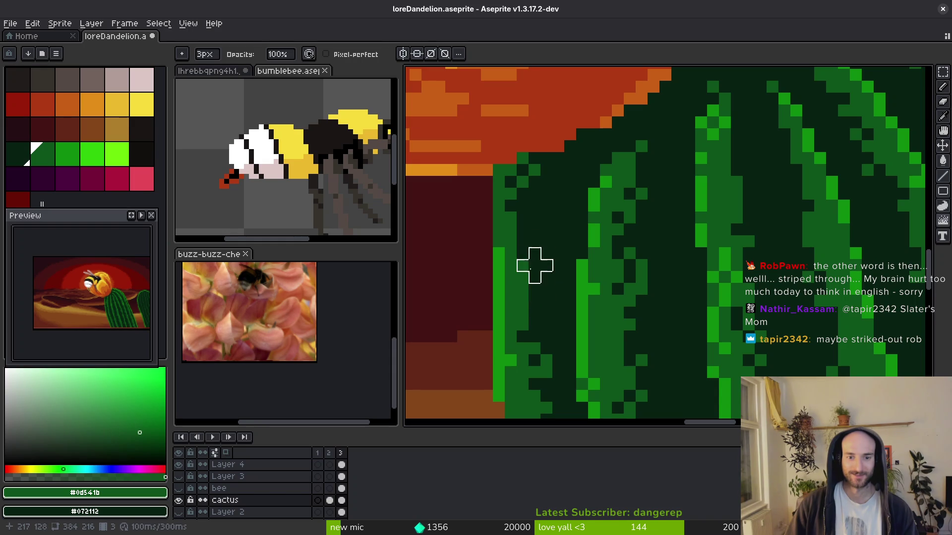
left_click_drag(534, 261, 534, 314)
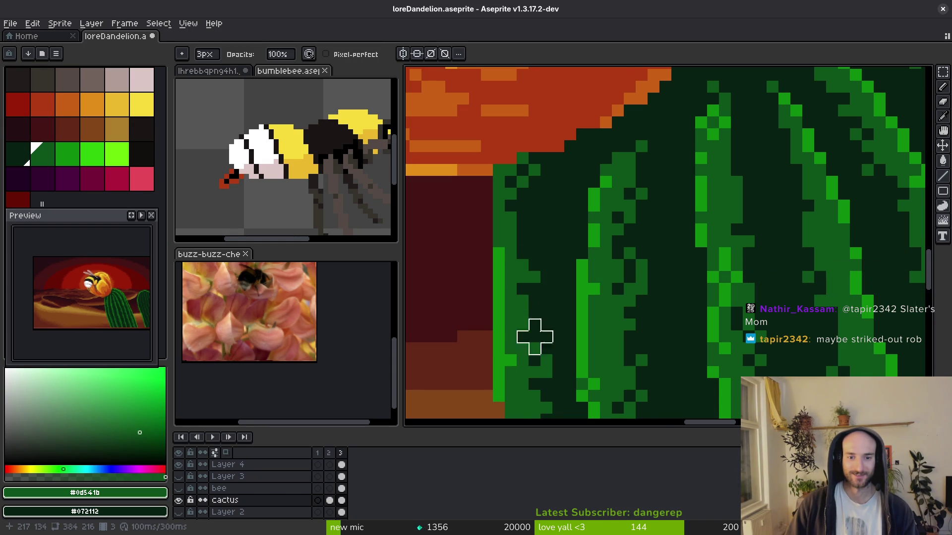
scroll(534, 324, "down", 3)
scroll(518, 213, "up", 3)
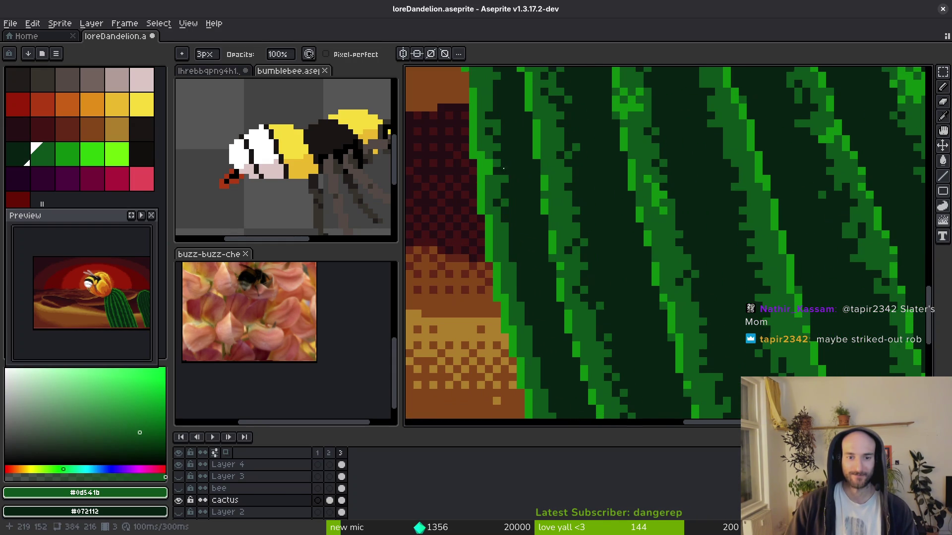
Return to the pencil and sample the mid green #0d541b from the cactus.
key("b")
left_click(497, 108, "alt")
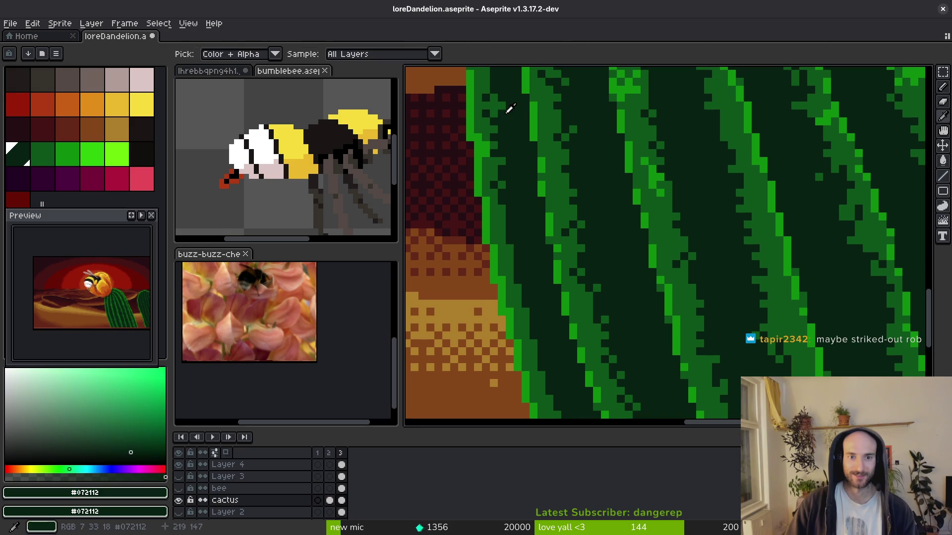
left_click(493, 100, "alt")
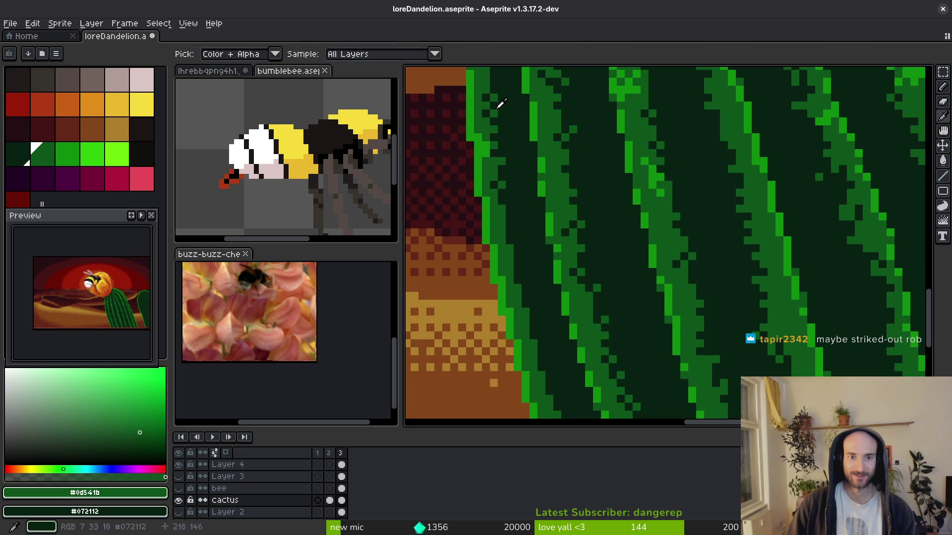
scroll(520, 155, "down", 2)
scroll(519, 170, "up", 2)
Speckle the stripe pixels near the cactus edge with the 3px brush.
key("b")
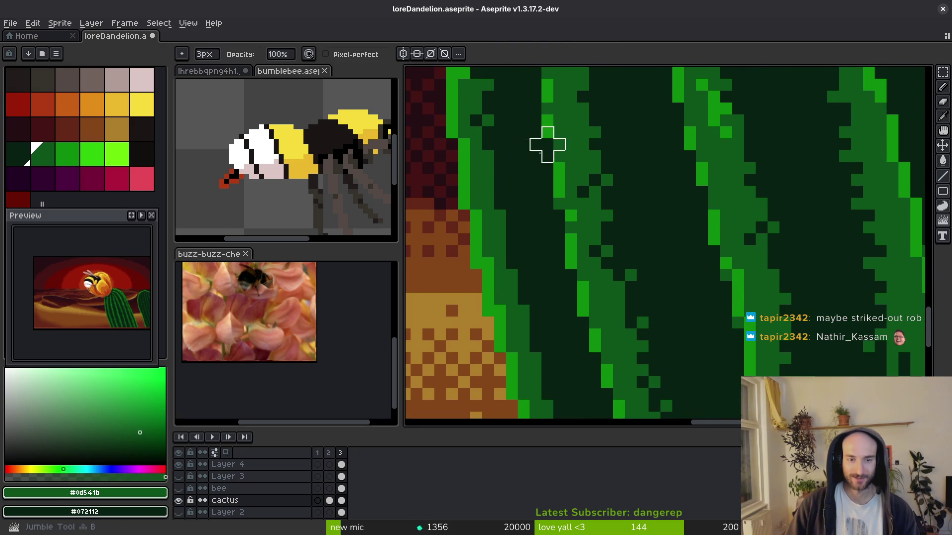
scroll(488, 102, "right", 1)
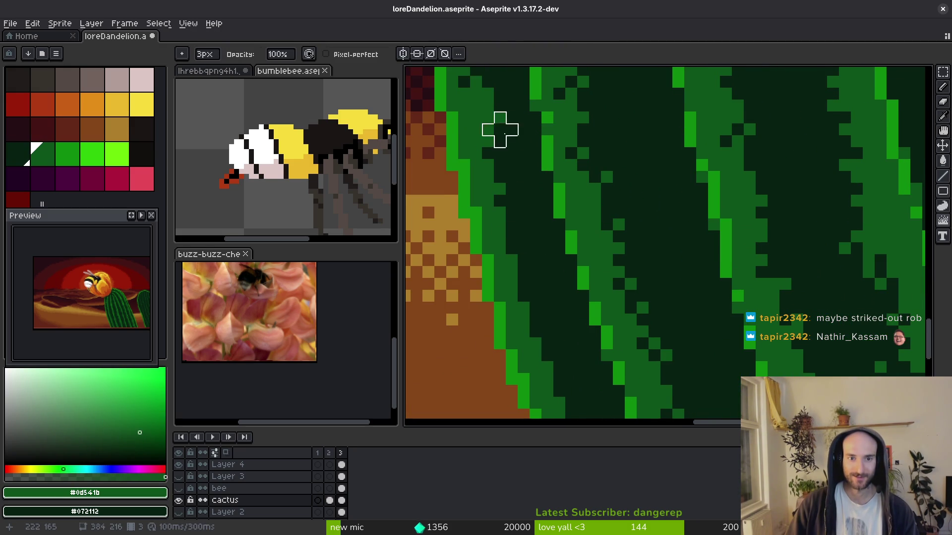
scroll(501, 128, "down", 2)
scroll(474, 193, "right", 3)
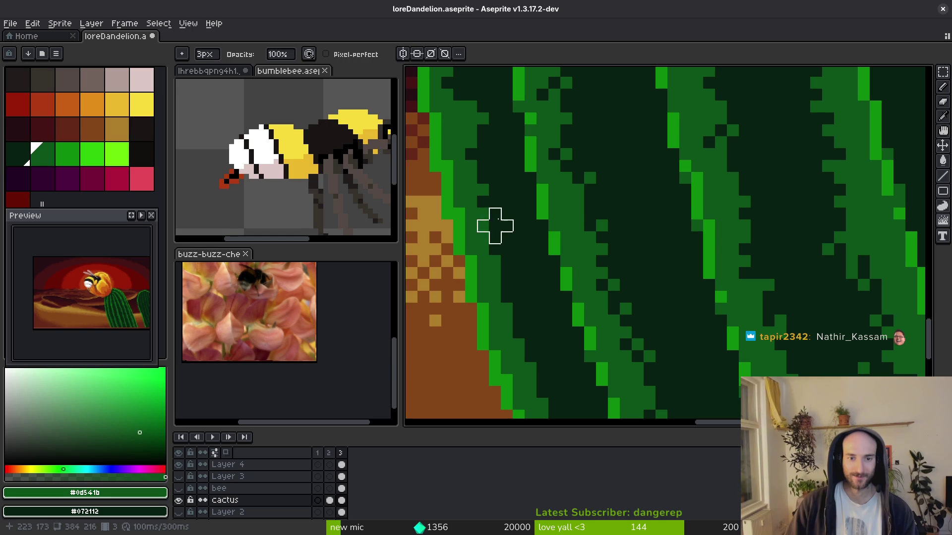
scroll(511, 273, "down", 5)
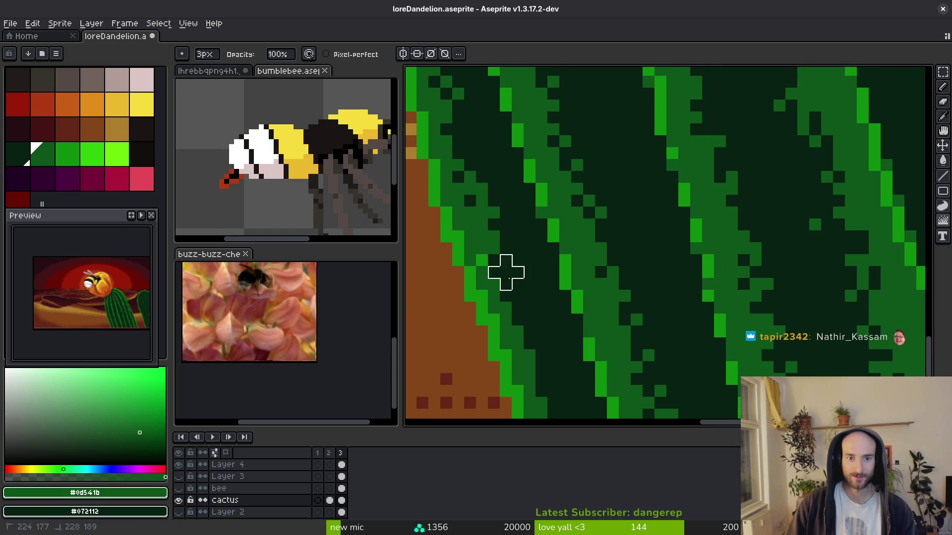
scroll(473, 191, "down", 5)
mouse_move(475, 193)
left_mouse_down()
mouse_move(510, 300)
mouse_move(463, 124)
mouse_move(488, 228)
mouse_move(488, 157)
mouse_move(476, 158)
left_mouse_up()
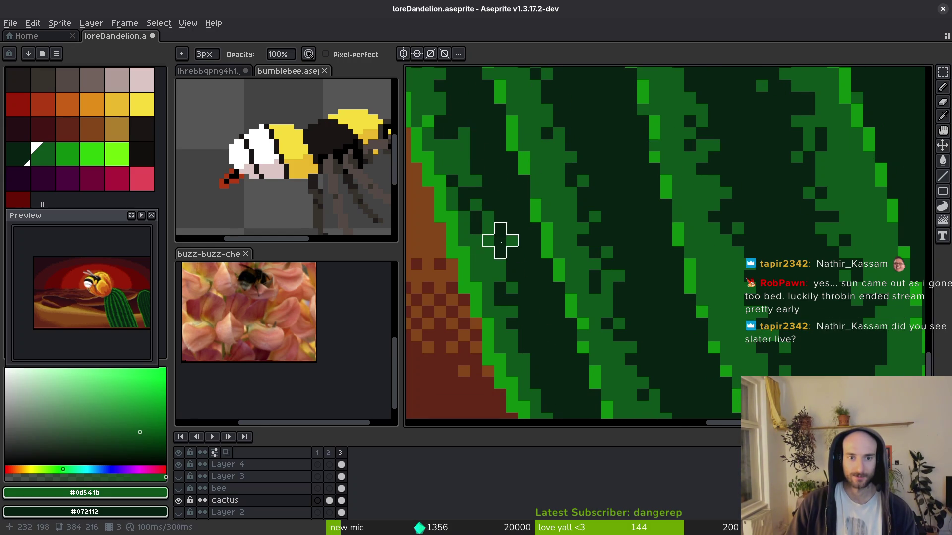
scroll(499, 241, "down", 1)
Add green pixels along the stripe near the cactus bottom with the 1px pixel-perfect pencil.
key("alt")
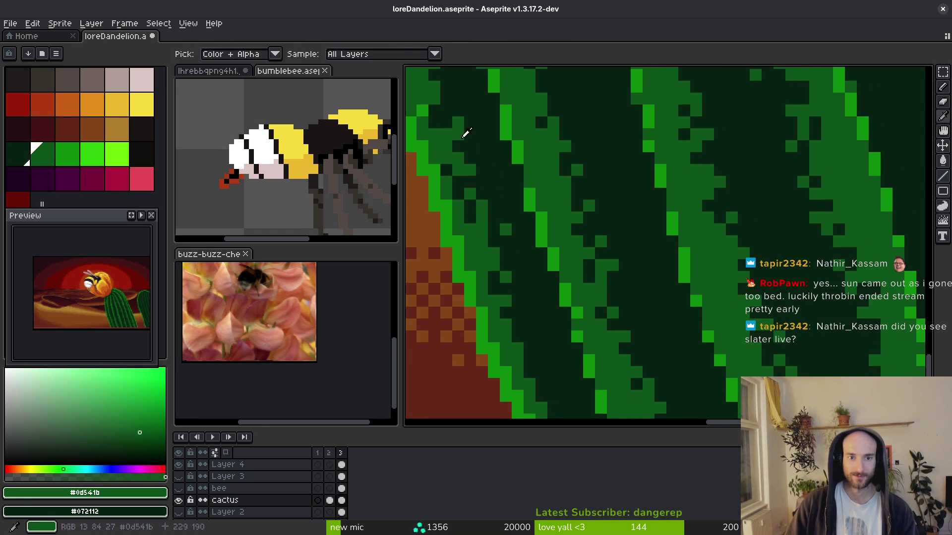
scroll(433, 149, "down", 1)
scroll(523, 217, "down", 1)
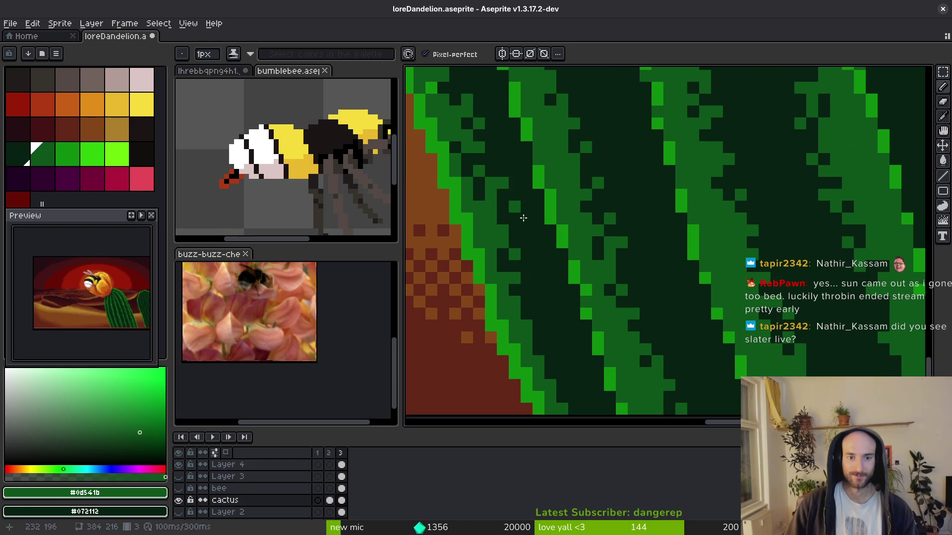
scroll(471, 176, "down", 2)
key("e")
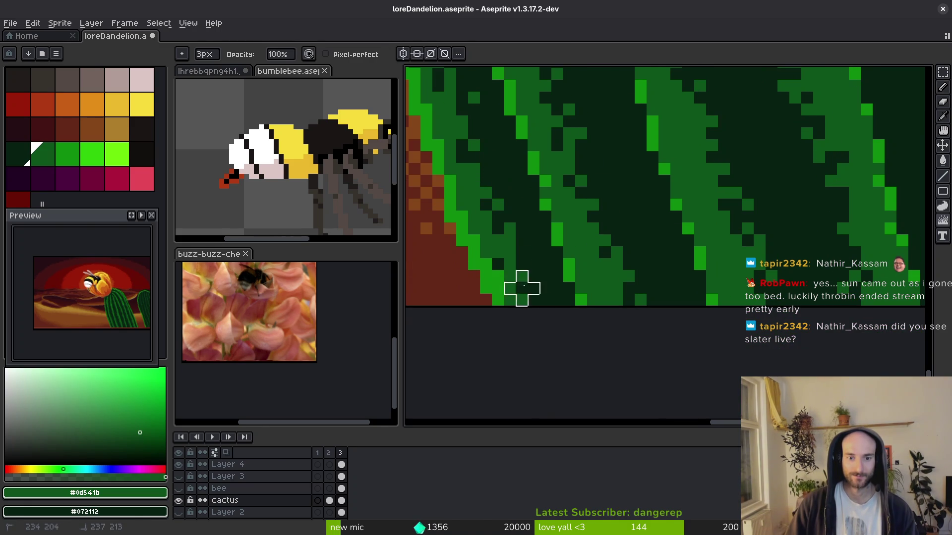
key("b")
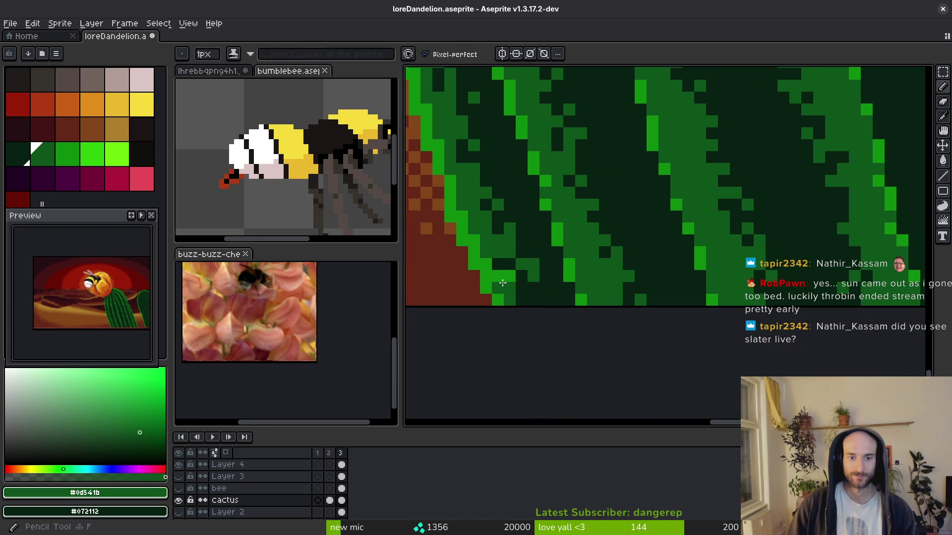
left_click_drag(503, 276, 526, 295)
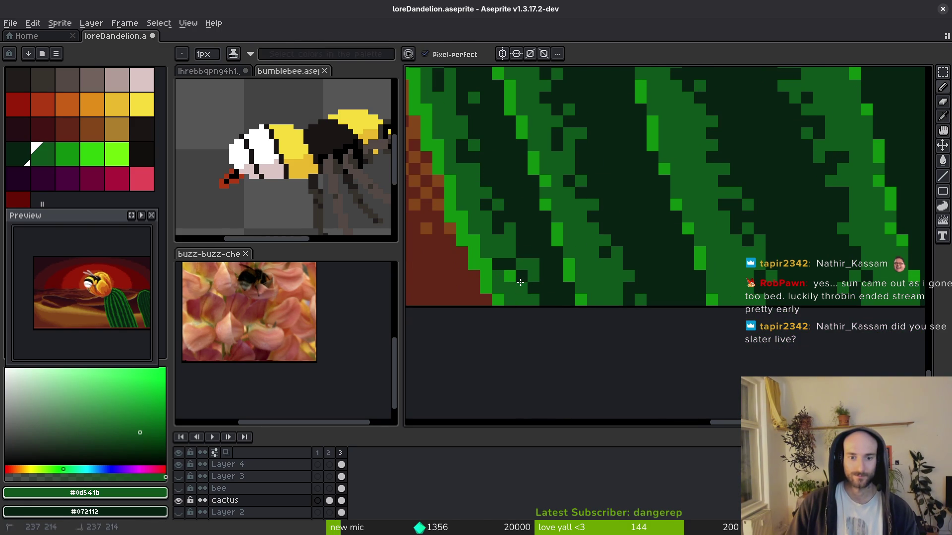
Sample the dark #072112 and mid #0d541b greens from the stripes, then save the artwork.
left_click(511, 265, "alt")
left_click(511, 274, "alt")
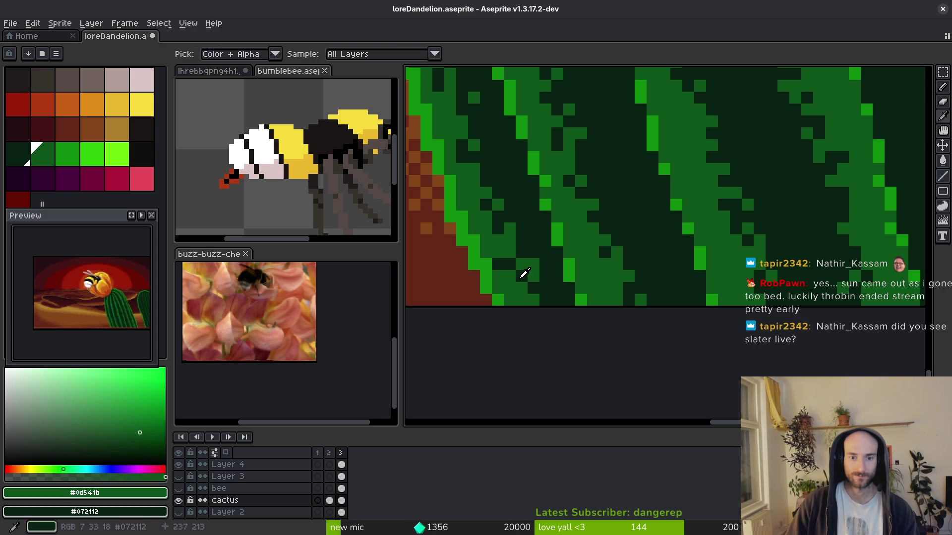
left_click(516, 278, "alt")
scroll(518, 286, "down", 3)
scroll(518, 287, "up", 3)
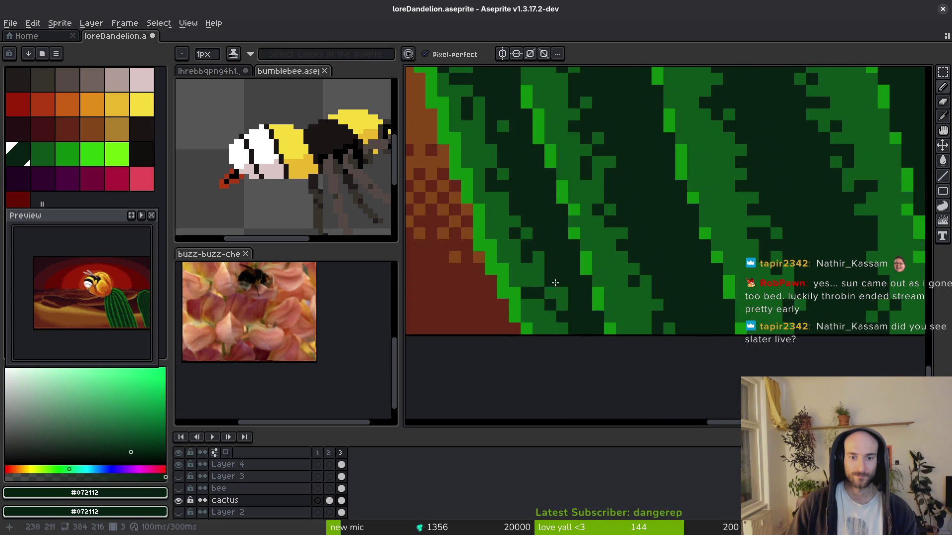
left_click(554, 280, "alt")
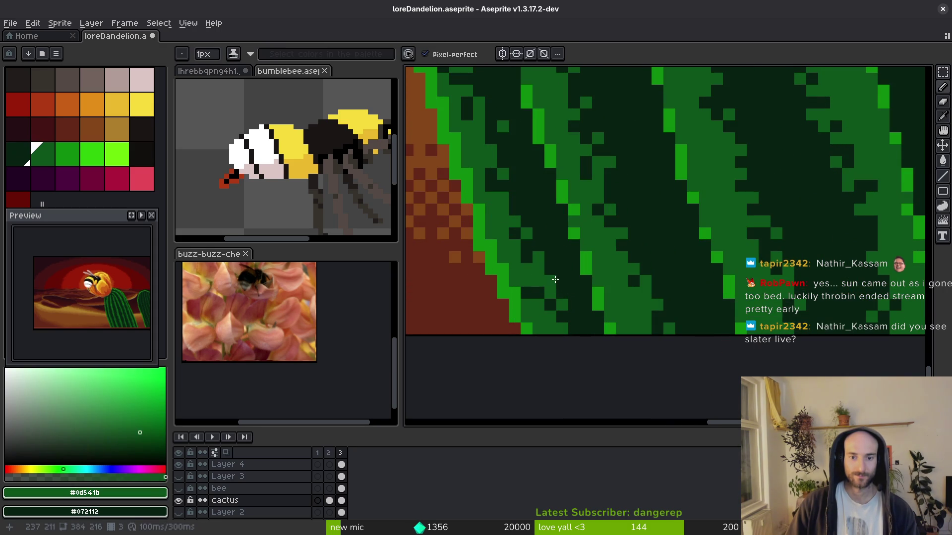
left_click(548, 269, "alt")
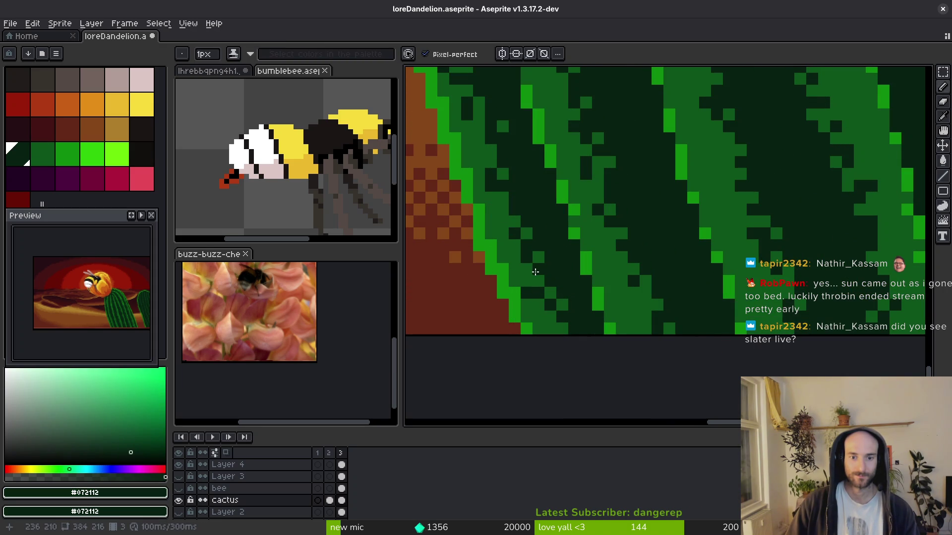
scroll(562, 283, "down", 3)
key("ctrl+s")
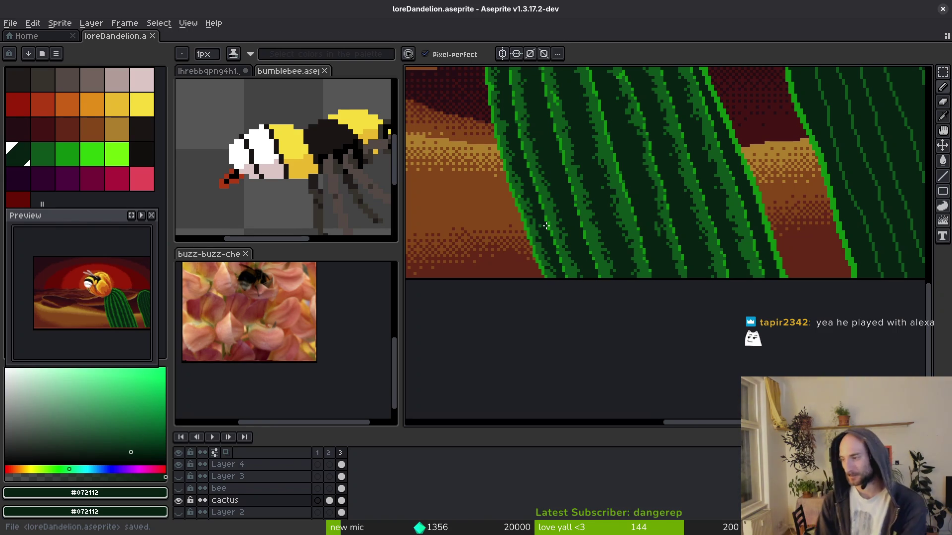
Bring the lower cactus into view and sample the bright green #0e8b0e from a stripe.
scroll(620, 213, "down", 3)
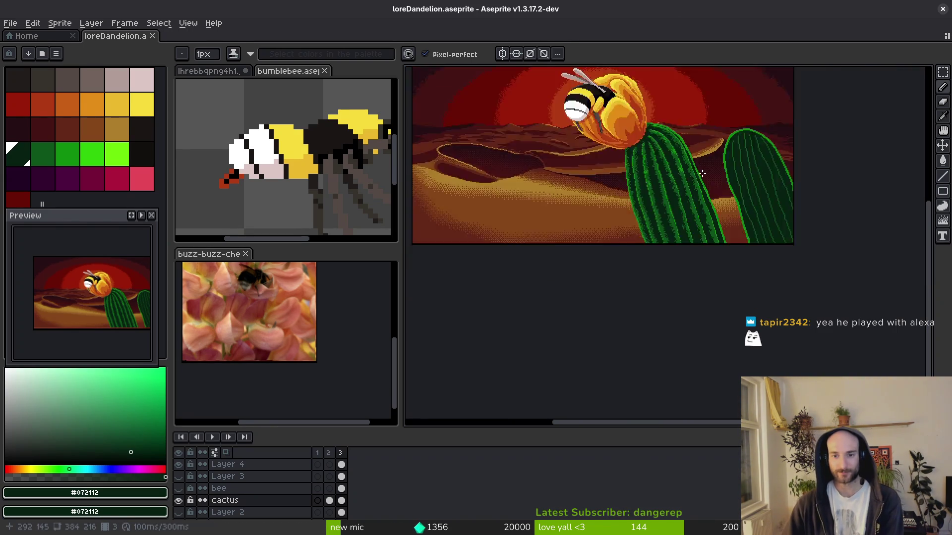
scroll(693, 206, "up", 1)
left_click_drag(692, 206, 694, 225)
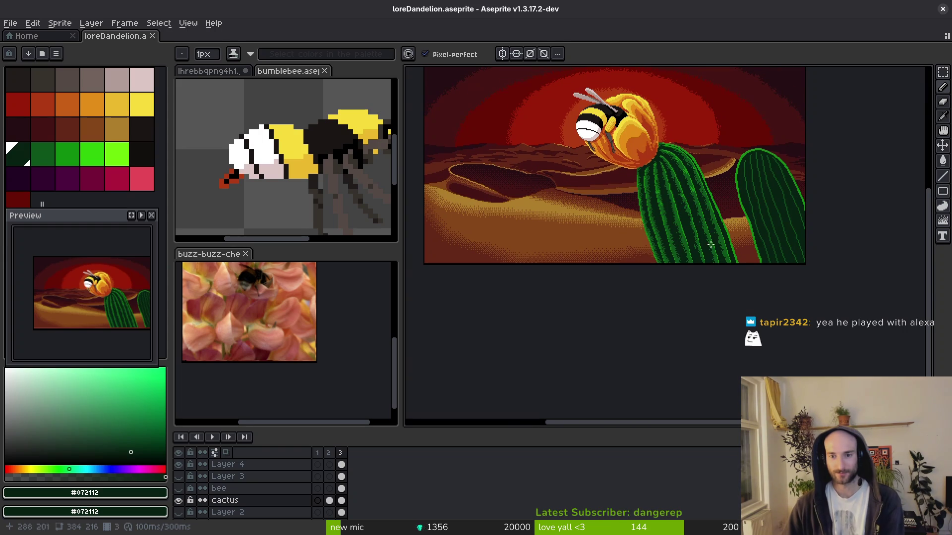
scroll(710, 244, "up", 2)
left_click(685, 132, "alt")
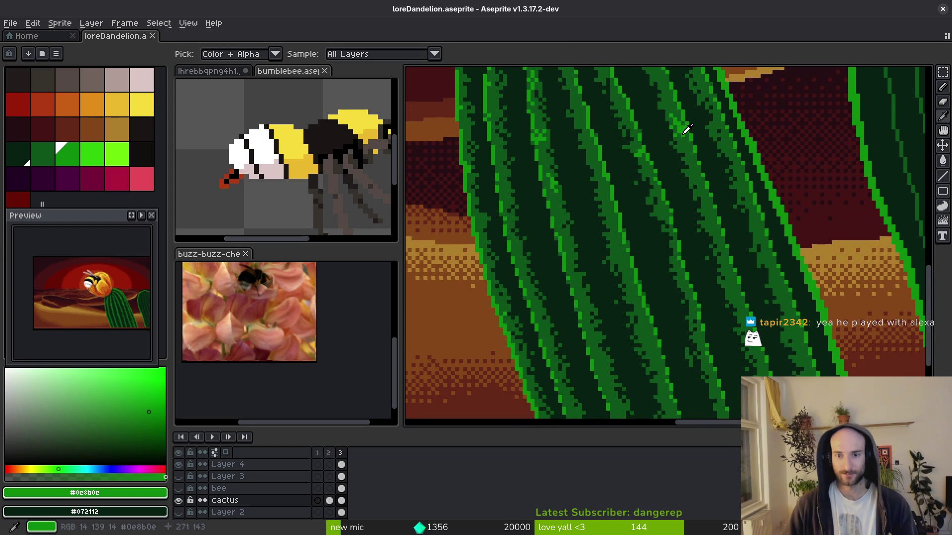
scroll(679, 153, "down", 1)
scroll(704, 199, "up", 1)
scroll(743, 244, "down", 2)
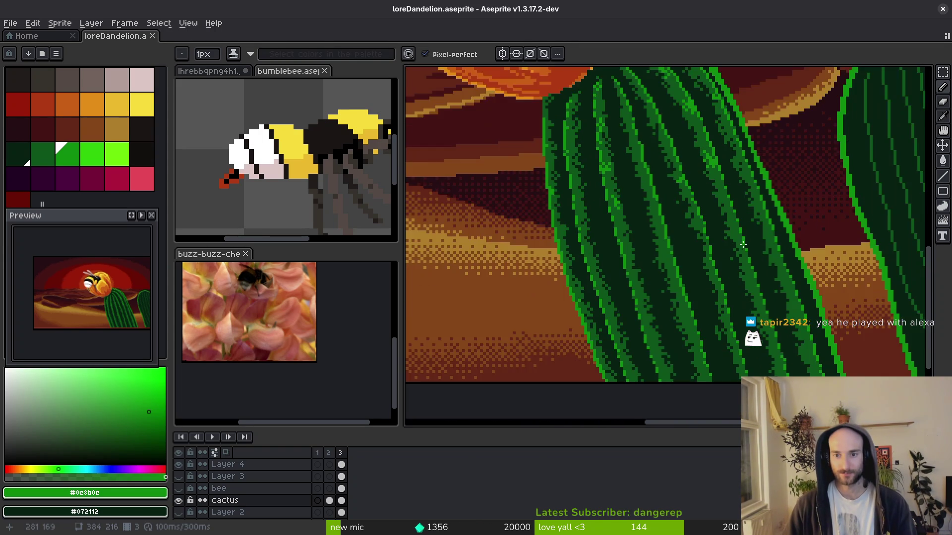
scroll(743, 244, "down", 1)
scroll(733, 223, "up", 4)
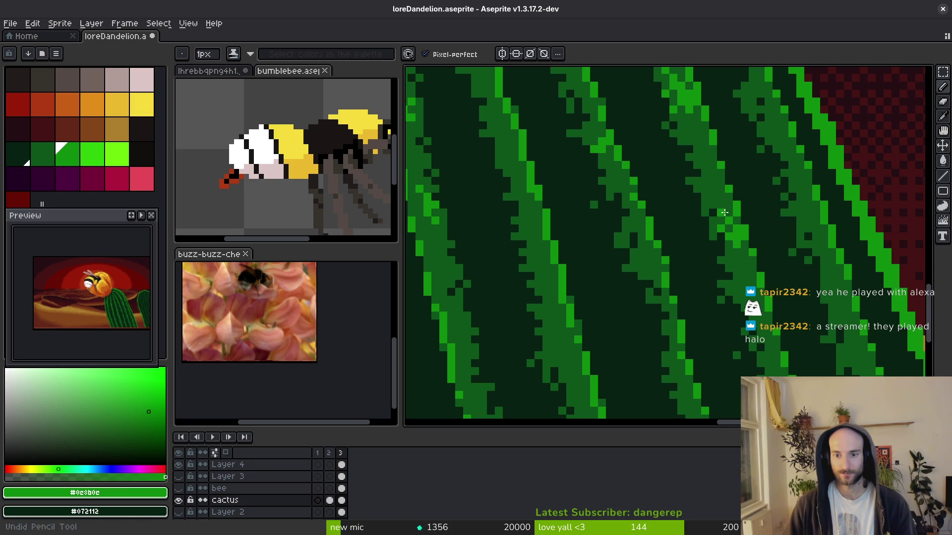
scroll(739, 241, "down", 2)
scroll(736, 241, "up", 2)
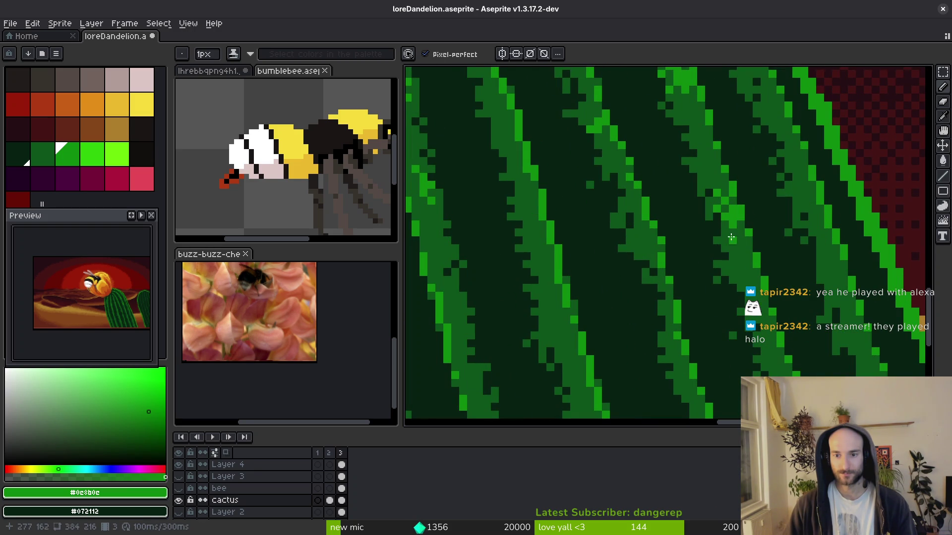
scroll(724, 236, "down", 3)
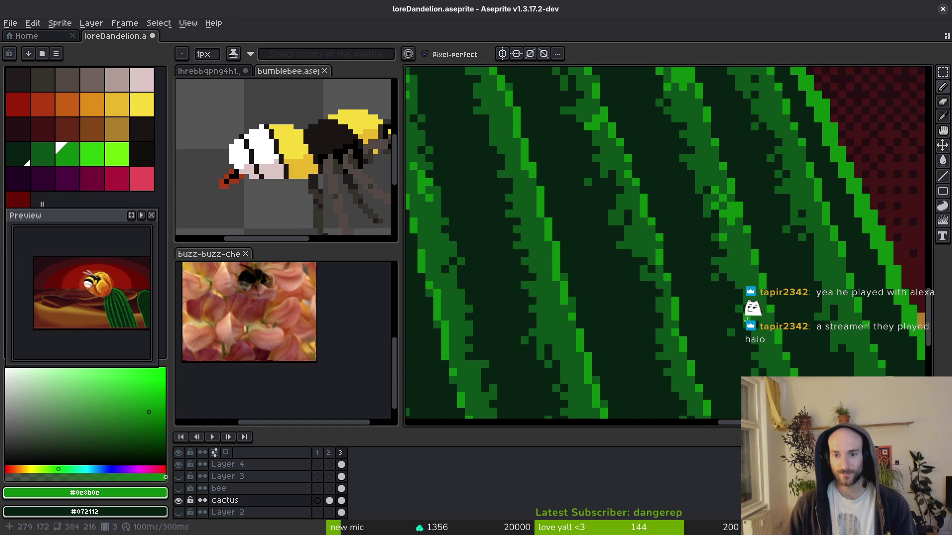
scroll(670, 244, "up", 3)
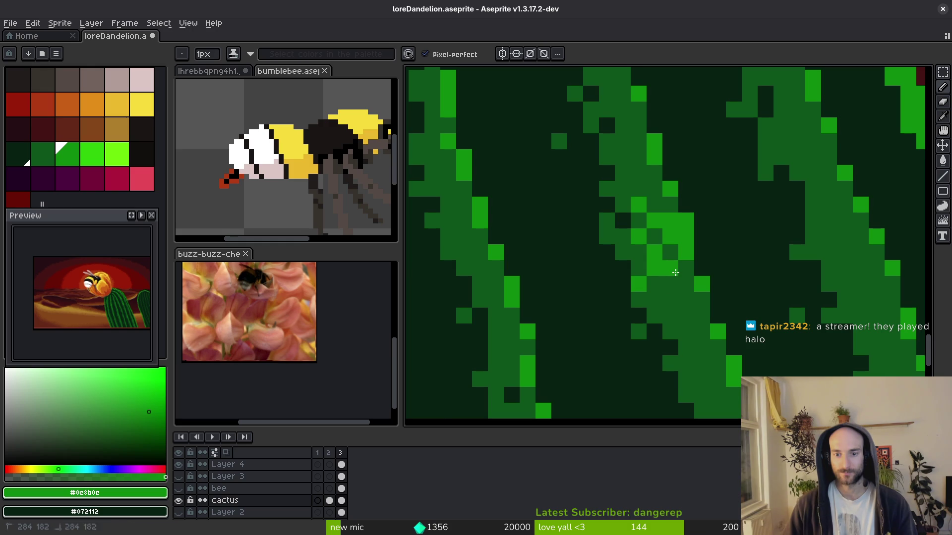
scroll(679, 285, "down", 3)
scroll(676, 262, "up", 2)
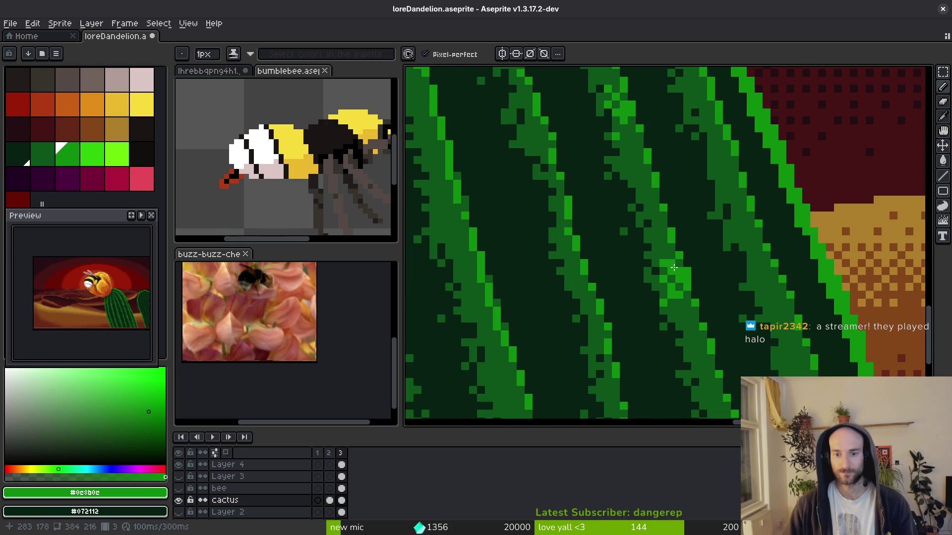
Sample the mid green #0d541b and save the artwork.
left_click(675, 270, "alt")
key("ctrl+s")
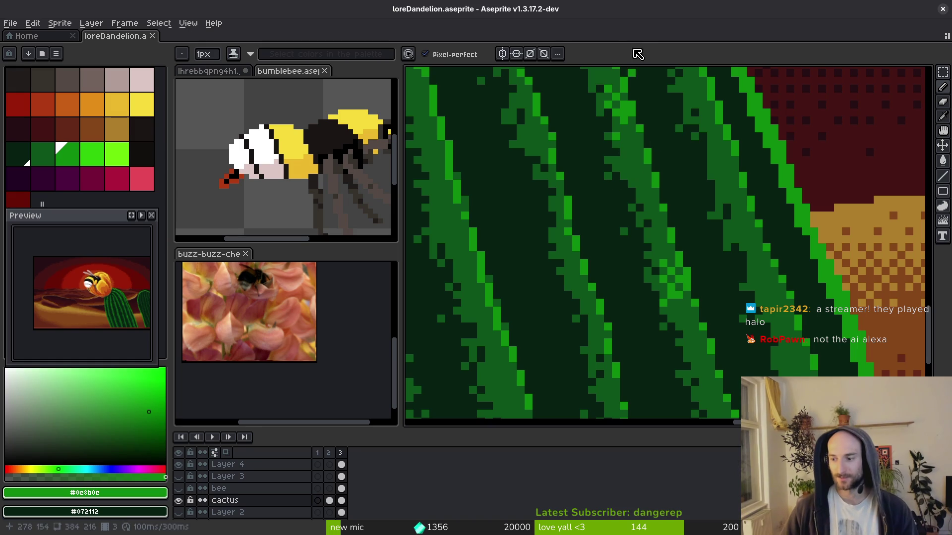
scroll(603, 258, "up", 2)
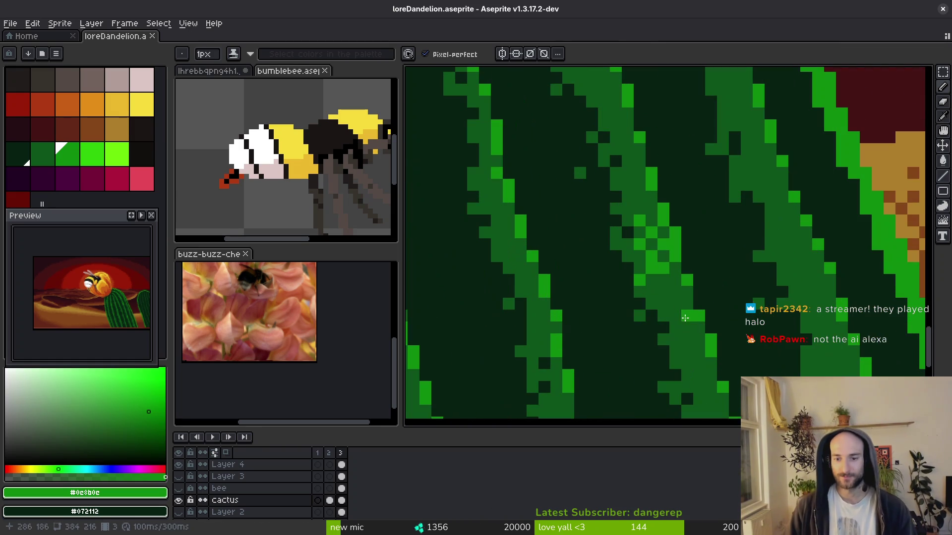
scroll(663, 279, "down", 5)
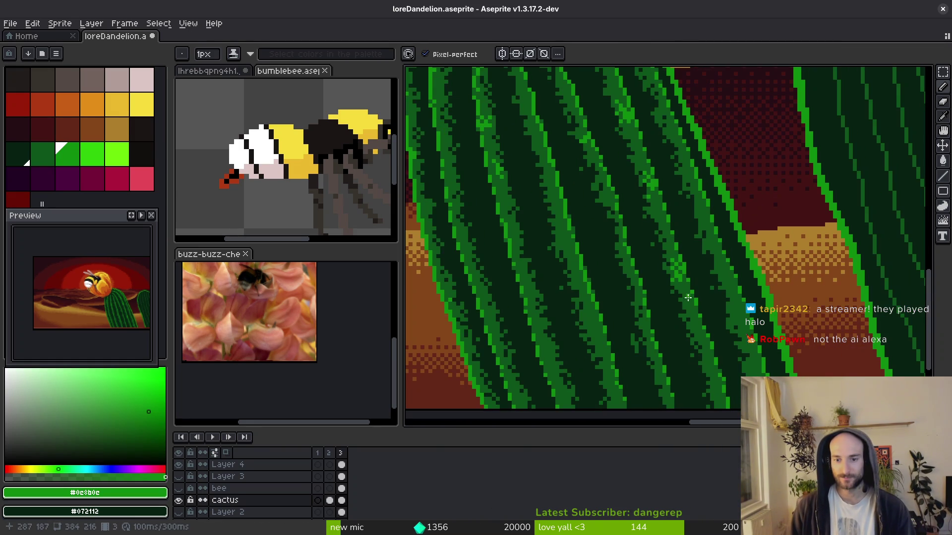
scroll(678, 290, "up", 4)
Dot bright-green pixels across a medium-green cactus stripe for a speckled texture.
scroll(664, 267, "down", 2)
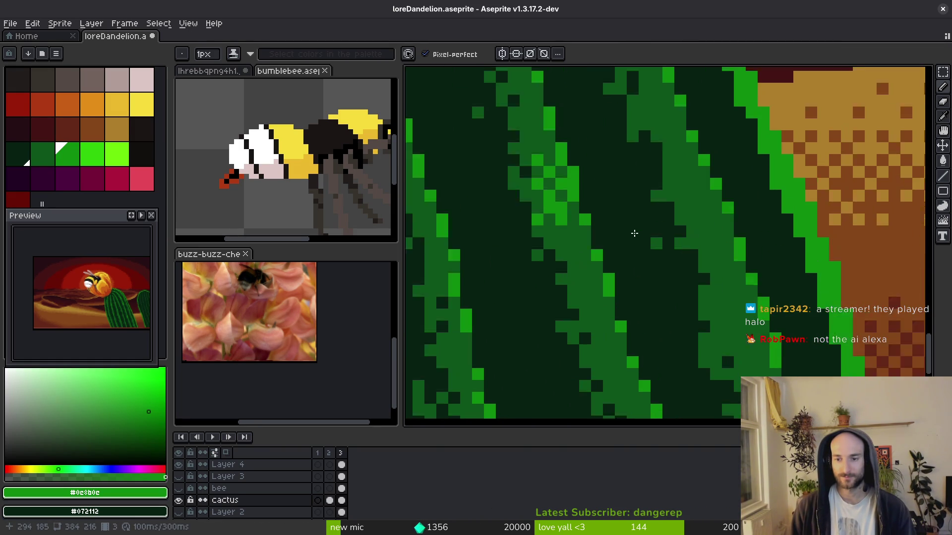
scroll(633, 260, "up", 2)
mouse_move(654, 280)
left_mouse_down()
mouse_move(664, 277)
mouse_move(657, 253)
mouse_move(642, 261)
mouse_move(667, 308)
mouse_move(661, 325)
mouse_move(695, 309)
left_mouse_up()
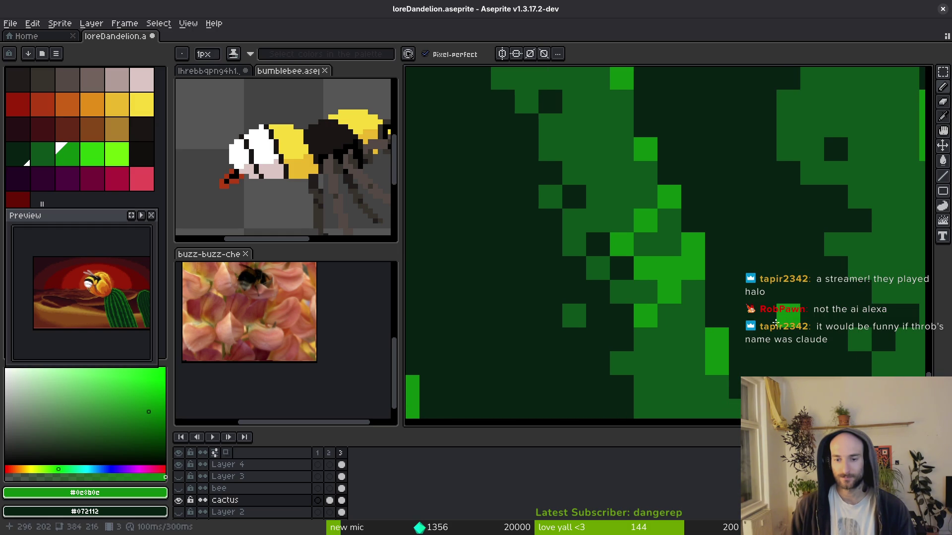
left_click(661, 239)
scroll(661, 239, "down", 2)
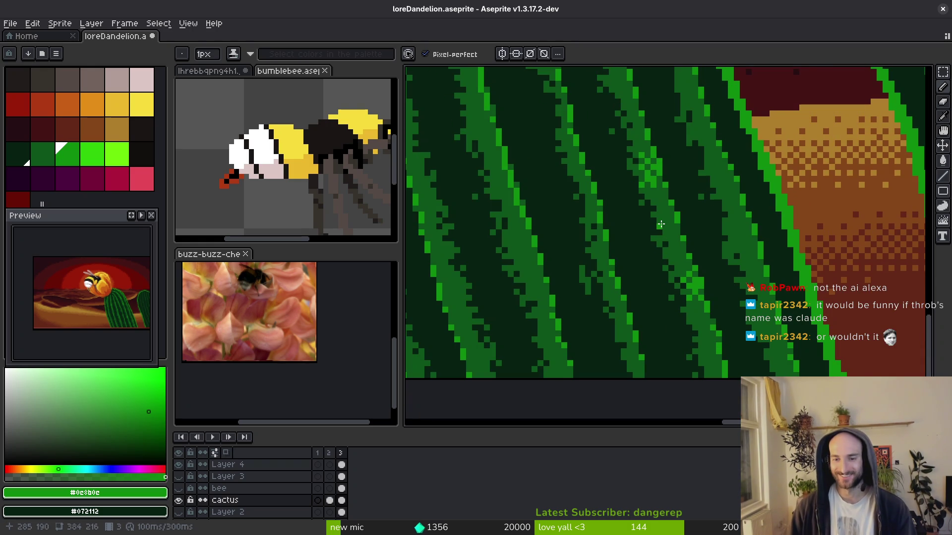
scroll(705, 321, "down", 3)
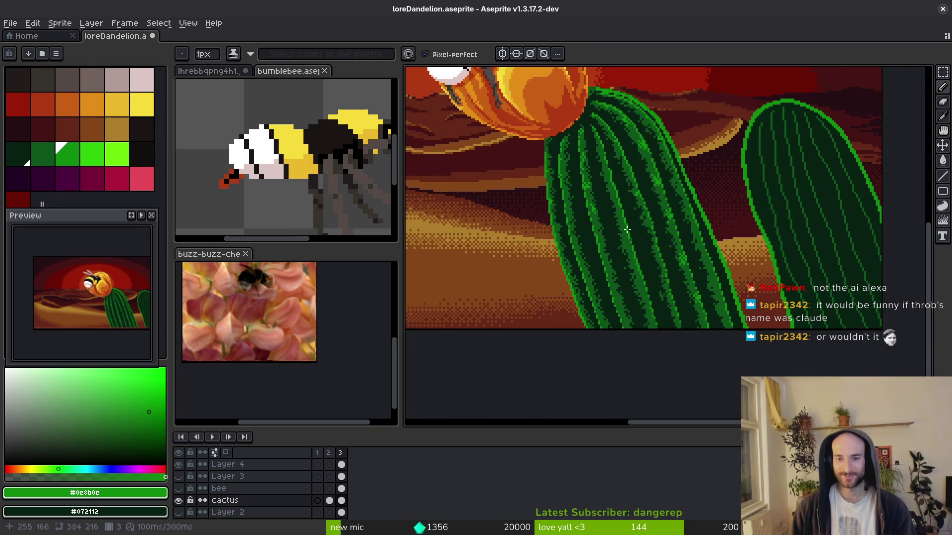
scroll(605, 323, "up", 5)
Repaint a few stray bright stripe pixels on the cactus dark green.
left_click_drag(605, 324, 610, 338)
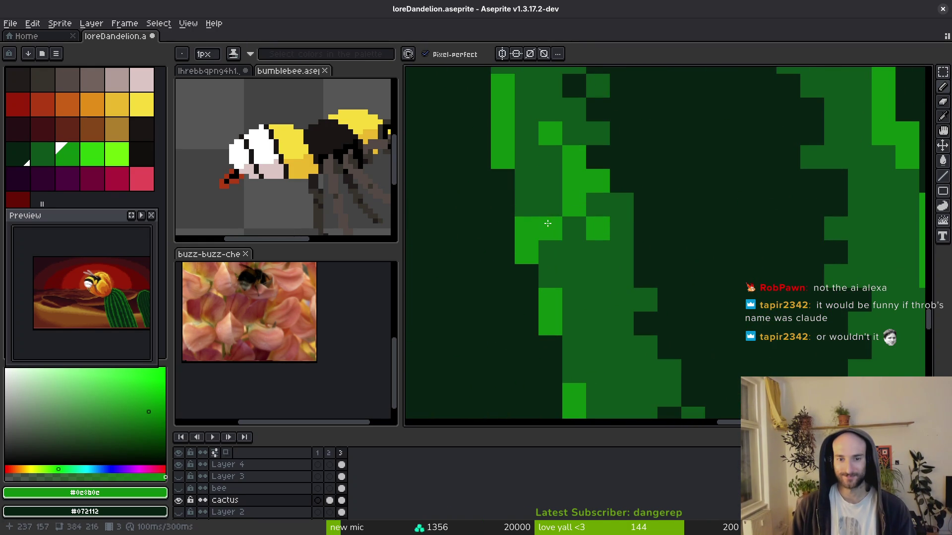
left_click(569, 163, "alt")
left_click_drag(574, 181, 598, 182)
left_click(550, 133)
left_click(574, 203)
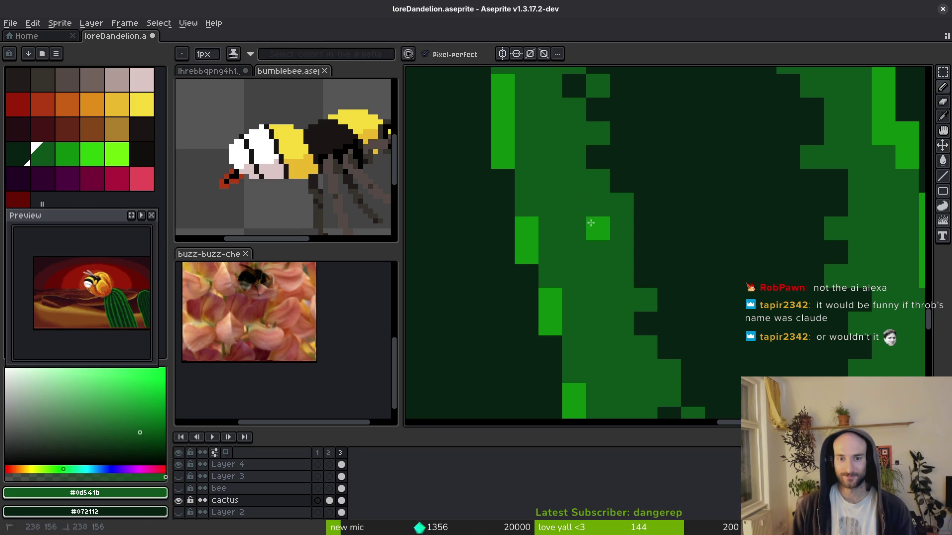
Sample the bright stripe green #0c8b0c and dot the first speckles onto the stripe.
left_click(530, 229, "alt")
left_click(526, 181)
left_click(546, 203)
scroll(546, 203, "down", 3)
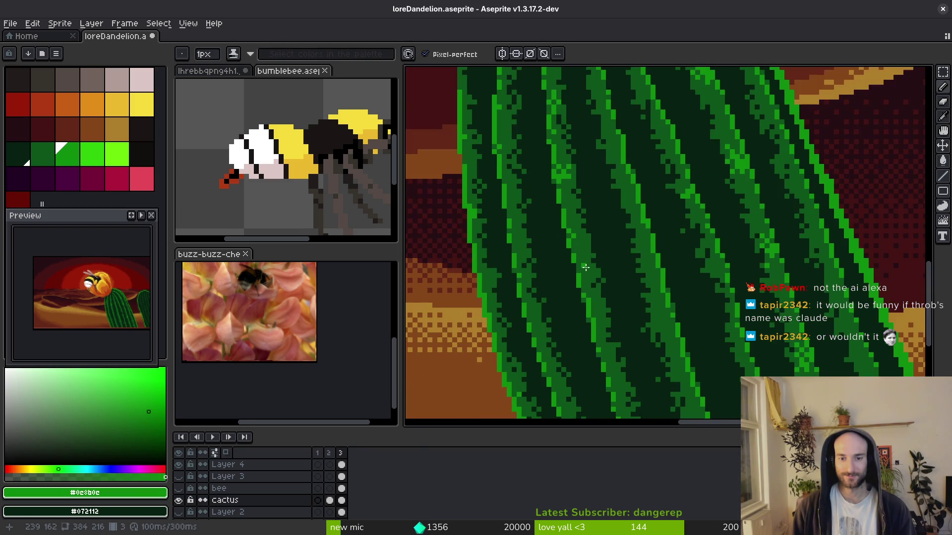
scroll(589, 284, "up", 2)
left_click(588, 284)
Add a short run and several bright-green specks lower along the stripe.
scroll(571, 278, "up", 2)
left_click_drag(586, 246, 586, 223)
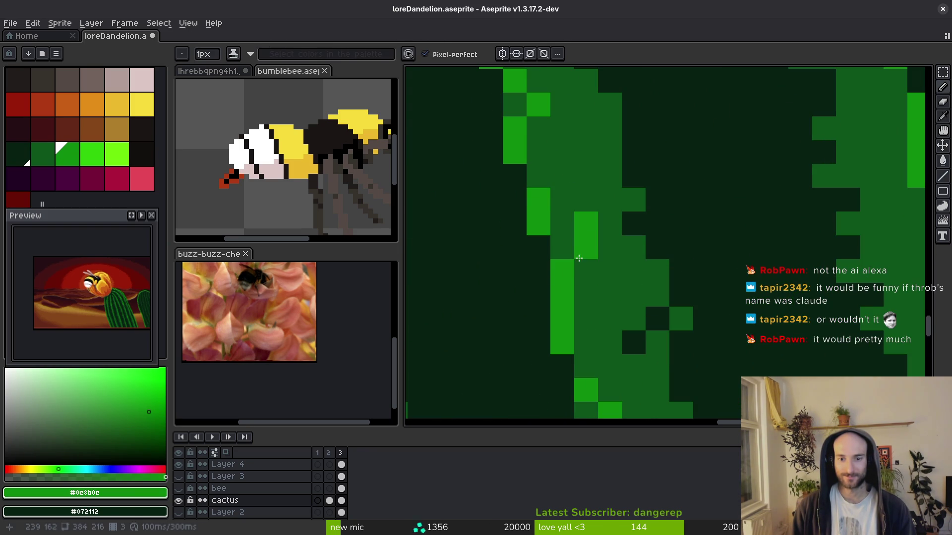
left_click(609, 247)
left_click(586, 294)
left_click(610, 272)
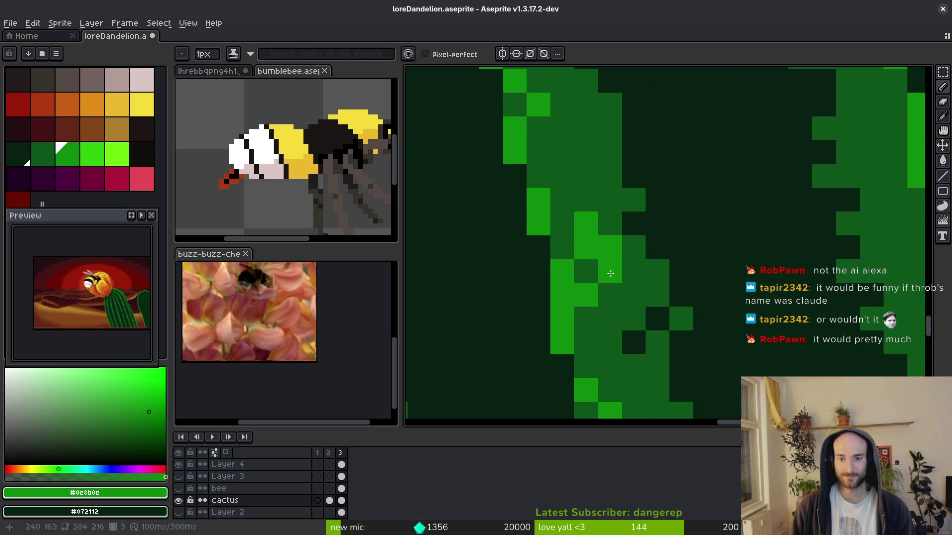
left_click(633, 294)
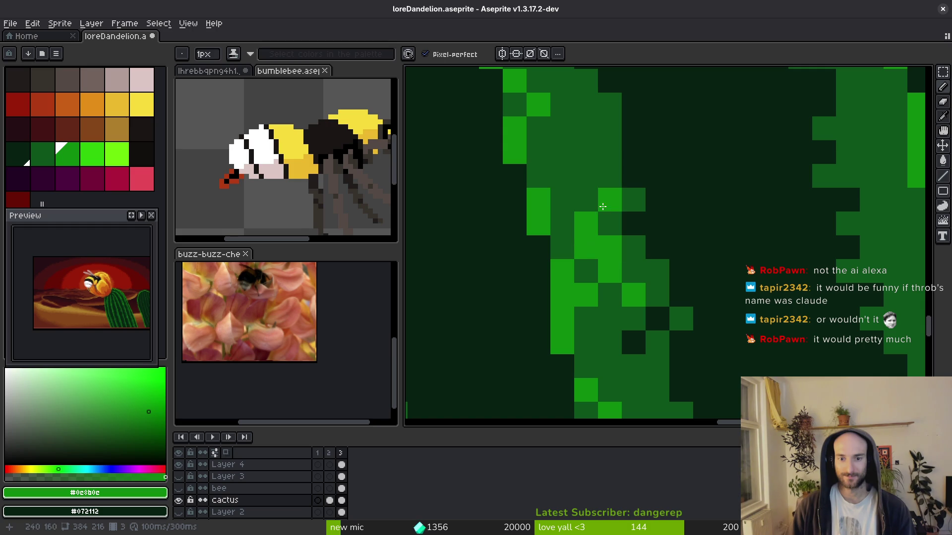
left_click(608, 316)
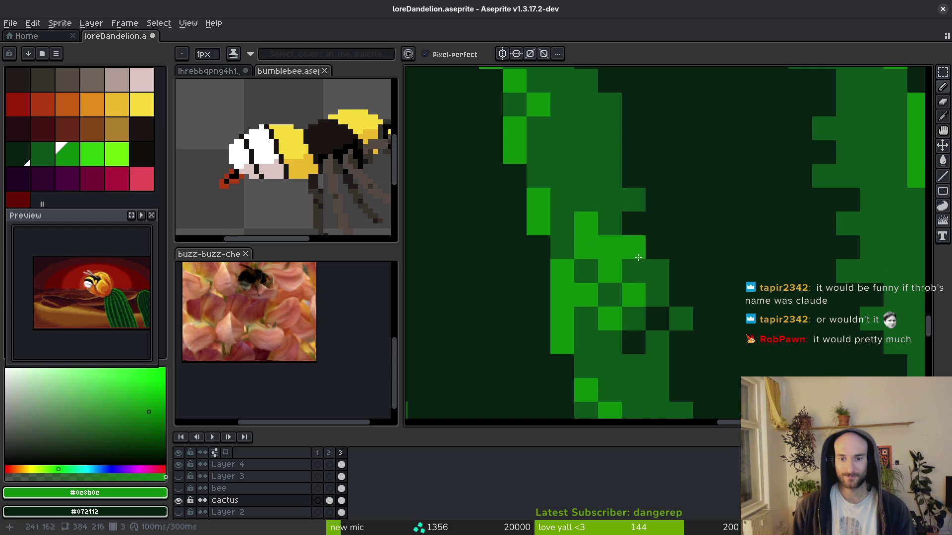
Re-sample the stripe green and scatter more specks along the stripe's right edge.
scroll(638, 257, "down", 5)
scroll(659, 313, "up", 4)
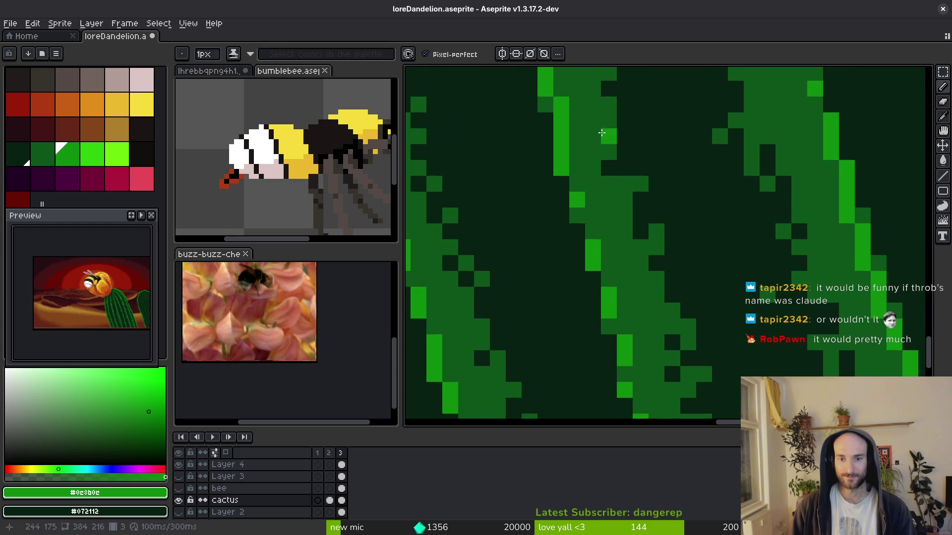
left_click(616, 159, "alt")
left_click(580, 195, "alt")
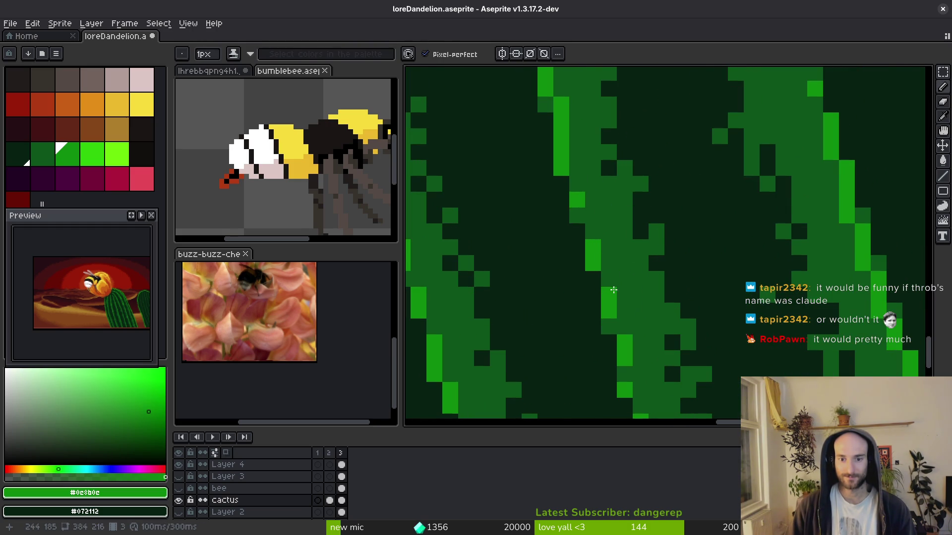
scroll(615, 287, "down", 4)
scroll(624, 272, "up", 4)
left_click(629, 262)
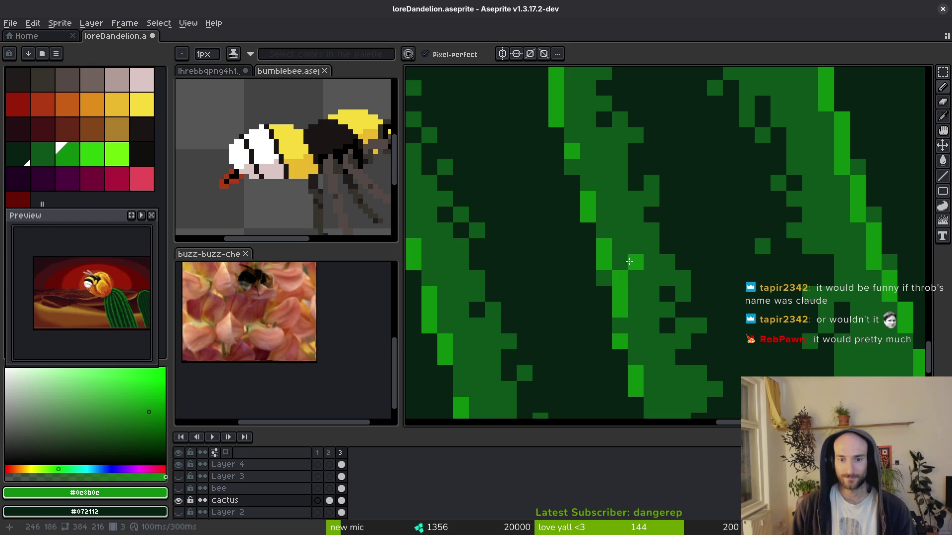
left_click(619, 246)
left_click(619, 231)
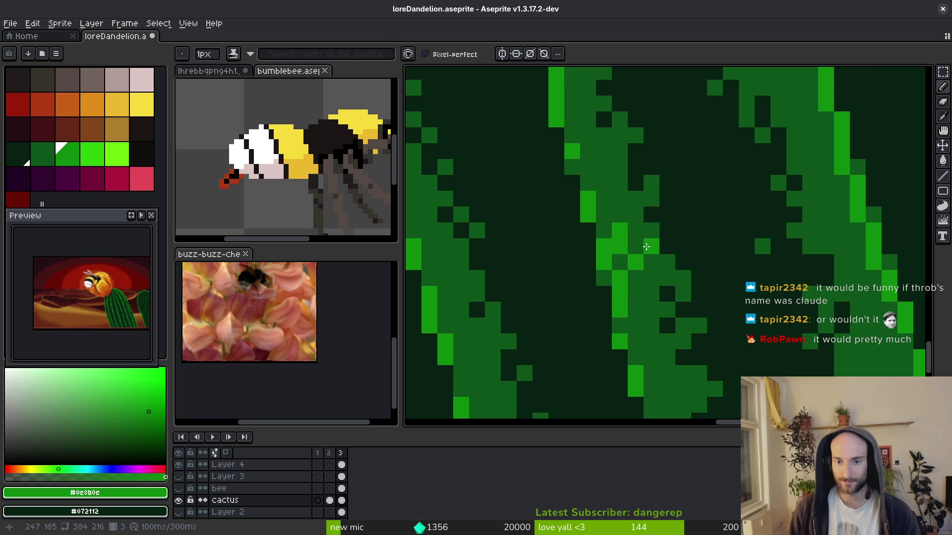
left_click(635, 278)
left_click(651, 294)
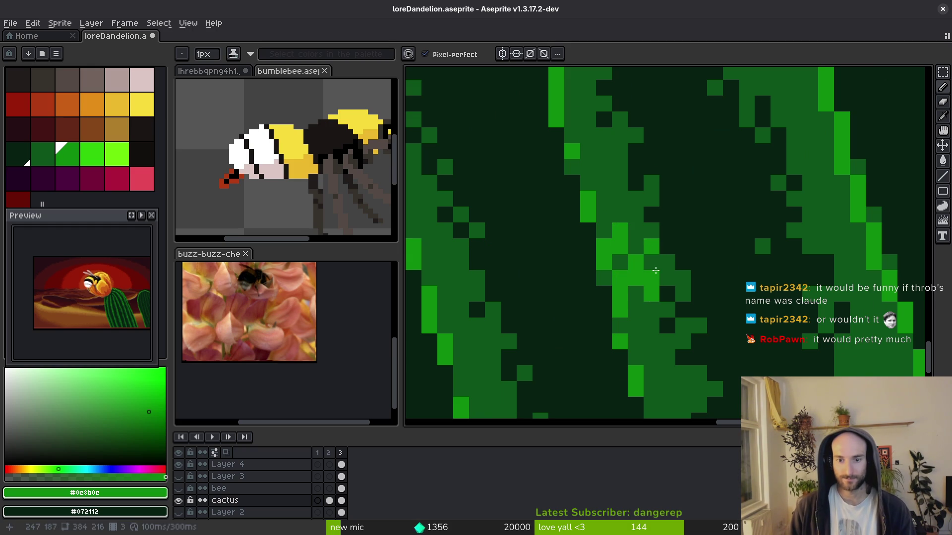
left_click(660, 265)
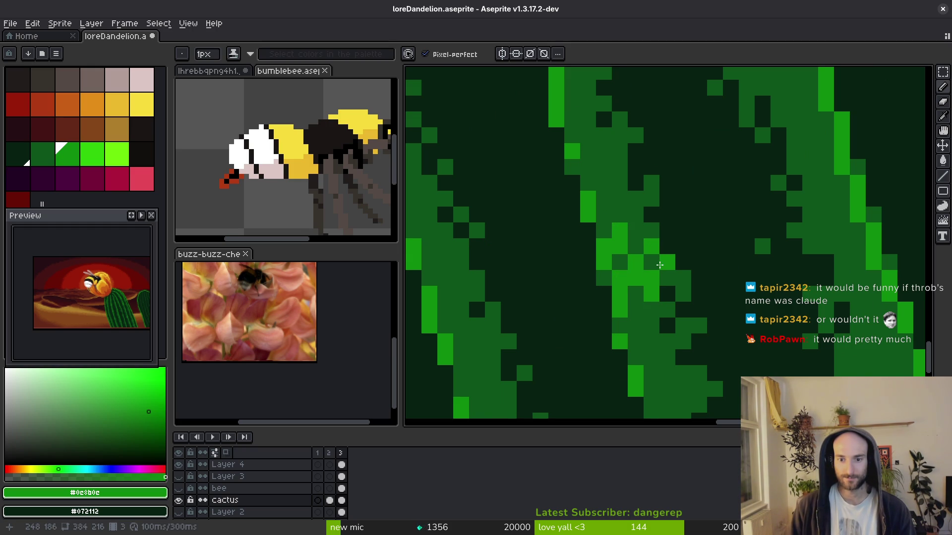
Paint a diagonal of bright specks down the stripe, undoing one misplaced pixel.
scroll(660, 265, "down", 1)
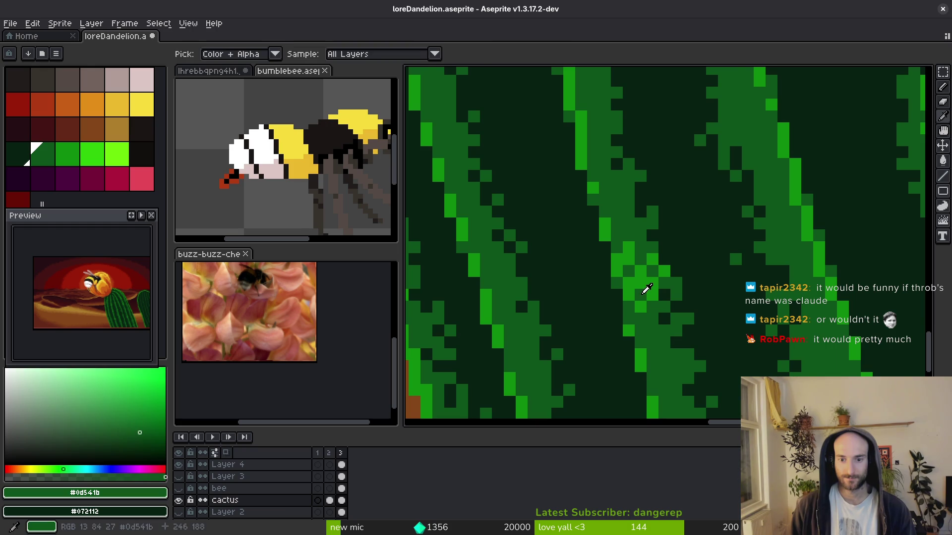
scroll(647, 312, "down", 5)
scroll(656, 314, "up", 5)
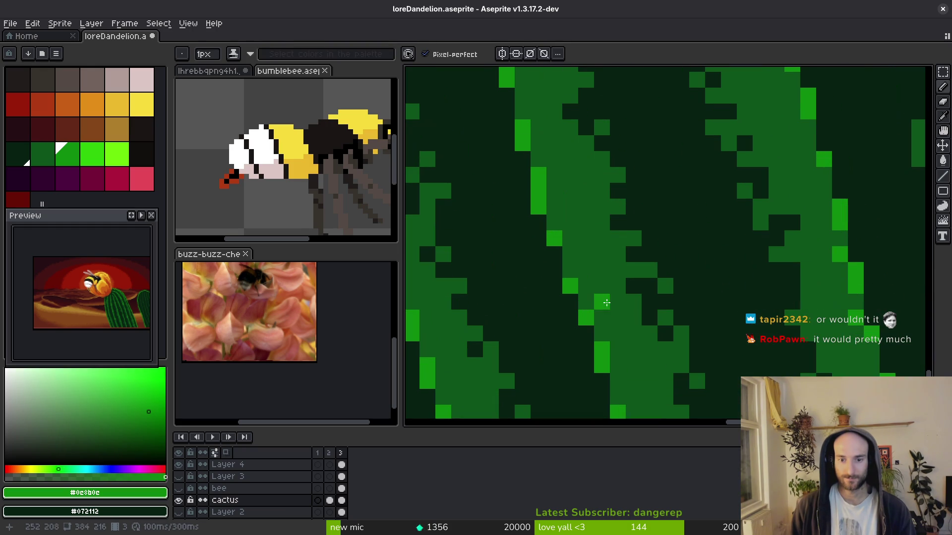
left_click_drag(601, 286, 586, 286)
left_click(602, 254)
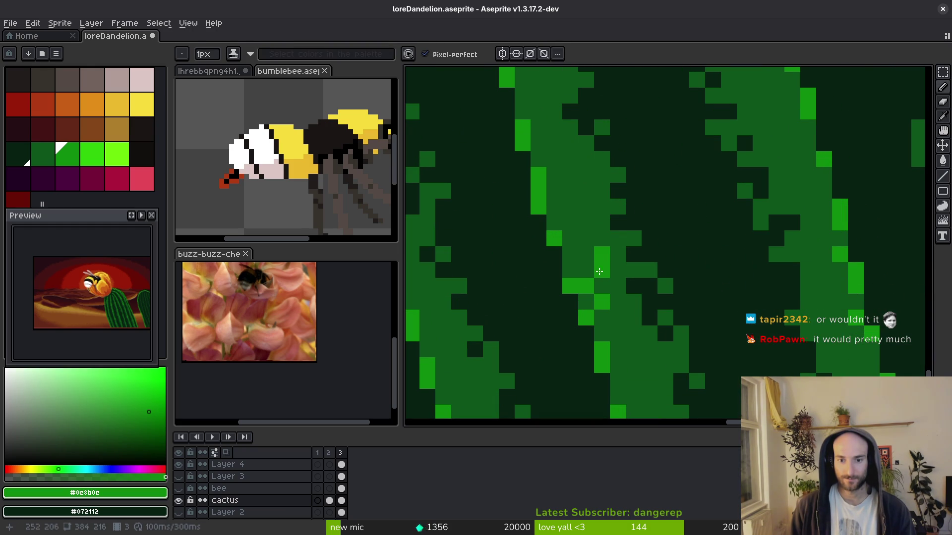
key("ctrl+z")
left_click(617, 301)
left_click(601, 318)
left_click(618, 334)
left_click(633, 349)
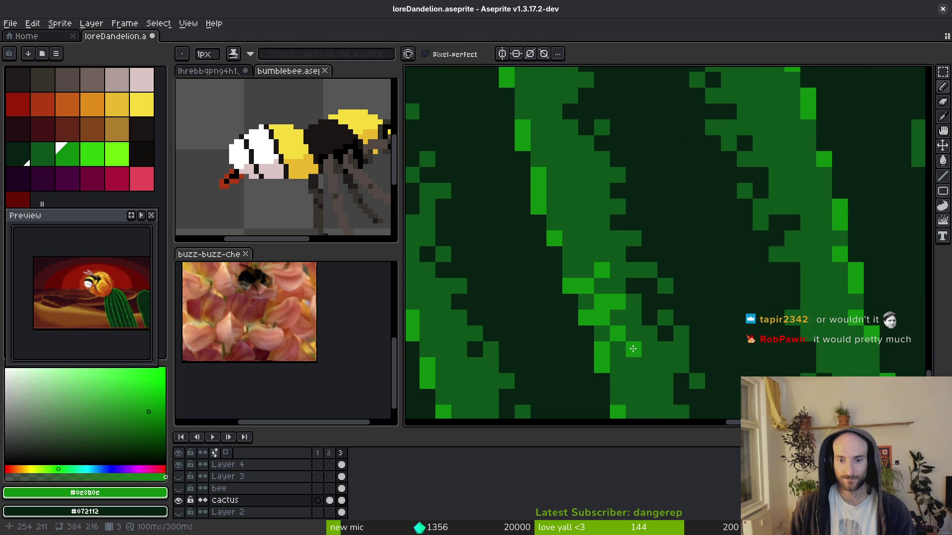
left_click(633, 317)
left_click(633, 270)
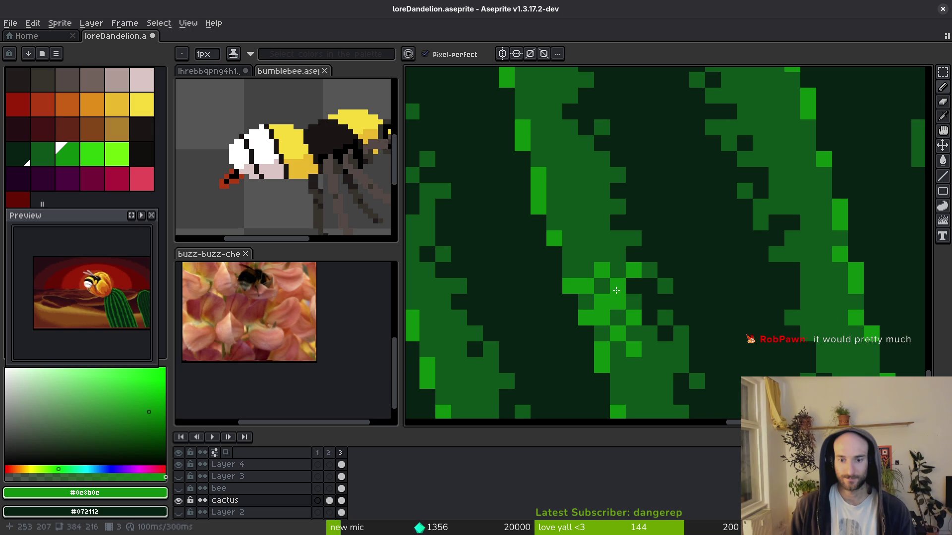
Alt-click to alternately sample the dark cactus green and bright stripe green.
key("alt")
left_click(635, 299, "alt")
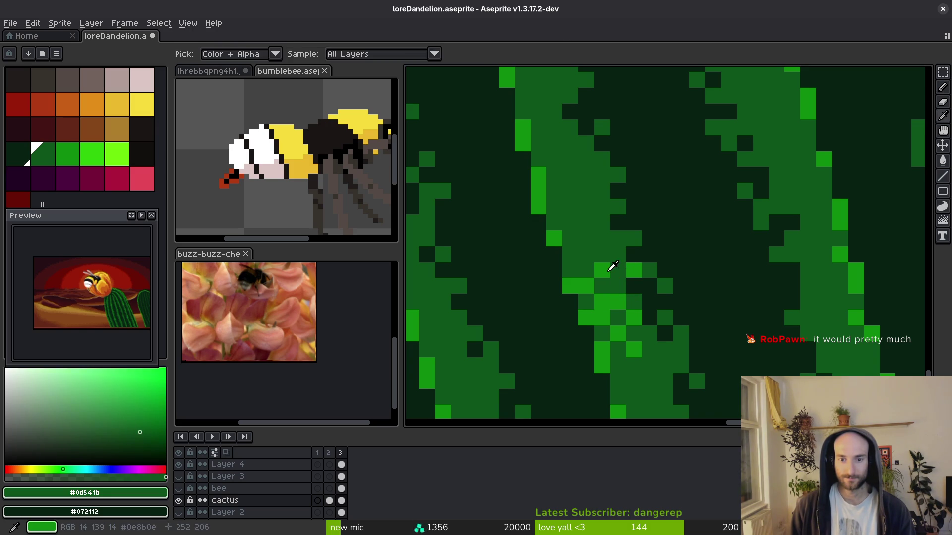
left_click(603, 269, "alt")
scroll(655, 334, "down", 3)
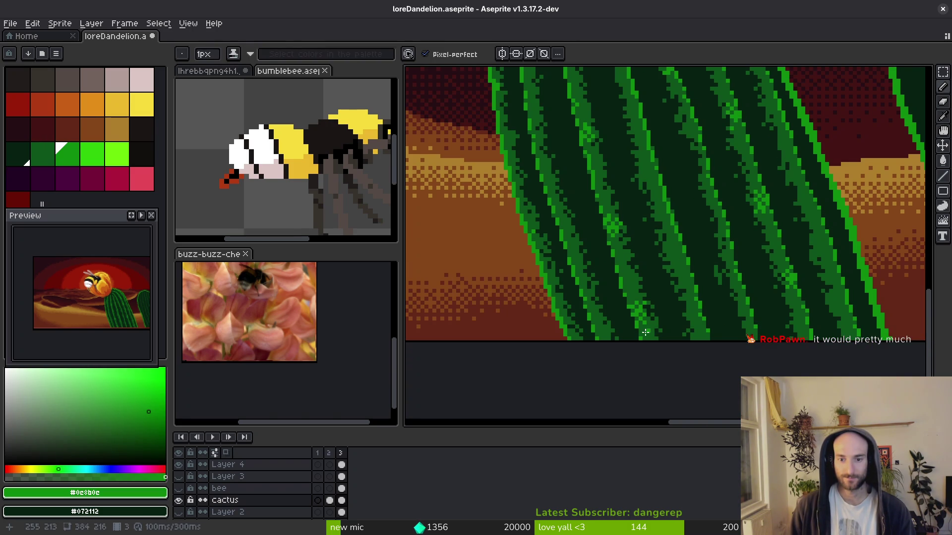
scroll(645, 333, "up", 3)
left_click(628, 303, "alt")
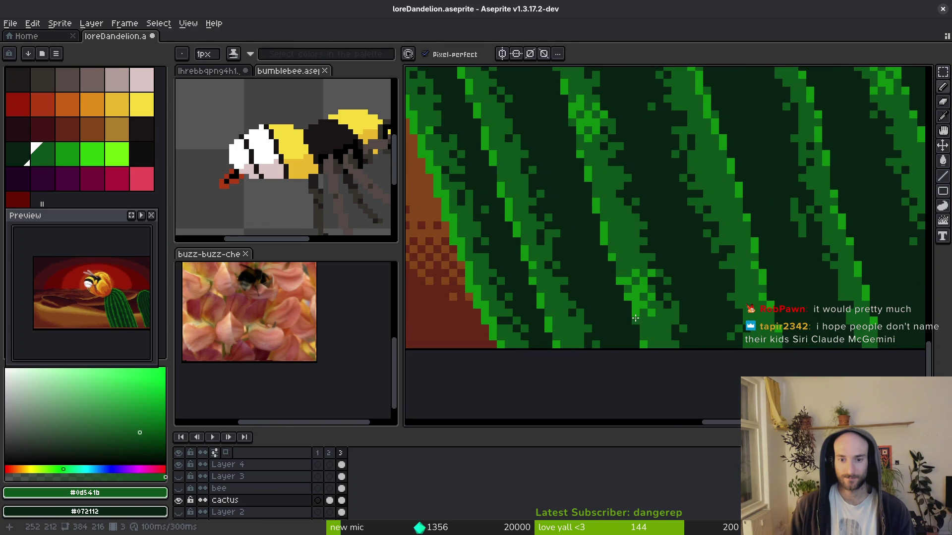
scroll(670, 325, "down", 2)
scroll(658, 317, "up", 3)
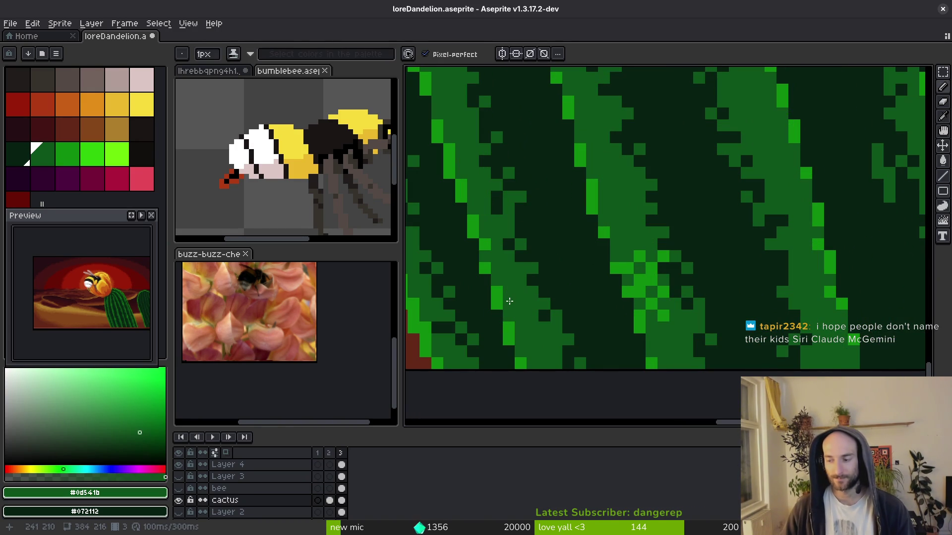
left_click(647, 284, "alt")
scroll(648, 285, "down", 2)
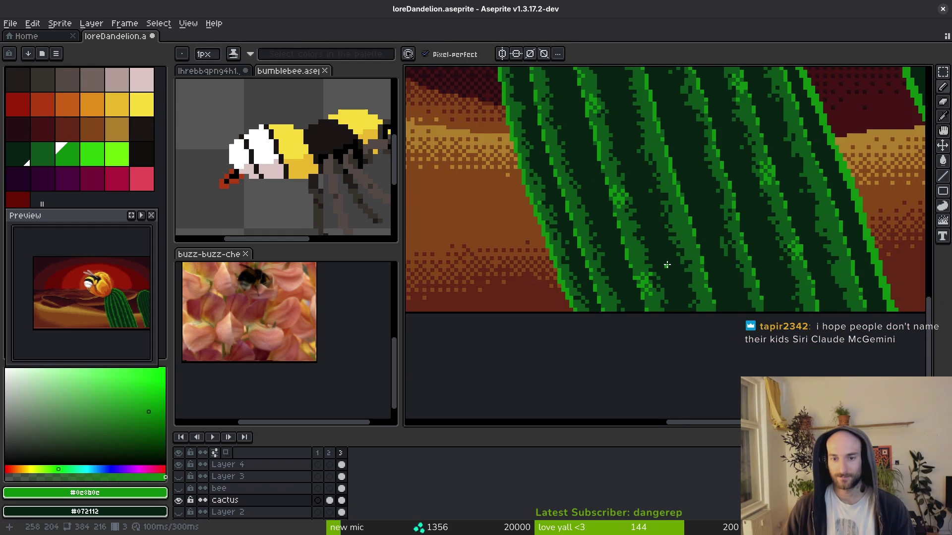
scroll(666, 265, "down", 2)
scroll(697, 206, "up", 4)
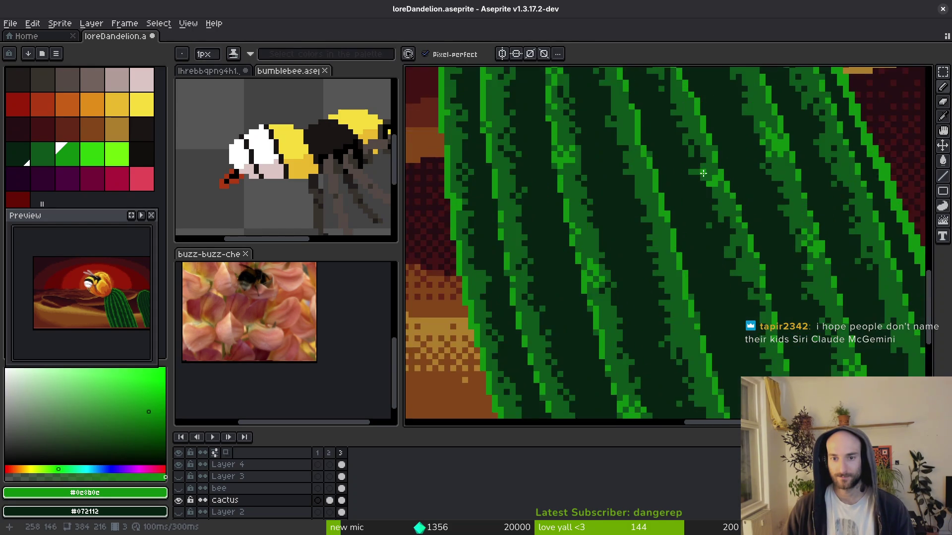
Keep comparing dark and bright greens, ending with the bright stripe green picked.
left_click(678, 221, "alt")
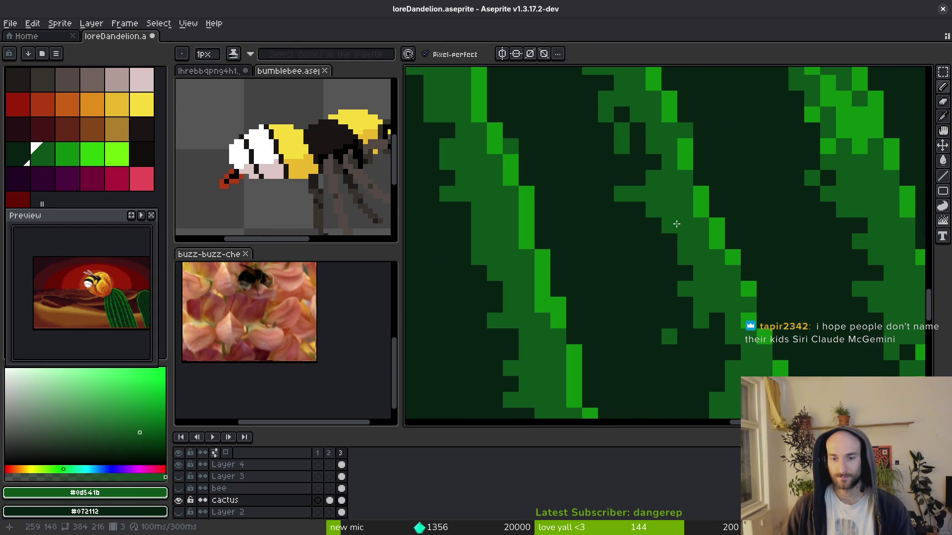
scroll(677, 225, "down", 4)
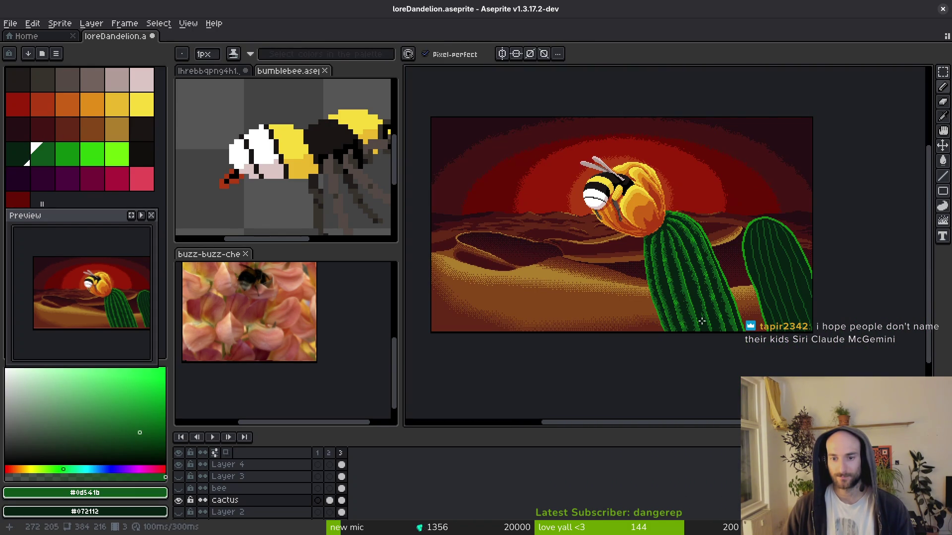
scroll(704, 277, "up", 4)
scroll(684, 250, "down", 2)
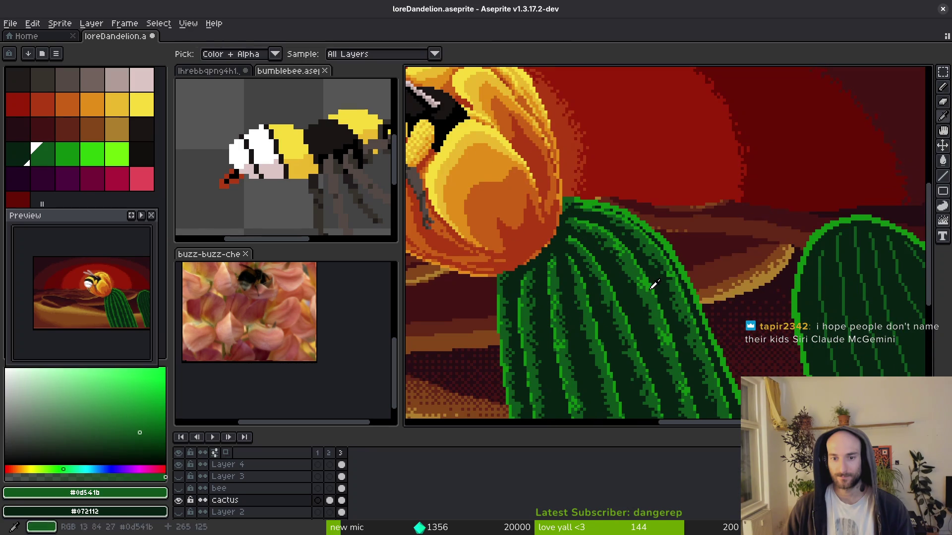
left_click(652, 280, "alt")
scroll(676, 280, "up", 3)
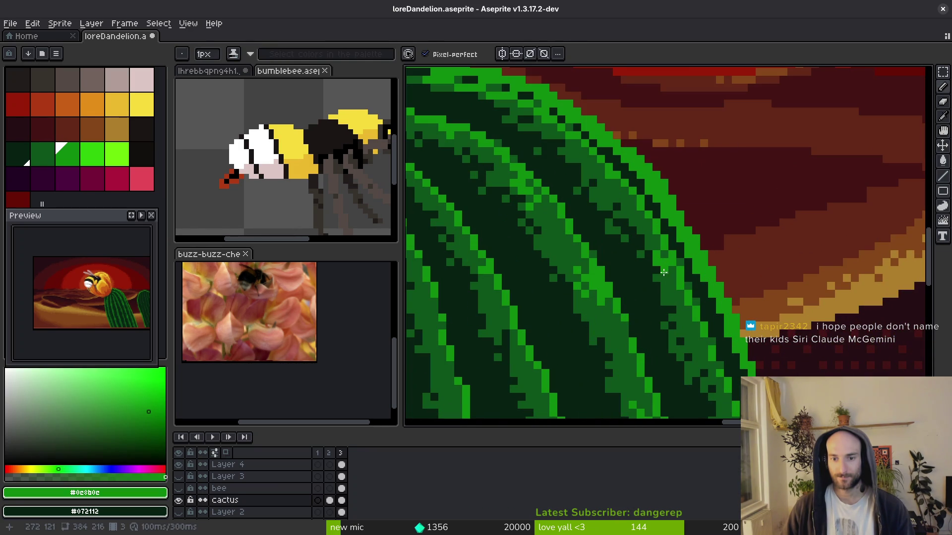
left_click(666, 258, "alt")
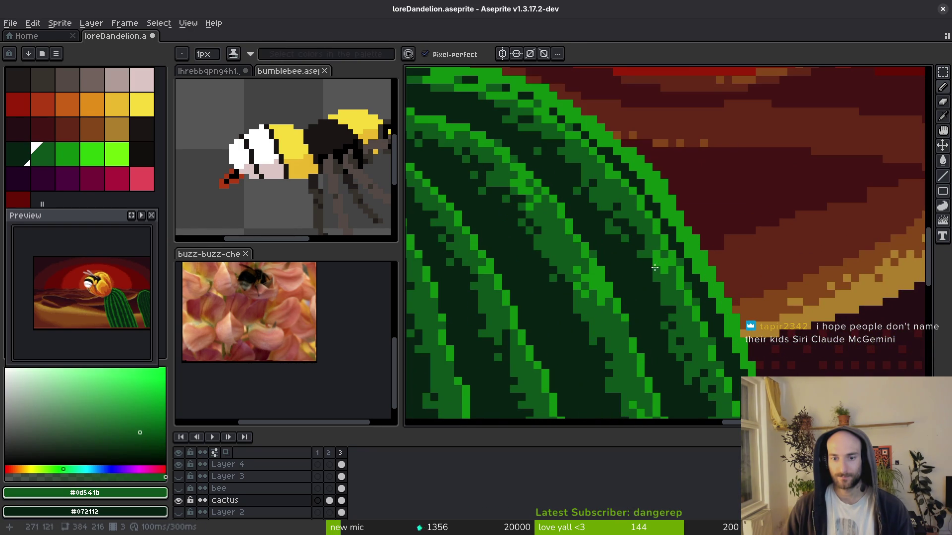
left_click(670, 256, "alt")
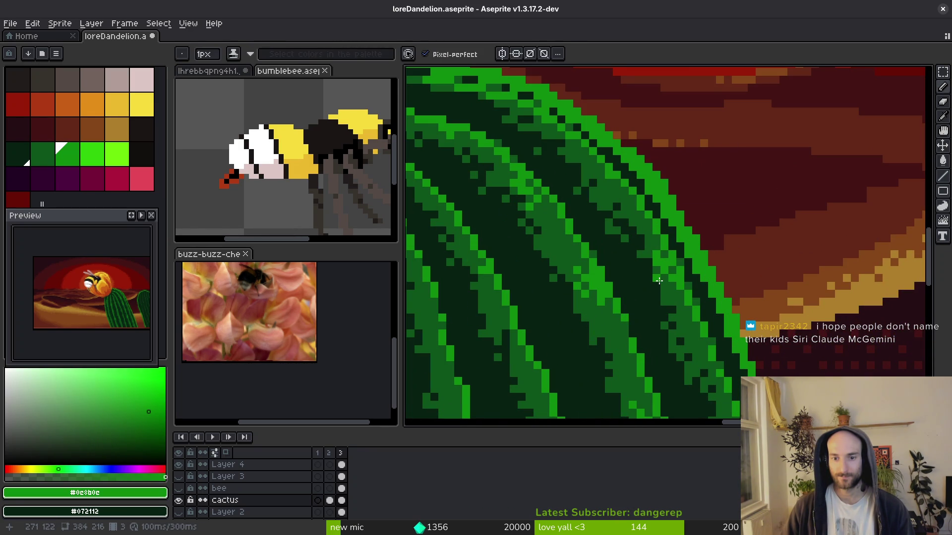
left_click(656, 285, "alt")
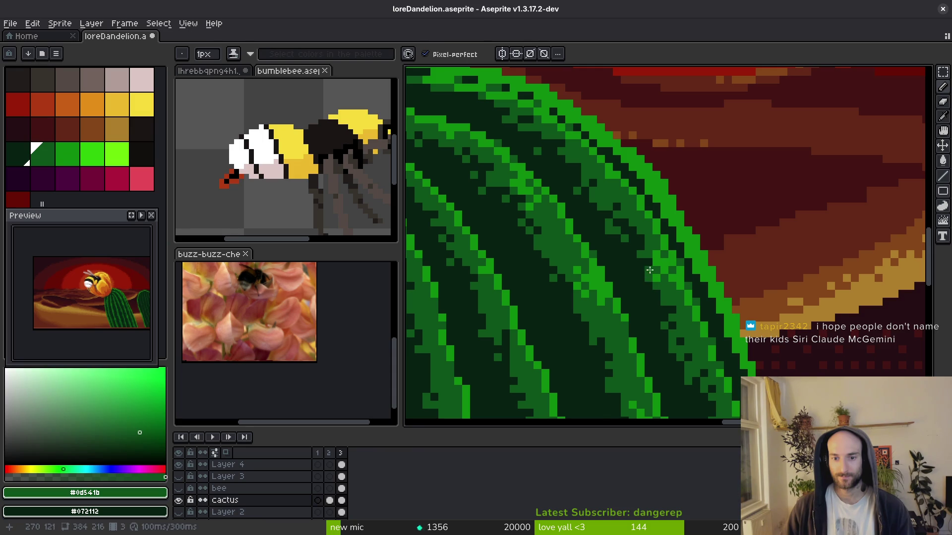
scroll(645, 276, "down", 2)
scroll(615, 172, "up", 2)
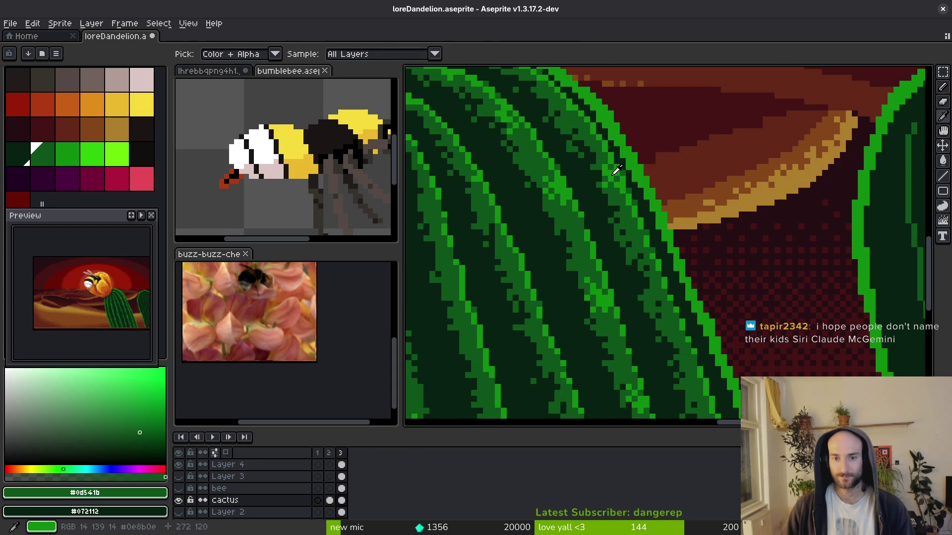
left_click(616, 170, "alt")
scroll(622, 198, "up", 3)
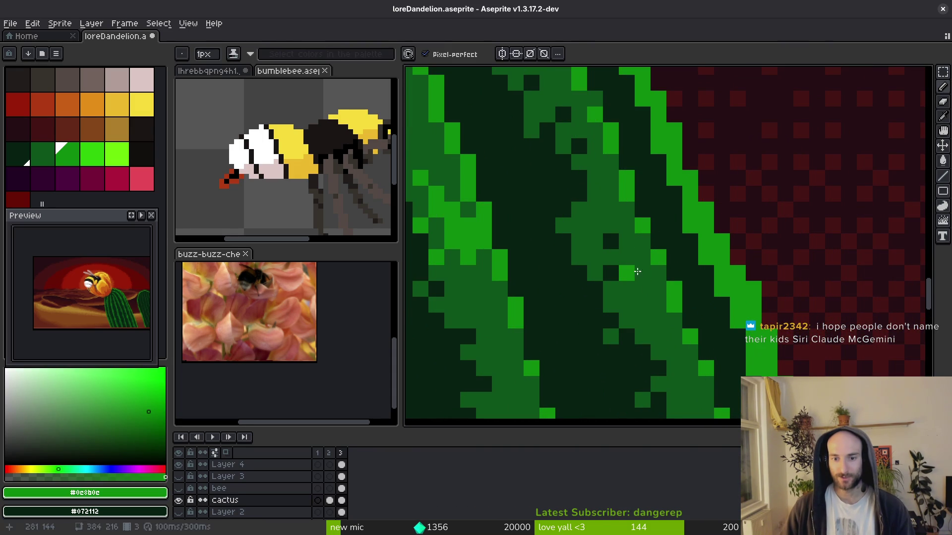
Paint a short bright-green speckle run and four dots onto the stripe.
left_click_drag(637, 271, 645, 296)
left_click(626, 273)
left_click(626, 257)
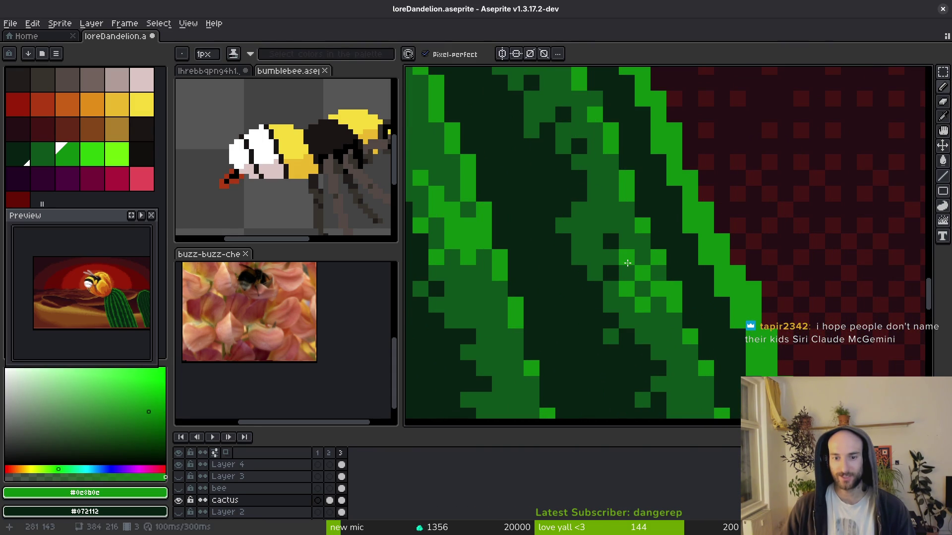
left_click(657, 305)
left_click(642, 321)
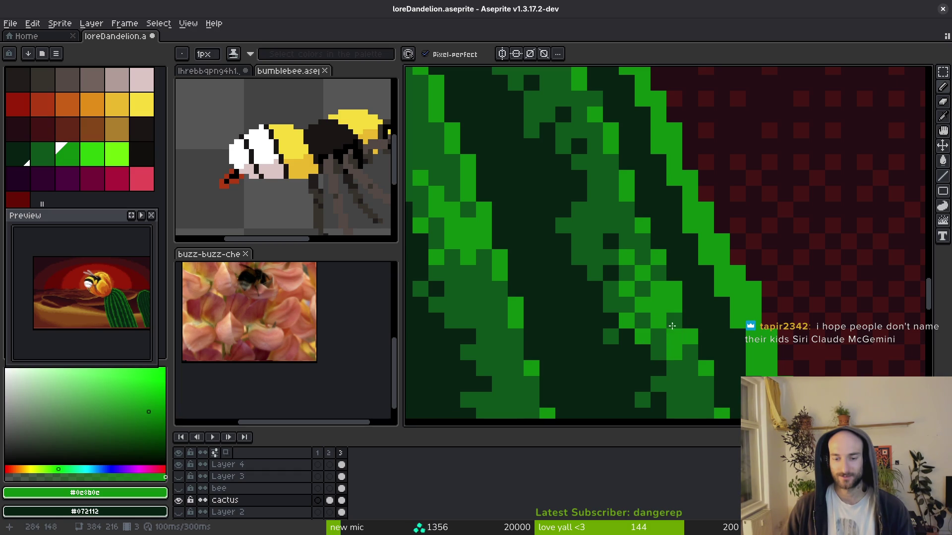
scroll(672, 325, "down", 3)
scroll(664, 325, "up", 2)
Re-pick the bright stripe green and drag a line of speckles along the cactus stripe.
left_click(664, 327, "alt")
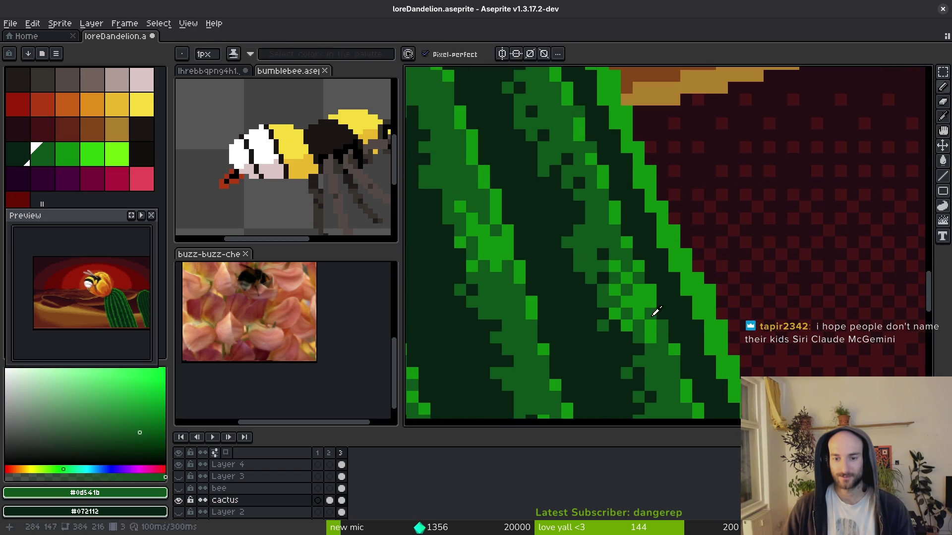
left_click(656, 311, "alt")
scroll(657, 307, "down", 2)
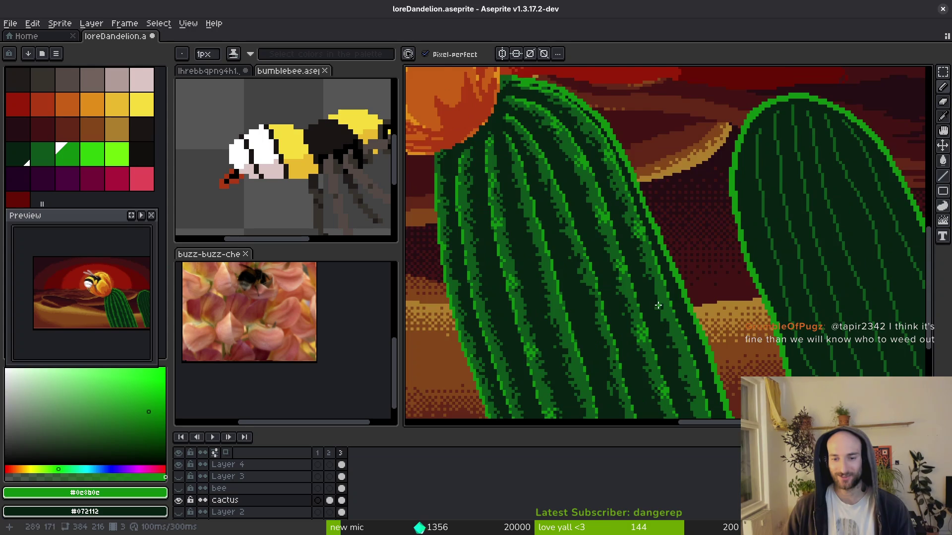
scroll(659, 297, "up", 5)
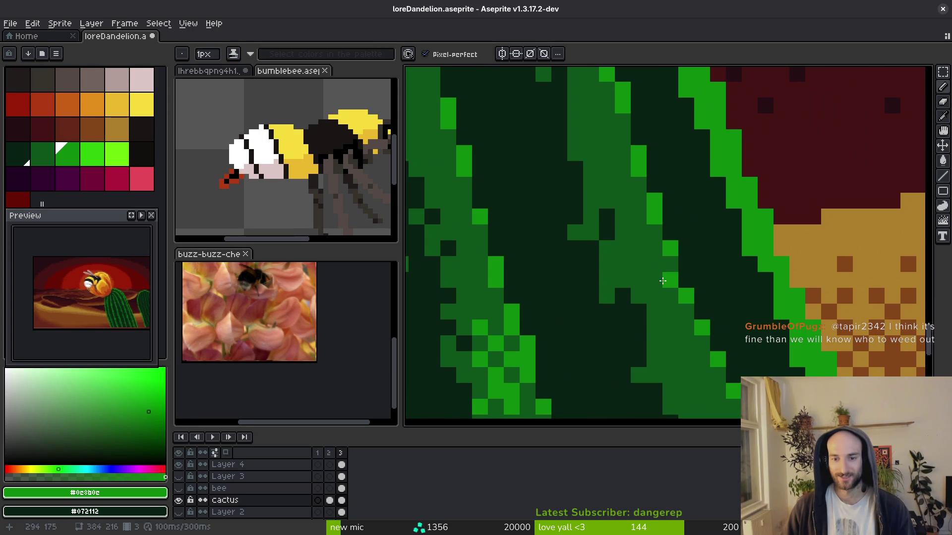
mouse_move(622, 232)
left_mouse_down()
mouse_move(639, 265)
mouse_move(625, 289)
mouse_move(647, 279)
left_mouse_up()
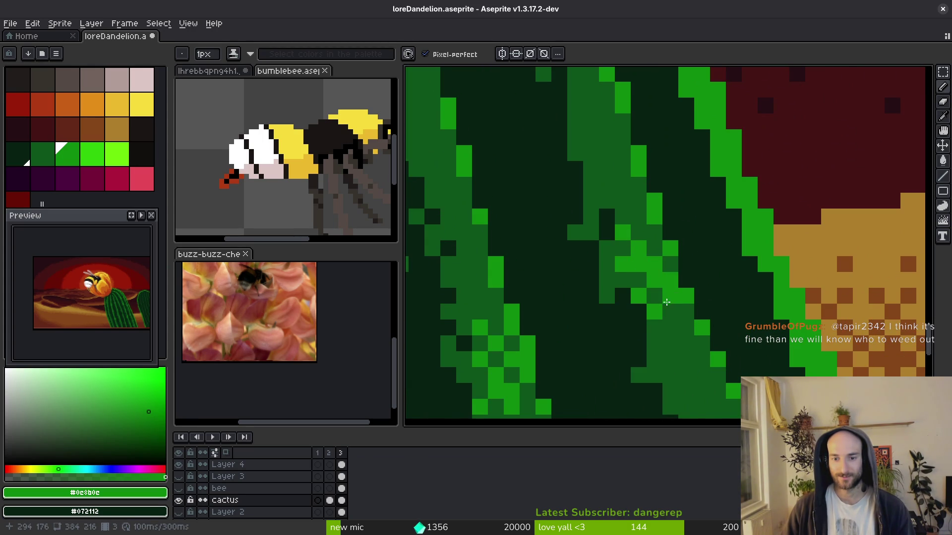
scroll(666, 302, "down", 5)
scroll(675, 321, "up", 3)
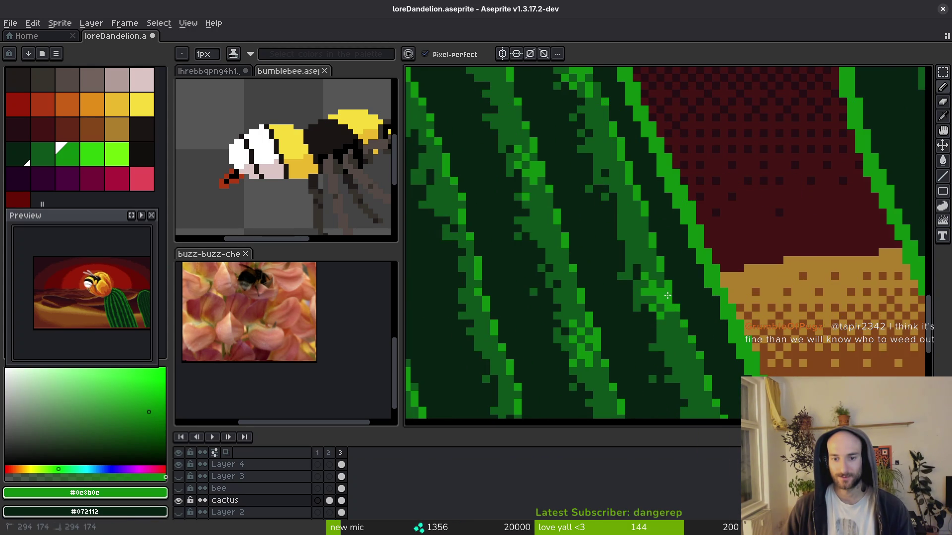
scroll(668, 295, "down", 5)
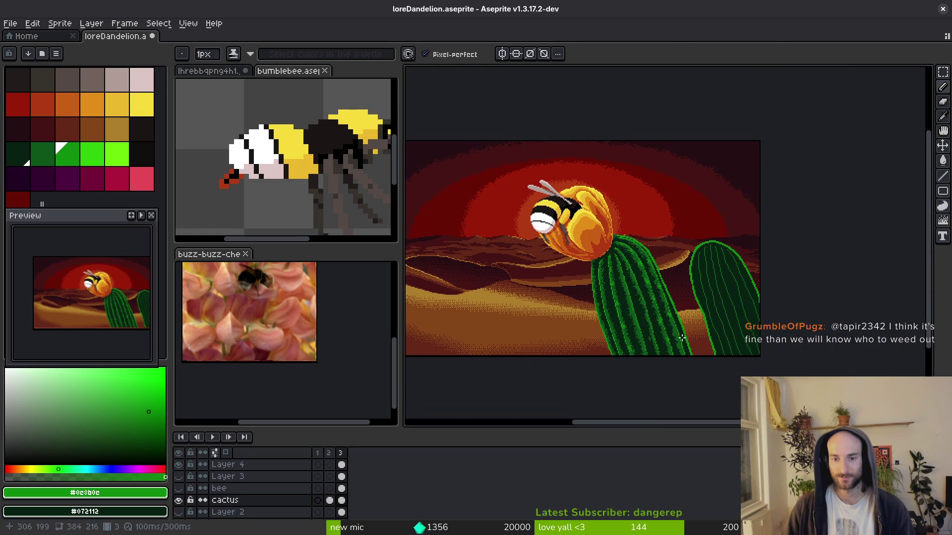
scroll(682, 338, "up", 3)
Lasso a small stripe cluster, shift it up-left, and fill the tan gap with #0d541b.
scroll(682, 337, "up", 1)
key("q")
mouse_move(683, 319)
left_mouse_down()
mouse_move(649, 321)
mouse_move(666, 356)
mouse_move(684, 328)
mouse_move(654, 314)
mouse_move(644, 290)
left_mouse_up()
left_click(666, 344)
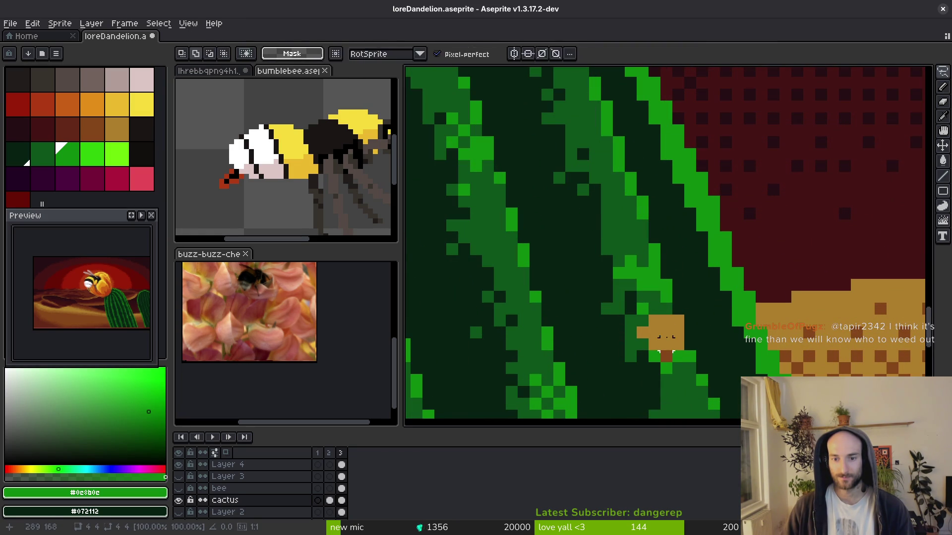
key("g")
left_click(640, 297, "alt")
left_click(654, 332)
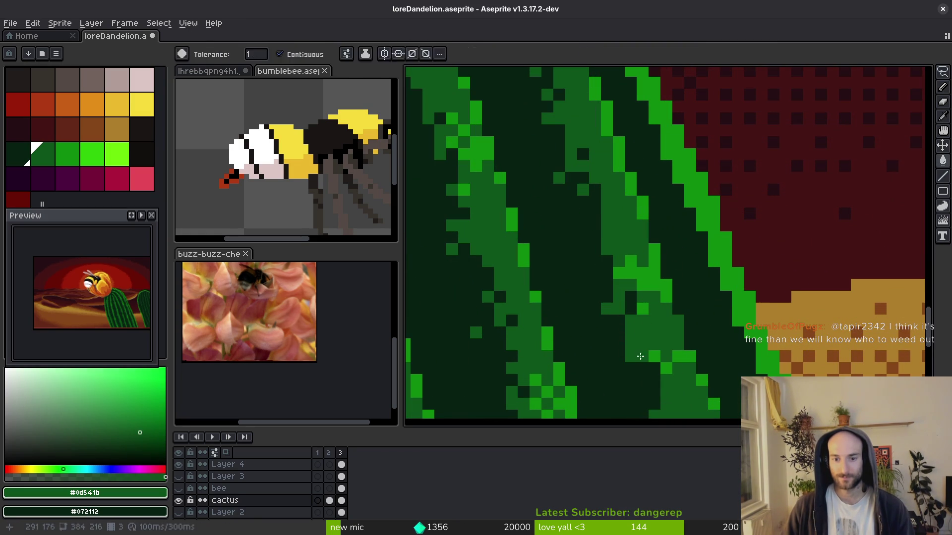
Pencil one bright-green #0e8b0e speckle pixel onto the stripe, then re-pick the stripe green.
key("b")
left_click(646, 336, "alt")
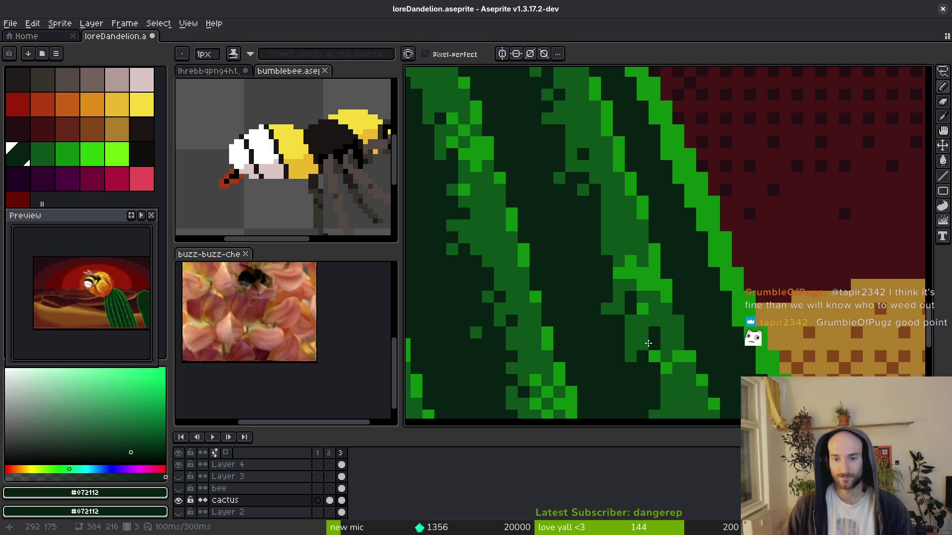
left_click(676, 361, "alt")
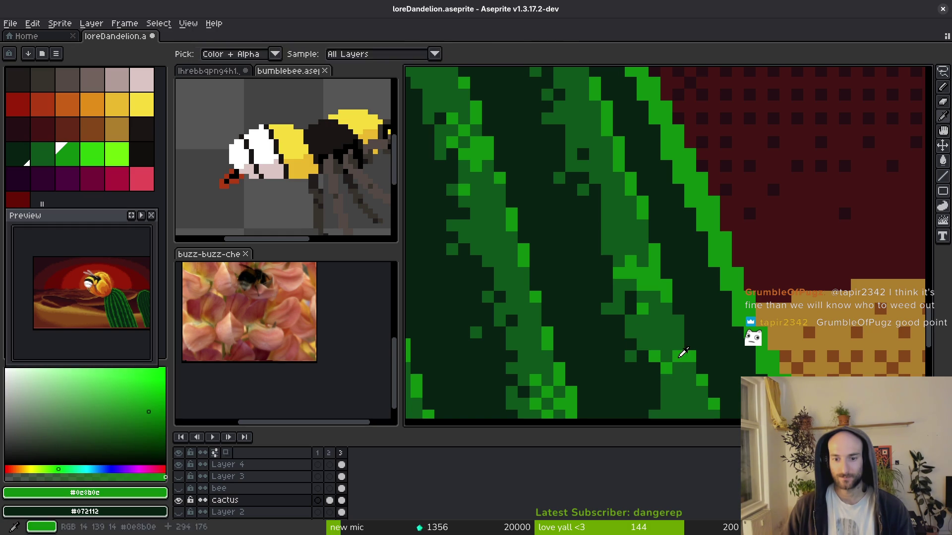
left_click(678, 327)
left_click(659, 354, "alt")
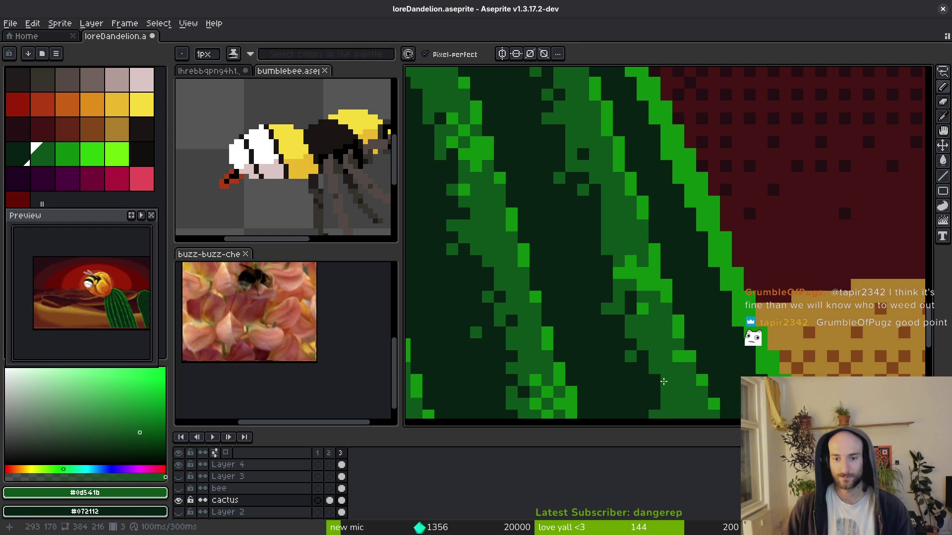
scroll(664, 381, "down", 3)
scroll(672, 340, "up", 2)
left_click(665, 364, "alt")
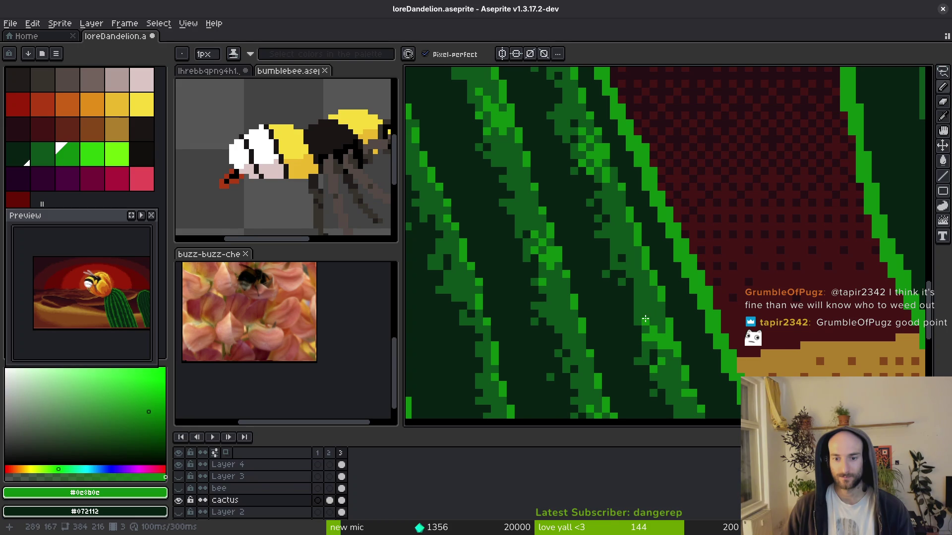
scroll(655, 353, "down", 3)
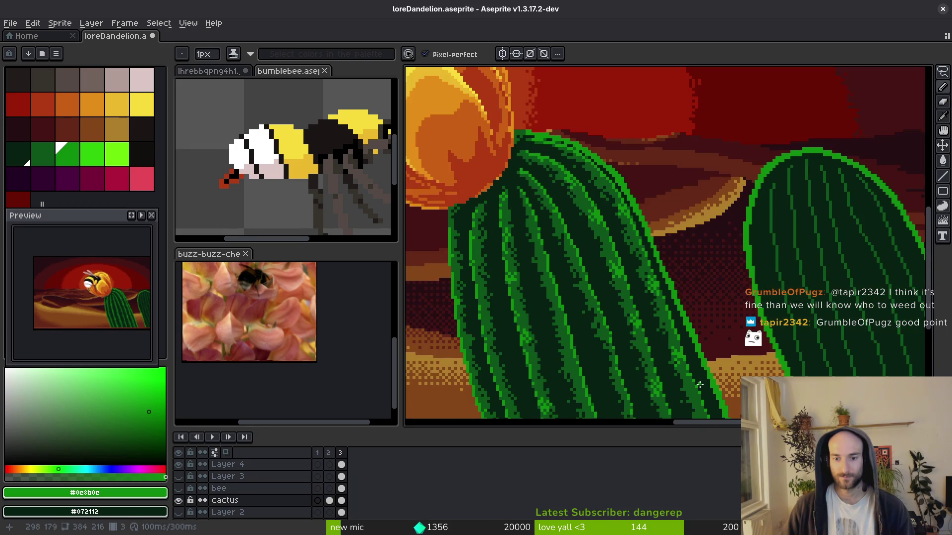
scroll(672, 284, "up", 3)
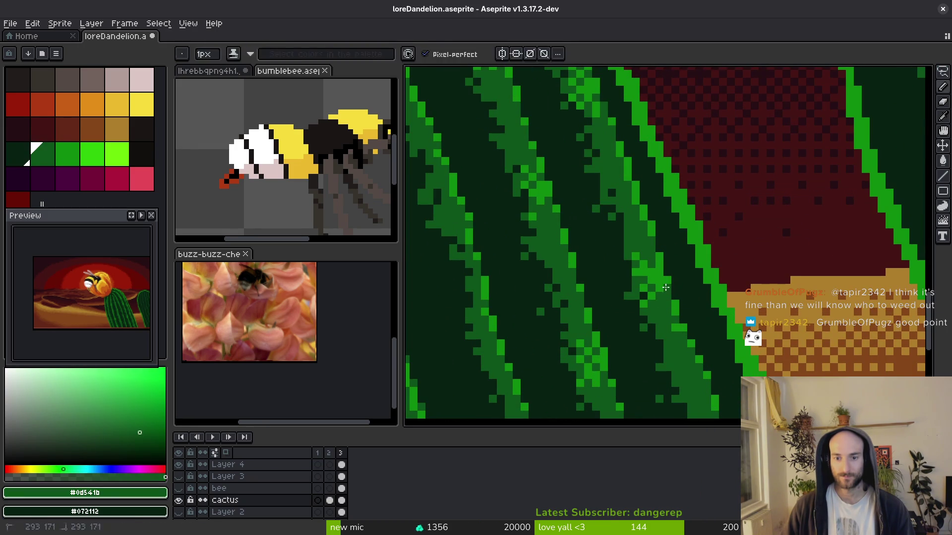
scroll(675, 317, "down", 3)
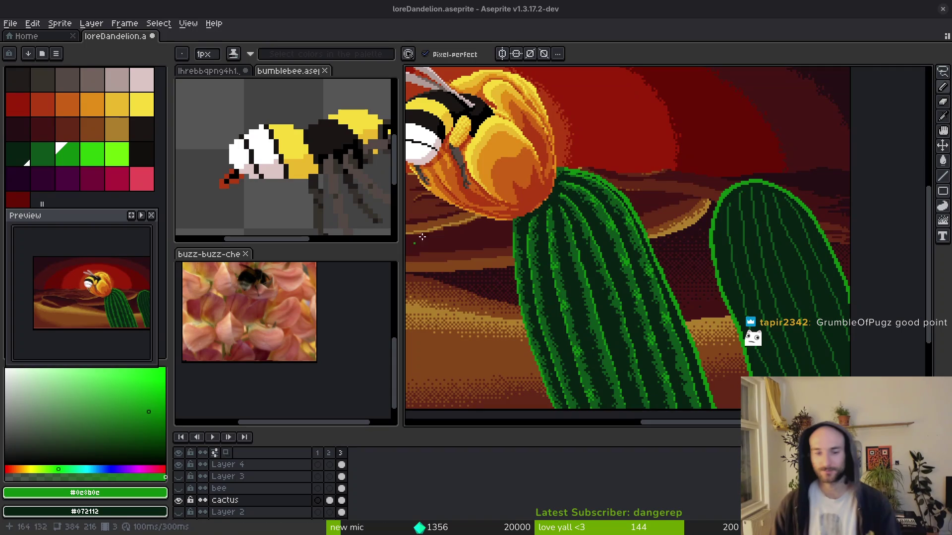
Save, then recolour a cactus stripe pixel and sample the darkest cactus green.
scroll(692, 279, "up", 1)
key("ctrl+s")
scroll(595, 277, "up", 3)
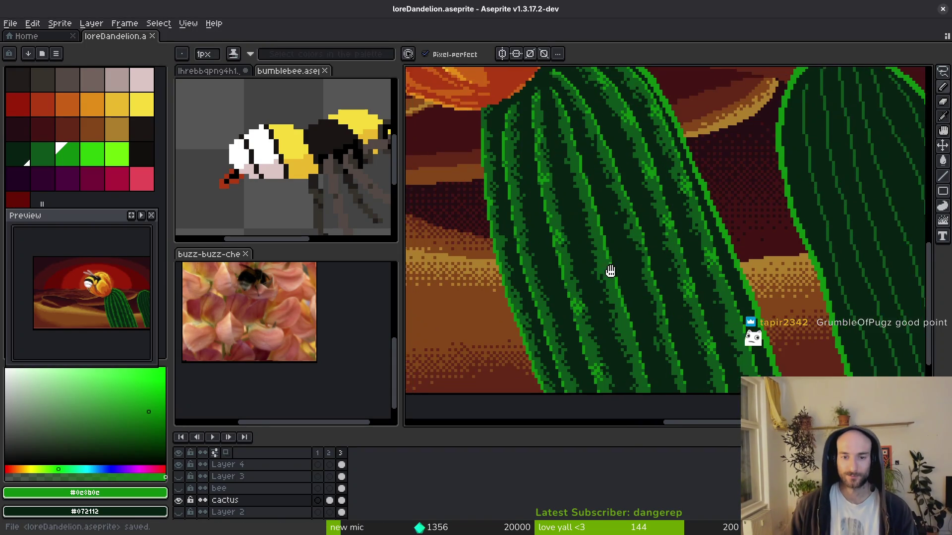
scroll(593, 193, "up", 2)
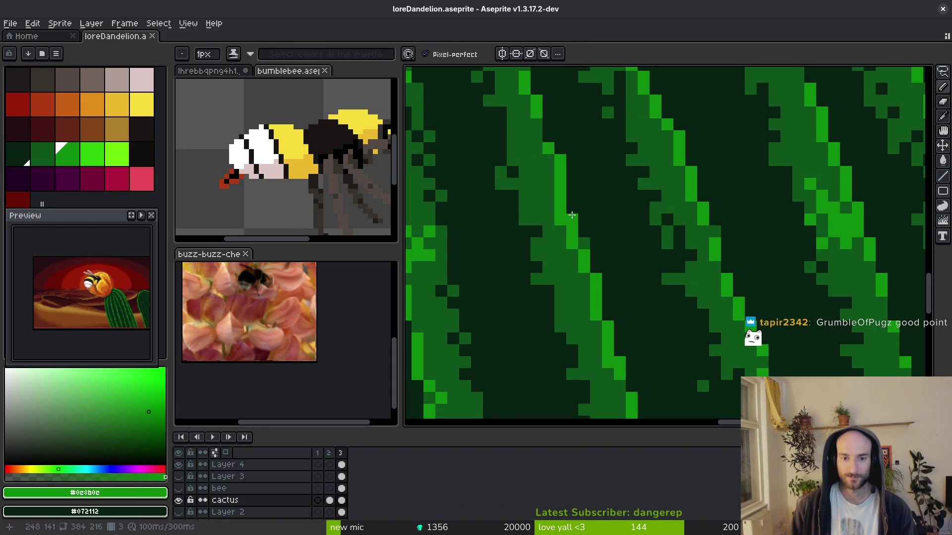
left_click(570, 214)
left_click(522, 214, "alt")
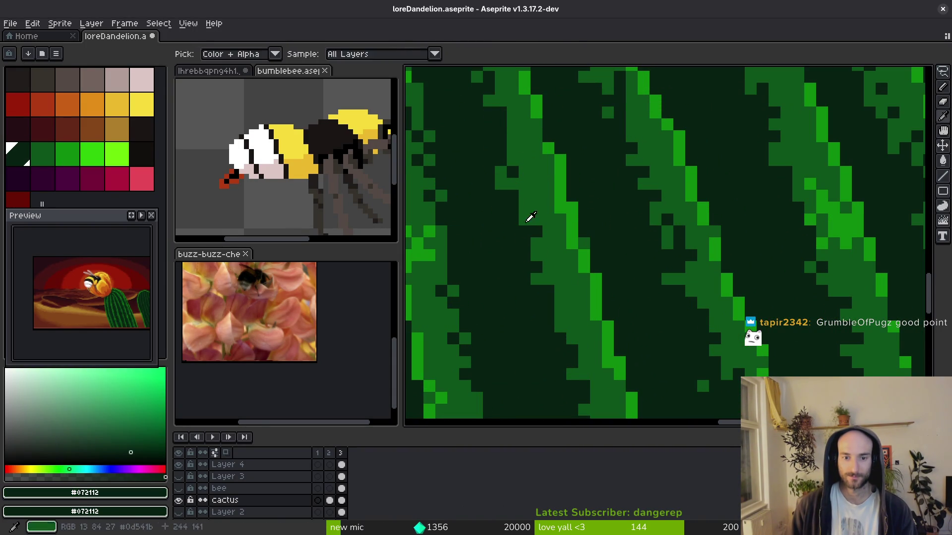
scroll(572, 296, "down", 2)
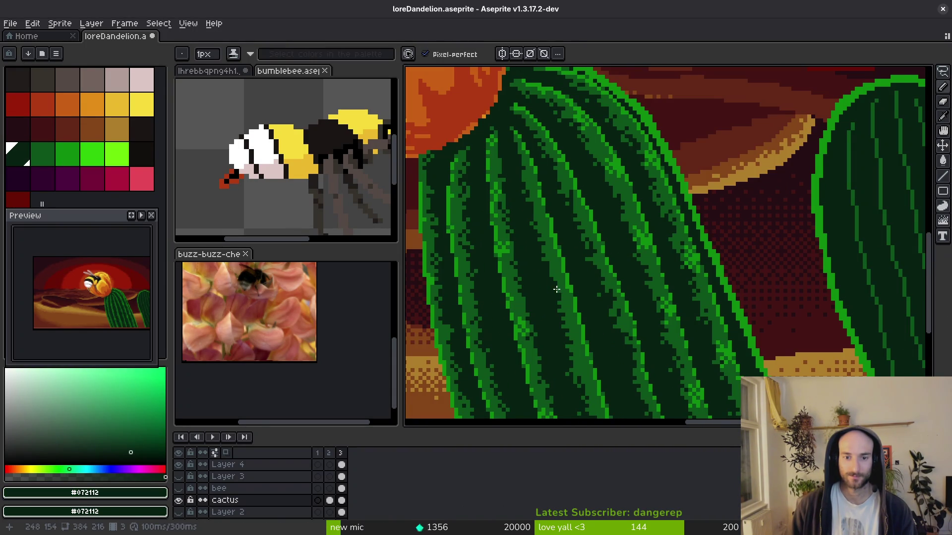
scroll(556, 290, "up", 3)
Turn a dark cactus pixel bright green, resample the darkest and mid greens, and save.
left_click(519, 247, "alt")
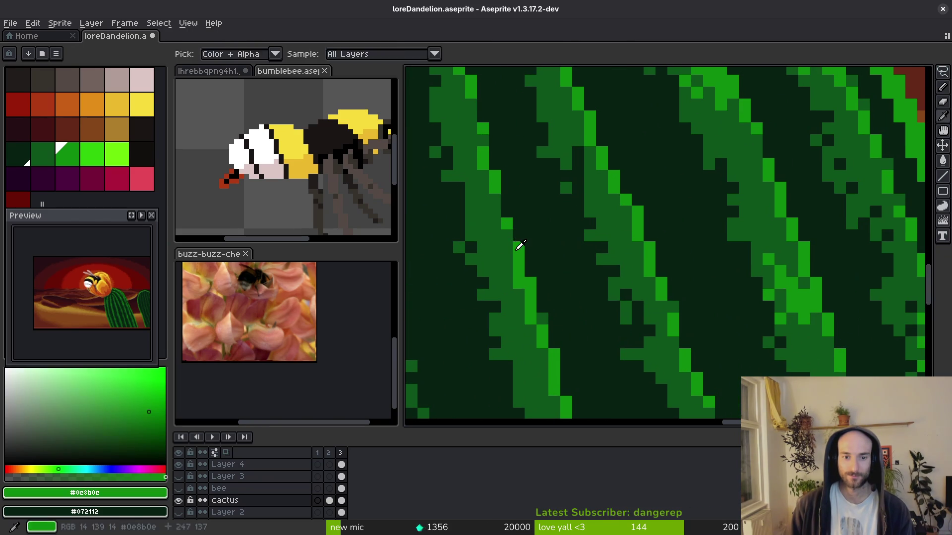
left_click(625, 212)
left_click(644, 211, "alt")
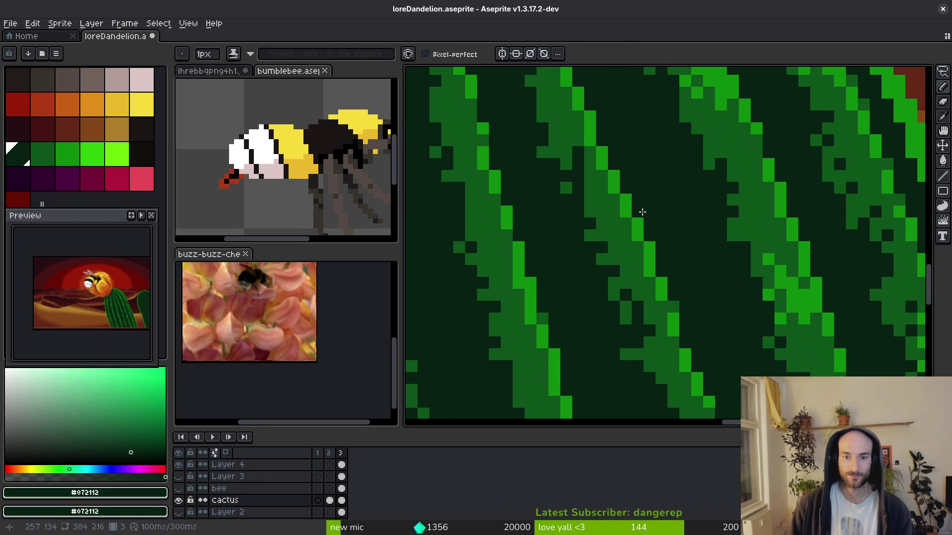
left_click(590, 208, "alt")
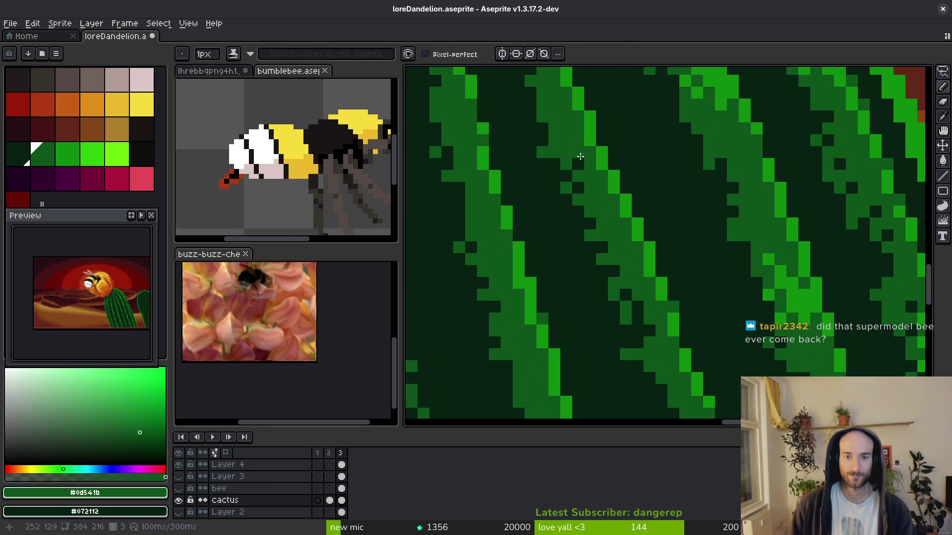
scroll(615, 248, "down", 3)
scroll(614, 248, "down", 1)
key("ctrl+s")
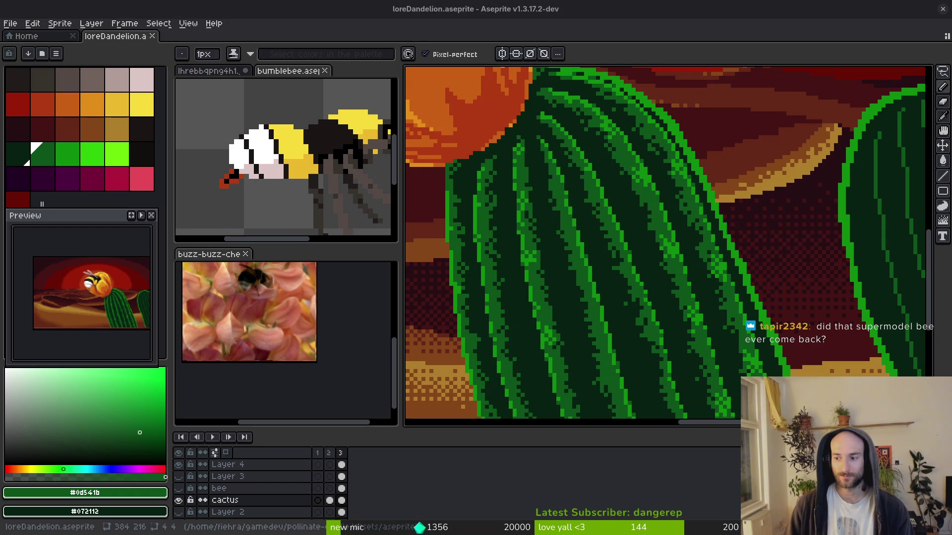
Paint mid-green speckle pixels onto the dark cactus stripe area and save.
scroll(664, 290, "up", 4)
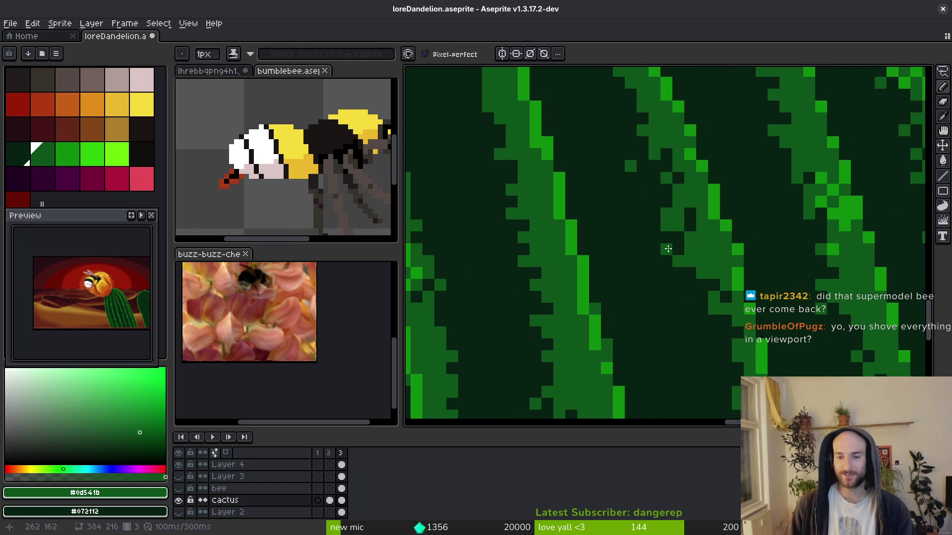
left_click(667, 236, "alt")
key("ctrl+s")
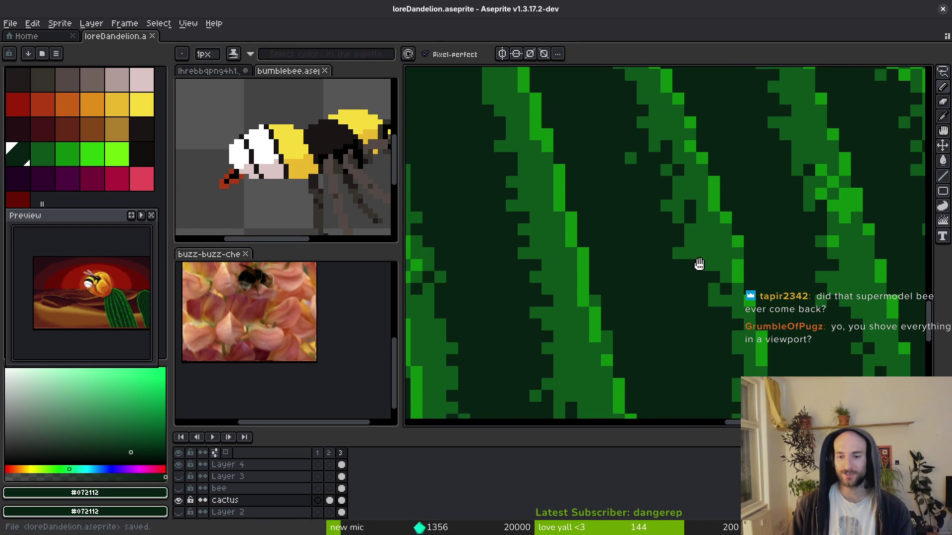
left_click(725, 287, "alt")
left_click_drag(712, 244, 688, 253)
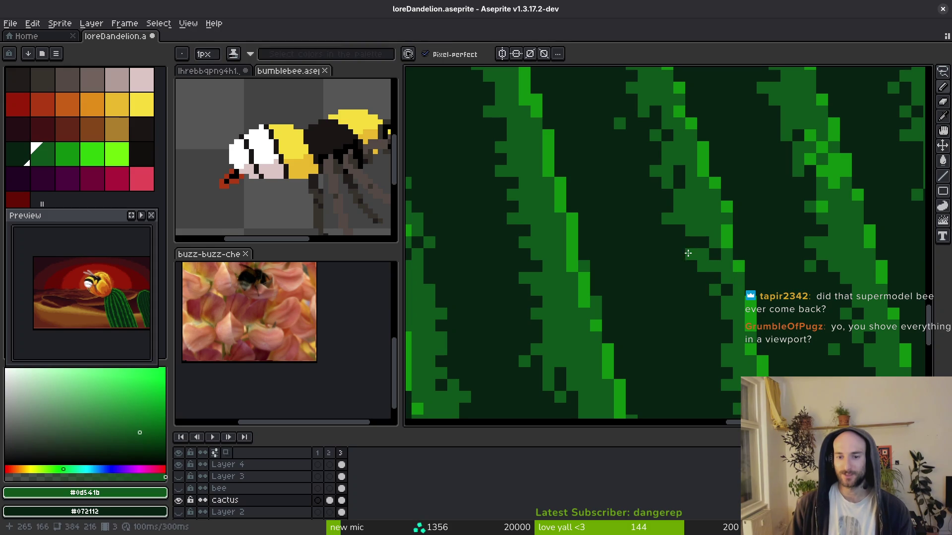
scroll(685, 246, "down", 1)
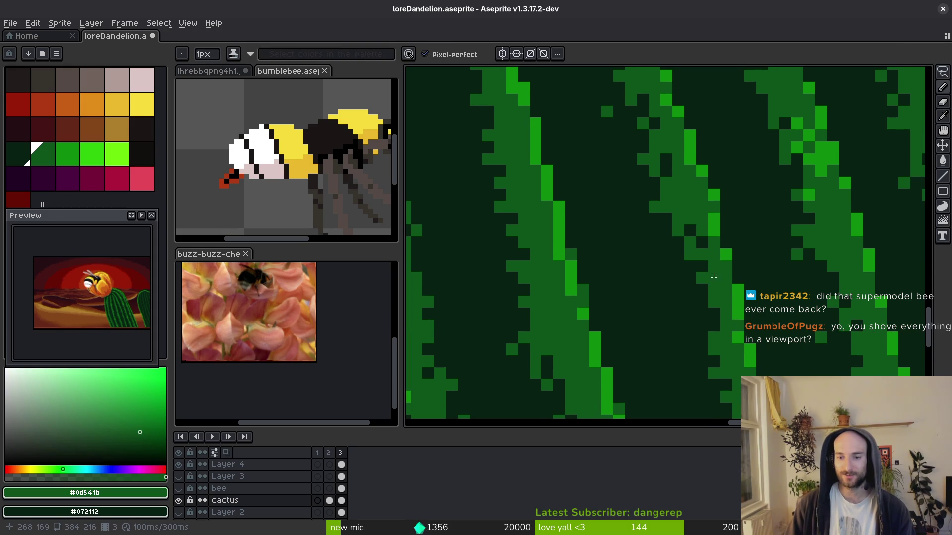
left_click(706, 295)
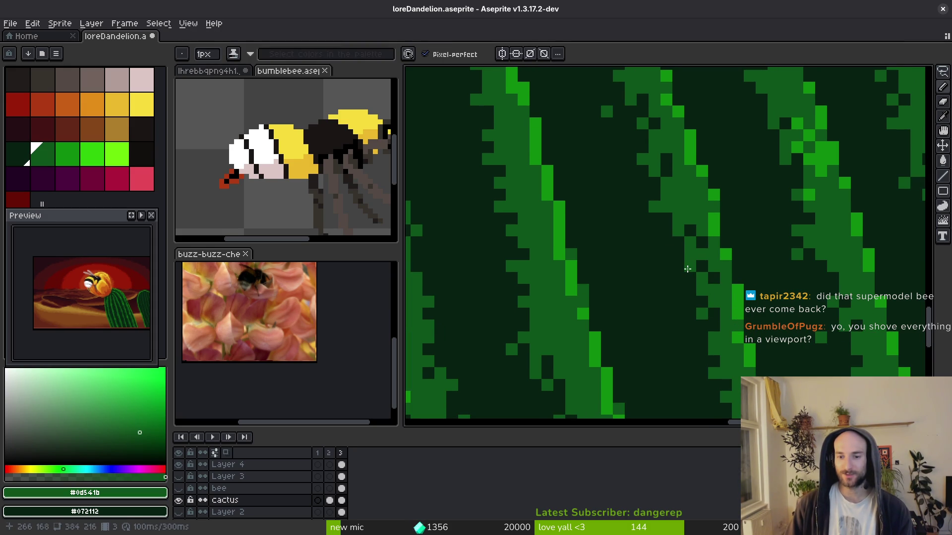
scroll(689, 272, "down", 1)
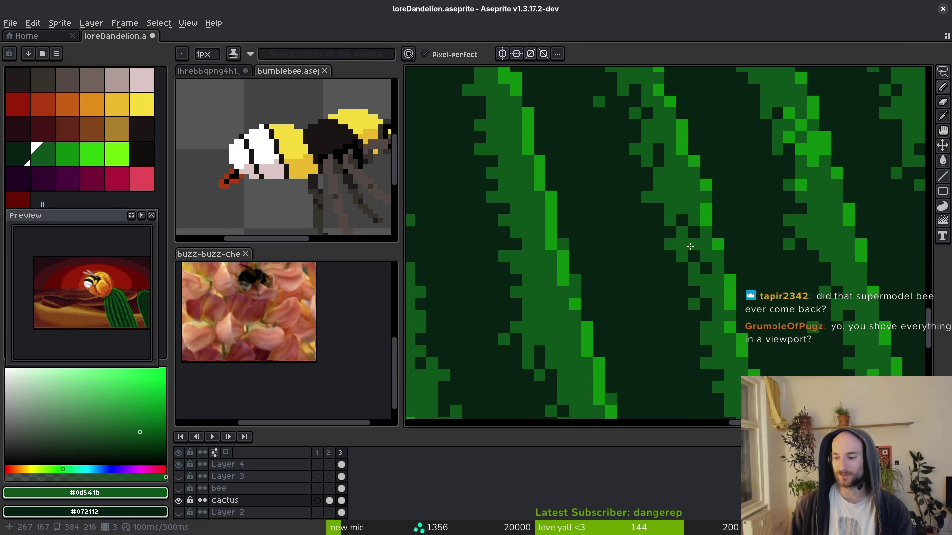
key("ctrl+s")
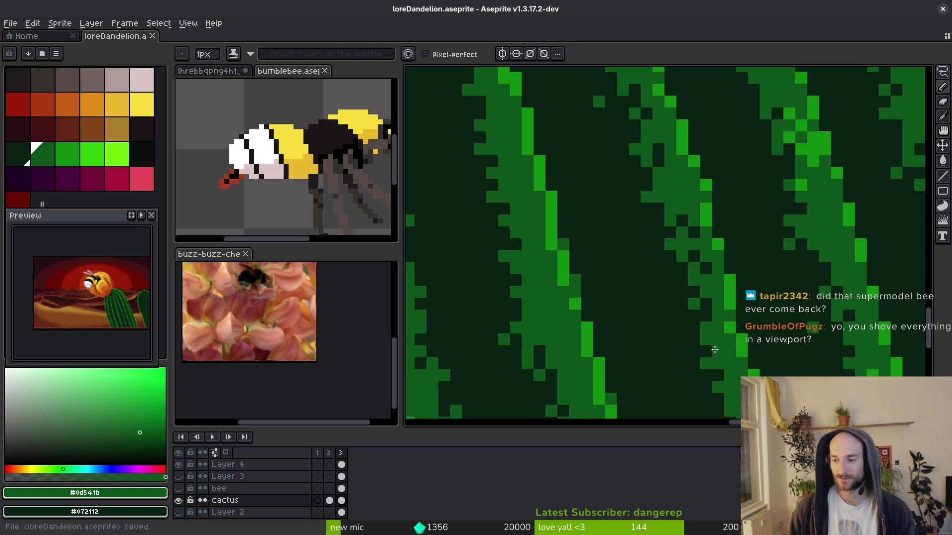
Add another speckle pixel to the stripes, zoom in closer, sample the stripe green and save.
scroll(714, 350, "down", 3)
scroll(670, 292, "up", 3)
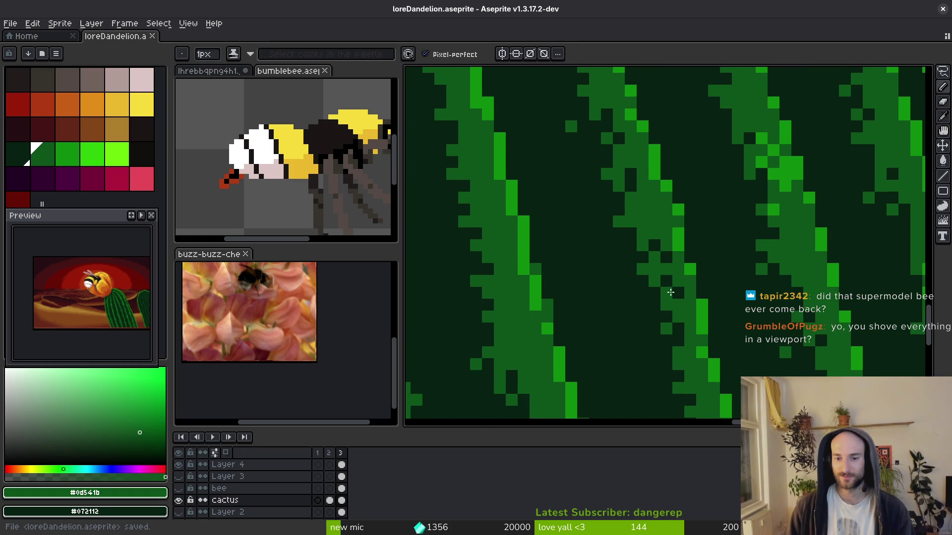
left_click(674, 261)
scroll(695, 281, "up", 4)
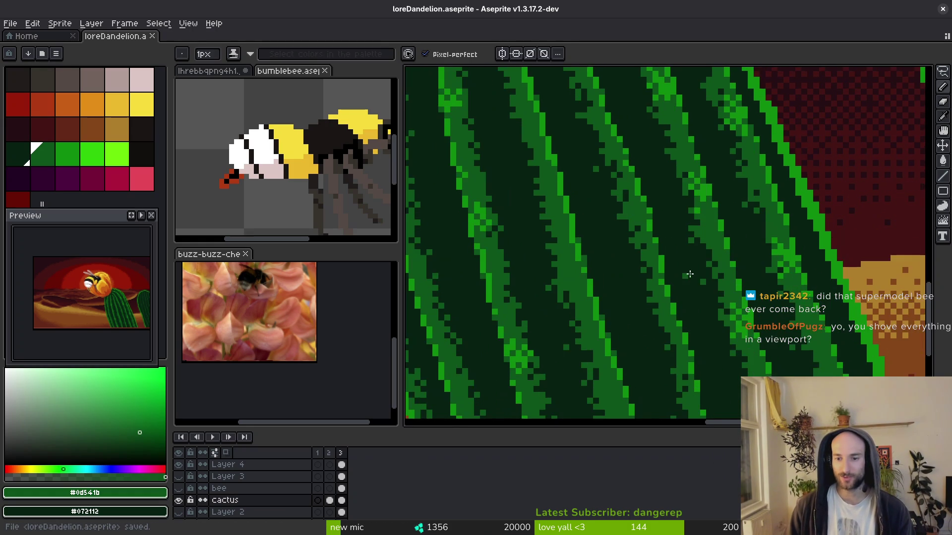
key("ctrl+s")
scroll(690, 310, "up", 2)
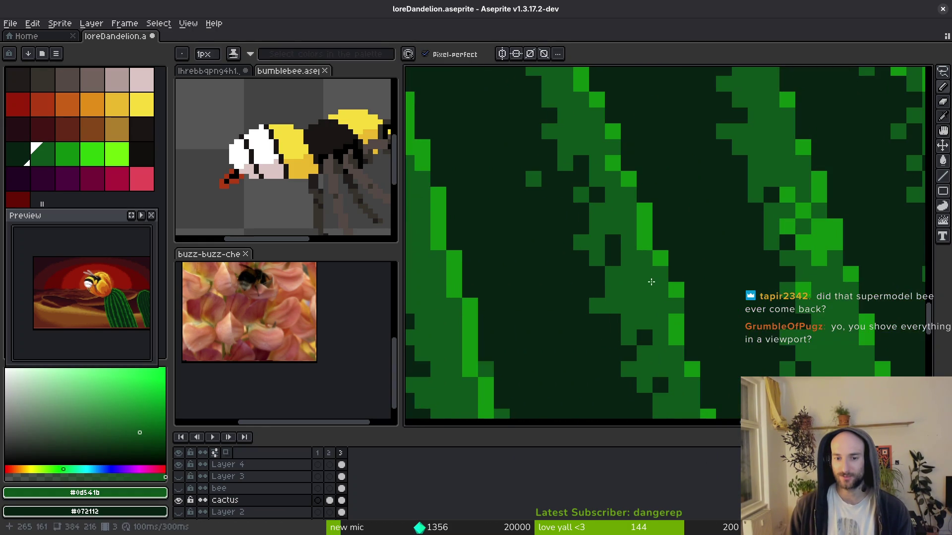
left_click(660, 270, "alt")
key("ctrl+s")
Dot a darkest-green pixel into a stripe, then sample the mid-dark stripe green.
left_click(648, 251, "alt")
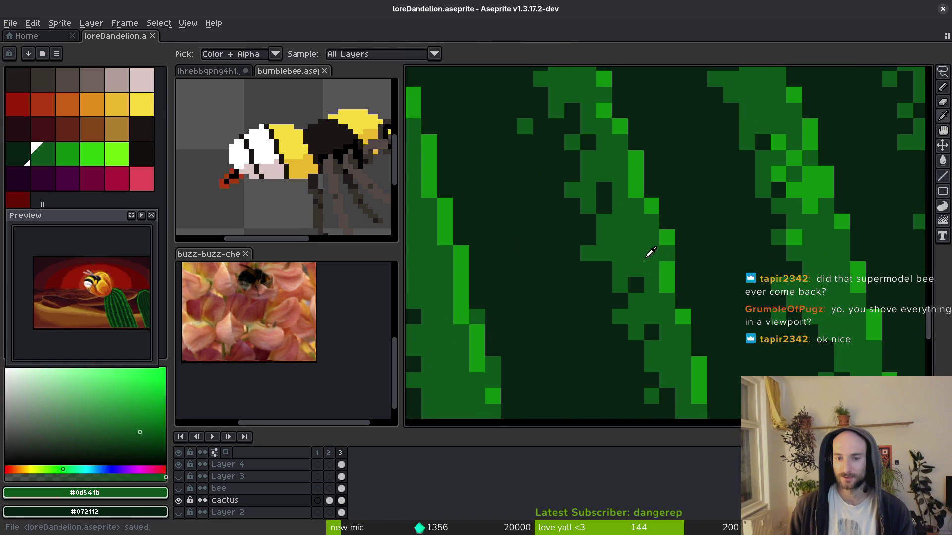
scroll(664, 277, "down", 3)
scroll(685, 302, "up", 3)
scroll(676, 268, "down", 3)
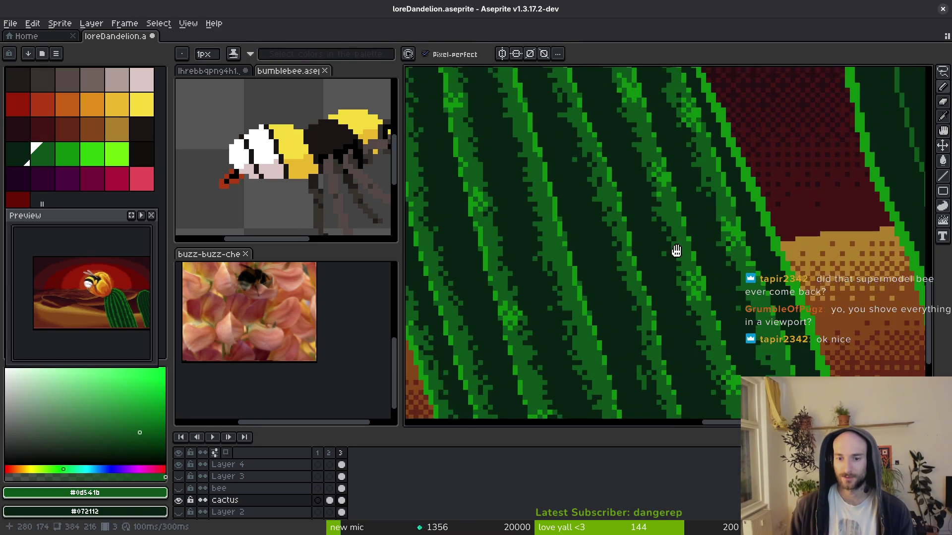
scroll(686, 272, "up", 4)
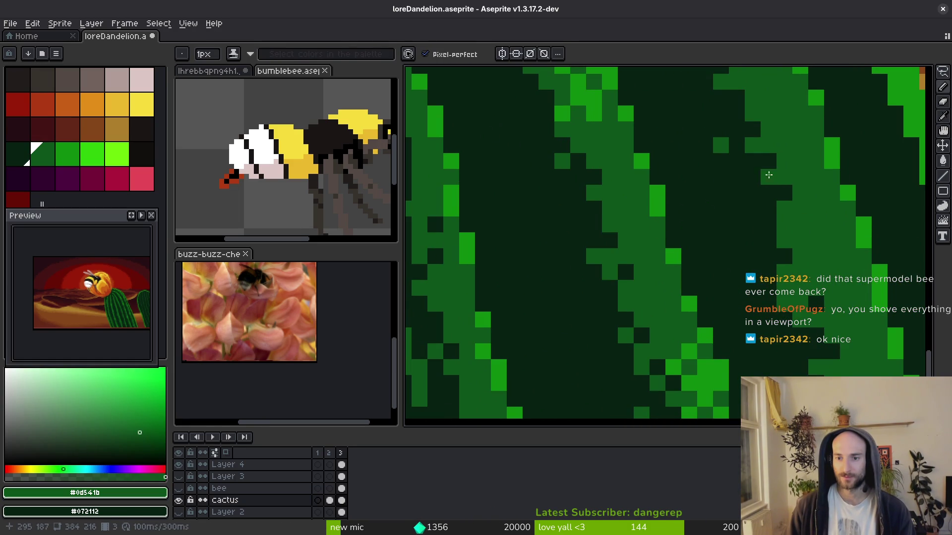
scroll(765, 177, "down", 2)
scroll(748, 223, "up", 1)
left_click(737, 255, "alt")
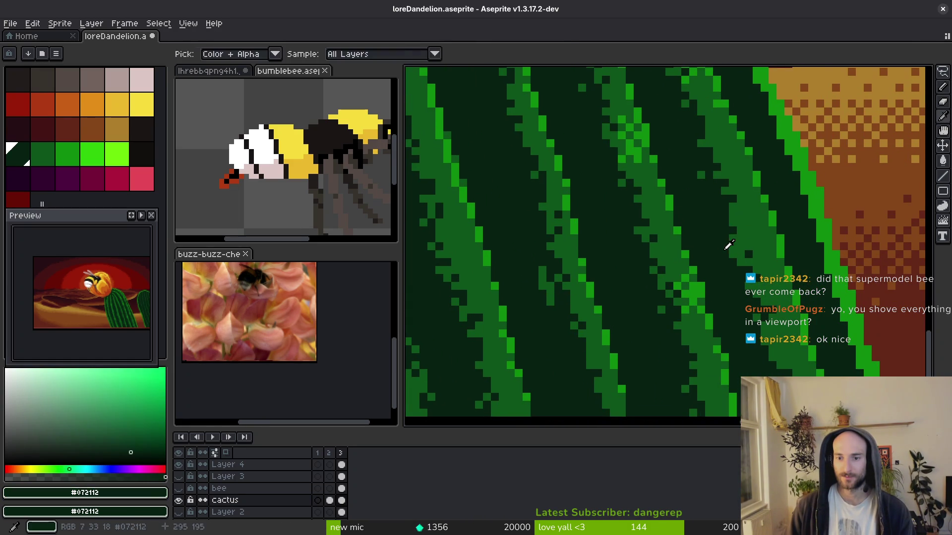
scroll(736, 255, "up", 1)
left_click(736, 255)
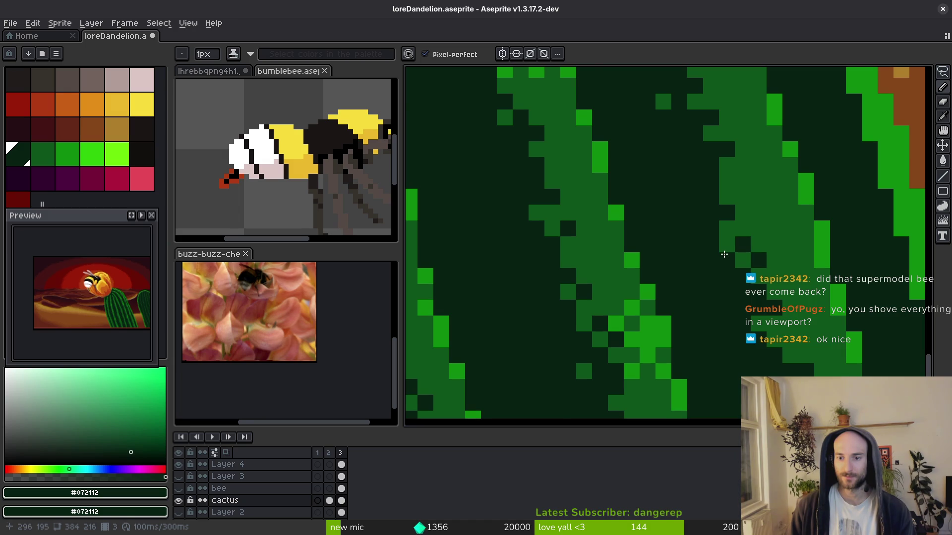
scroll(723, 255, "down", 3)
scroll(709, 268, "up", 3)
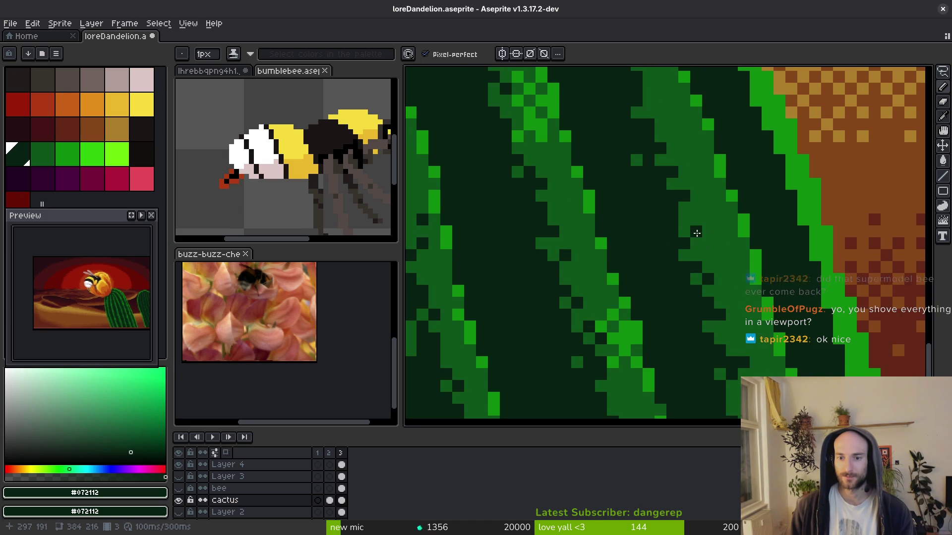
scroll(701, 231, "down", 2)
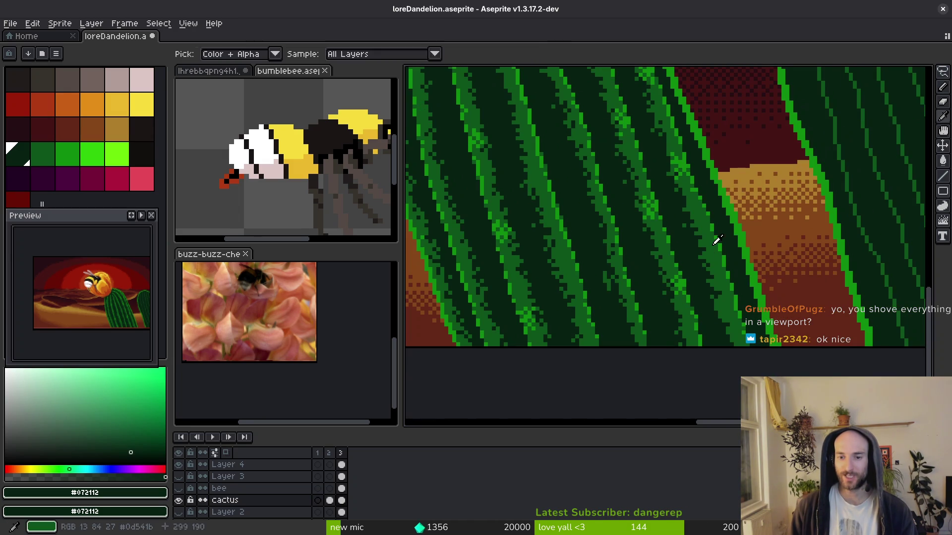
left_click(699, 233, "alt")
scroll(684, 233, "up", 2)
scroll(681, 232, "down", 3)
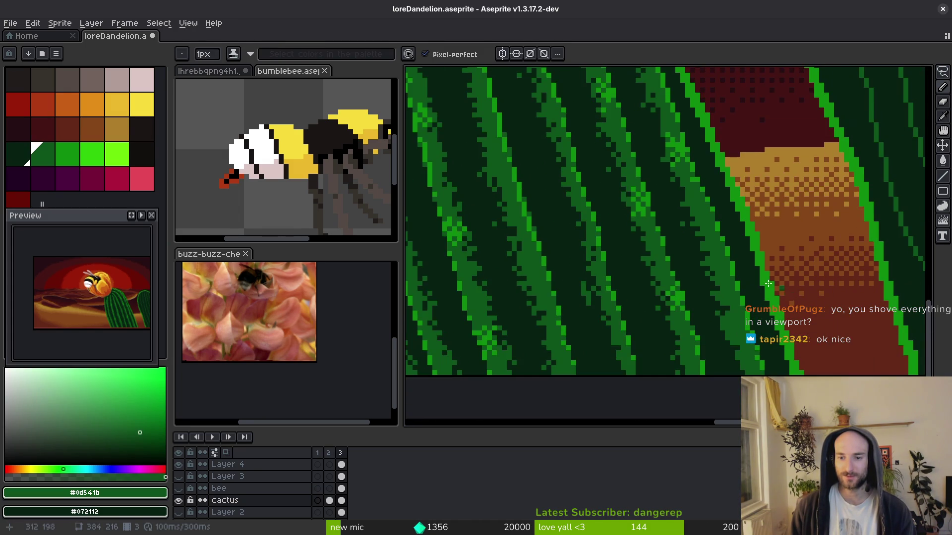
scroll(686, 240, "up", 2)
Paint mid-dark green strokes over the bright cactus edge, undoing one stray stroke.
scroll(687, 243, "up", 3)
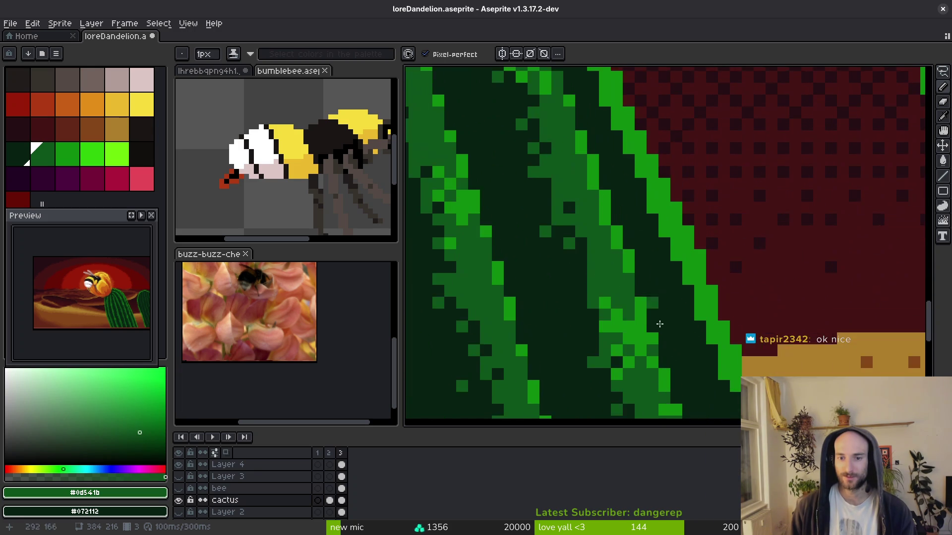
scroll(659, 212, "up", 1)
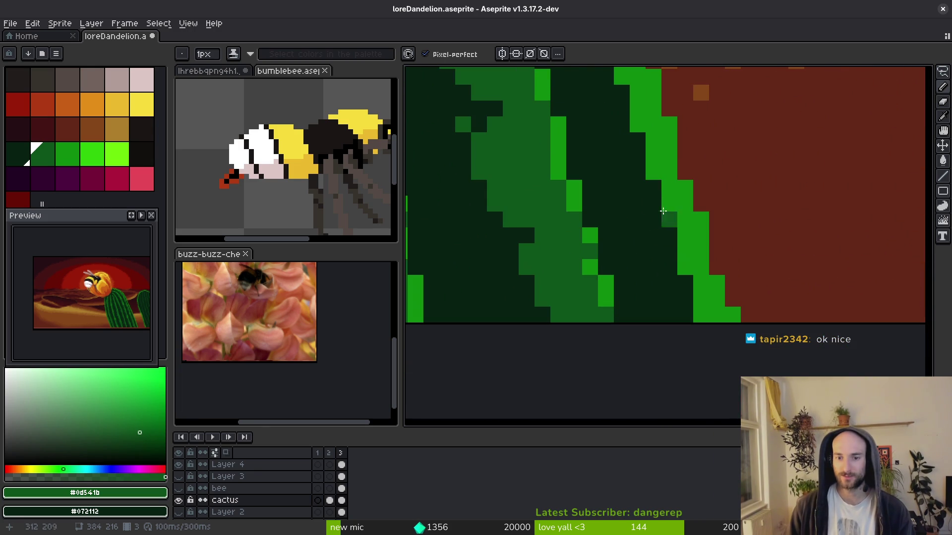
left_click_drag(660, 189, 670, 235)
left_click_drag(684, 283, 699, 317)
mouse_move(669, 253)
left_mouse_down()
mouse_move(653, 189)
mouse_move(673, 292)
mouse_move(647, 158)
left_mouse_up()
scroll(681, 266, "up", 5)
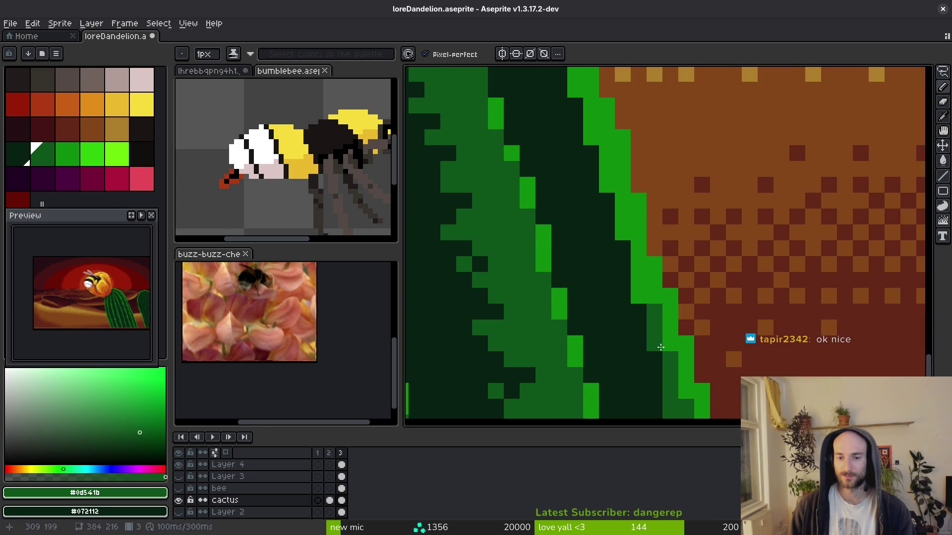
left_click_drag(619, 224, 643, 318)
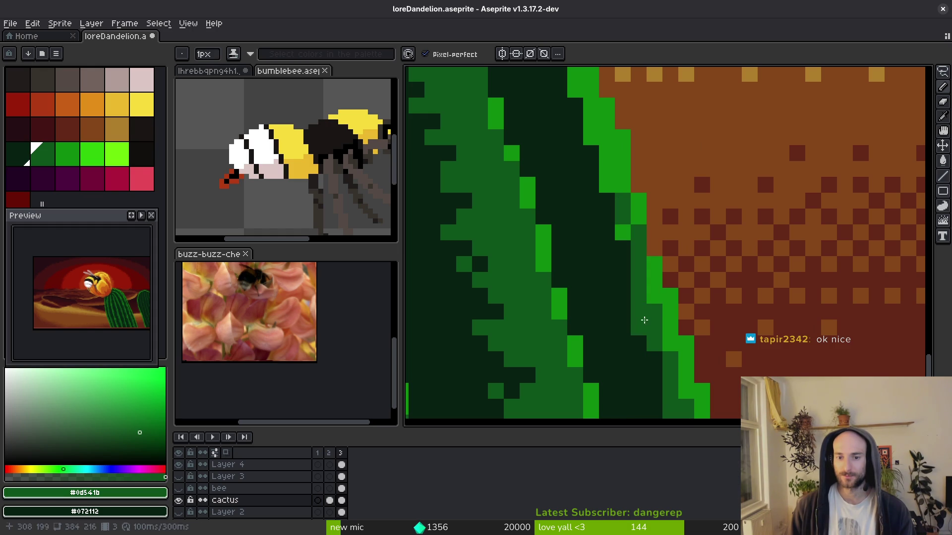
key("ctrl+z")
mouse_move(626, 283)
left_mouse_down()
mouse_move(608, 186)
mouse_move(633, 305)
mouse_move(638, 198)
left_mouse_up()
Extend the mid-dark green further down the edge, restoring one pixel to bright green.
scroll(637, 279, "left", 2)
scroll(601, 259, "up", 5)
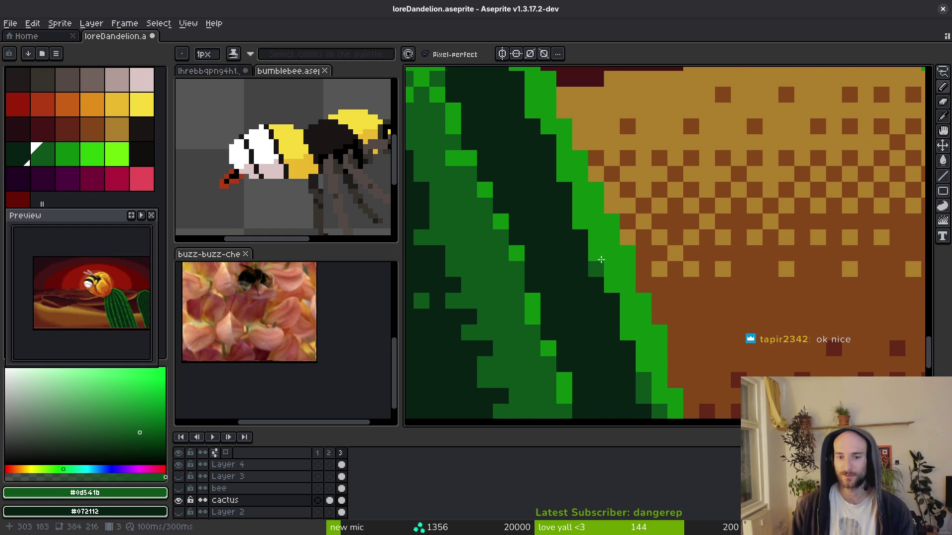
left_click_drag(600, 259, 633, 351)
left_click_drag(575, 201, 612, 313)
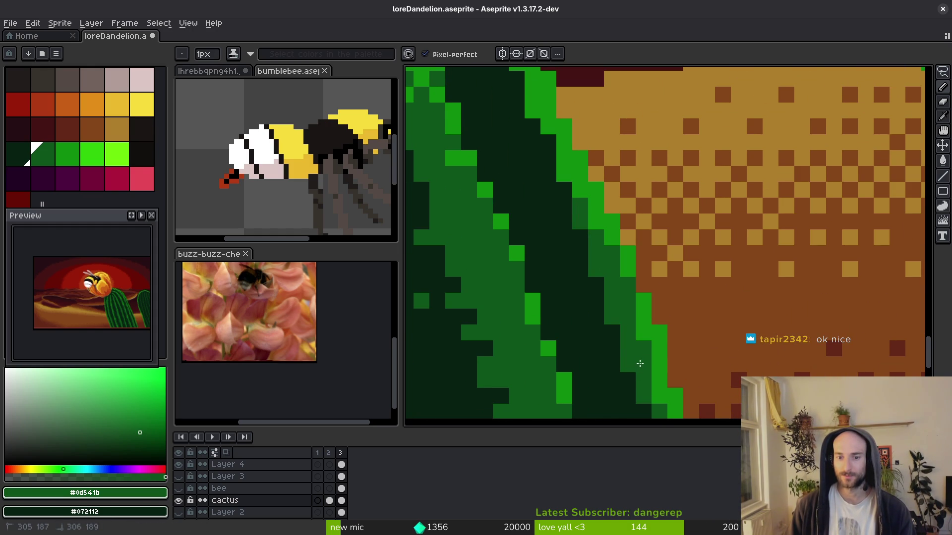
left_click(640, 312, "alt")
left_click(627, 285)
left_click(616, 250, "alt")
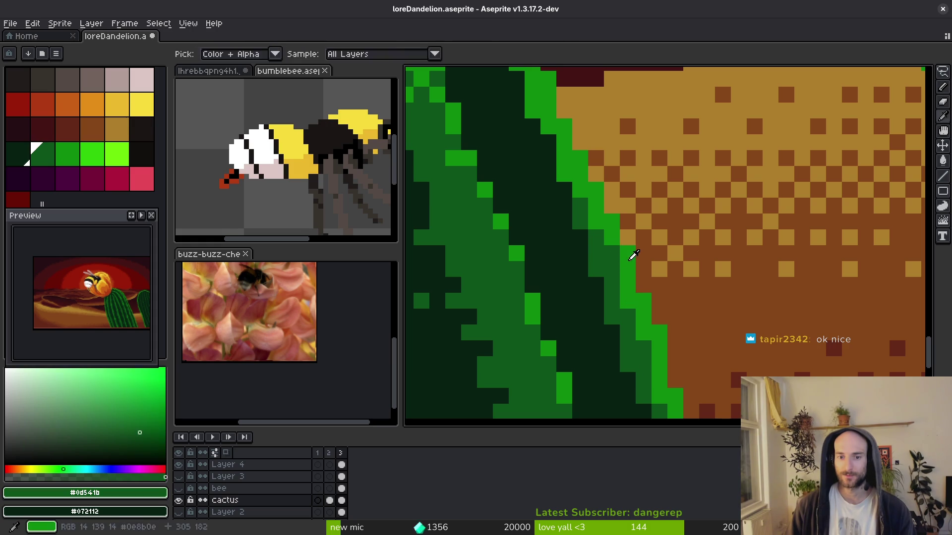
Paint two more diagonal mid-dark green strokes down the upper stretch of the bright edge.
scroll(601, 263, "up", 6)
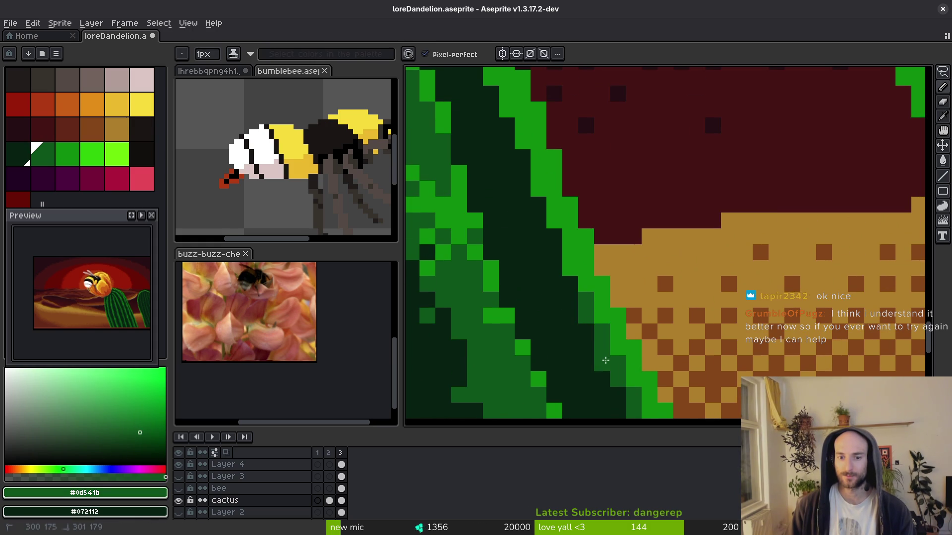
scroll(600, 364, "up", 3)
scroll(583, 374, "up", 3)
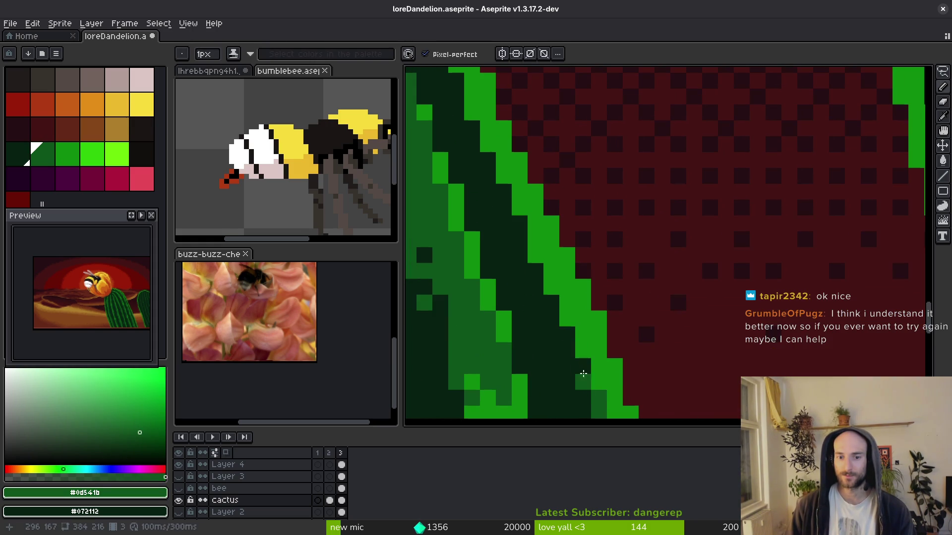
scroll(553, 342, "up", 3)
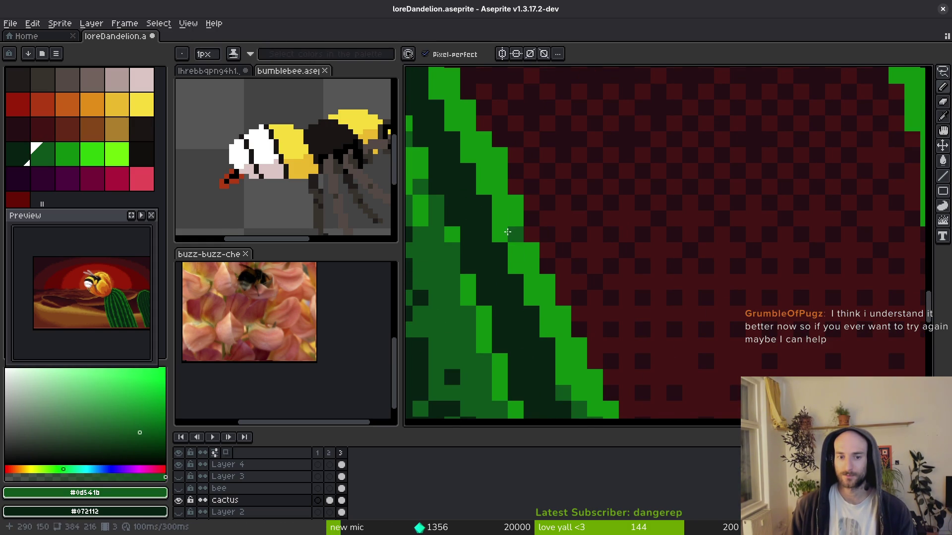
left_click_drag(507, 232, 559, 375)
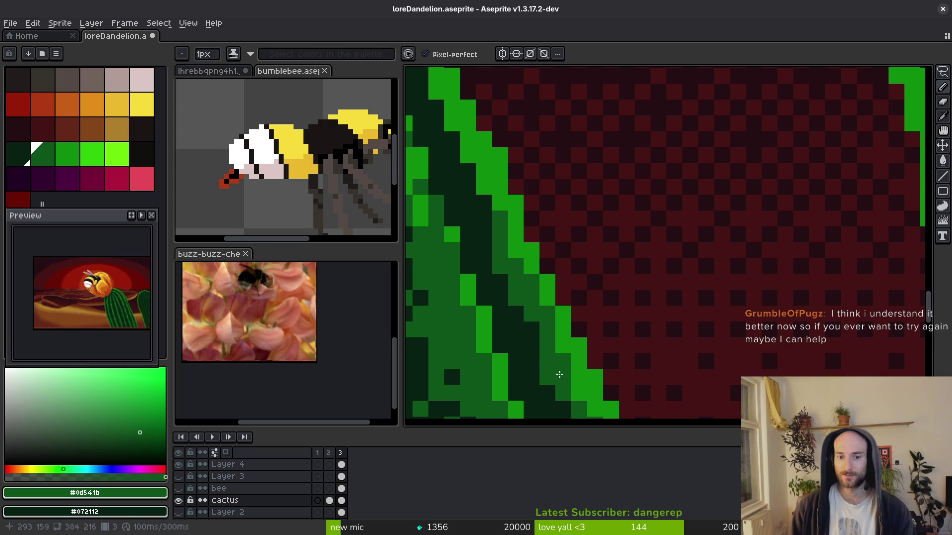
scroll(559, 375, "up", 3)
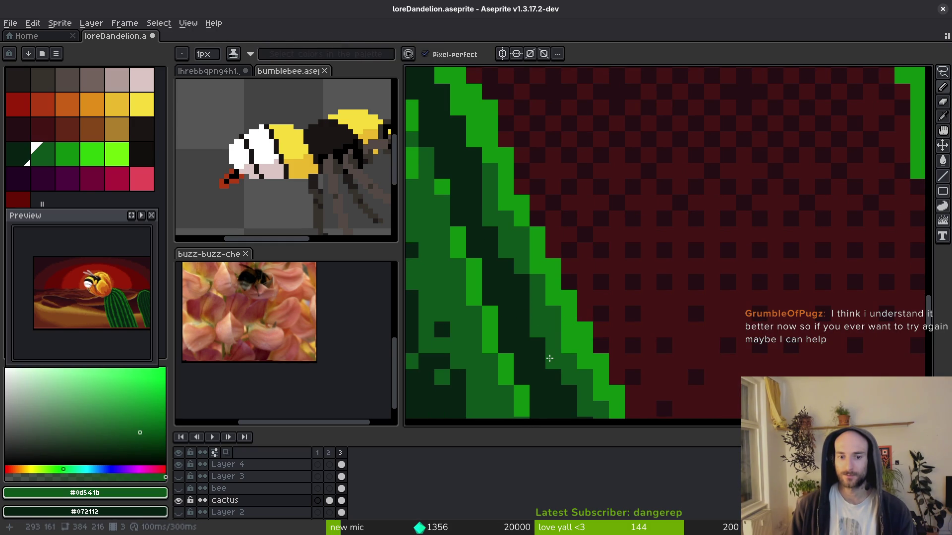
scroll(561, 347, "up", 3)
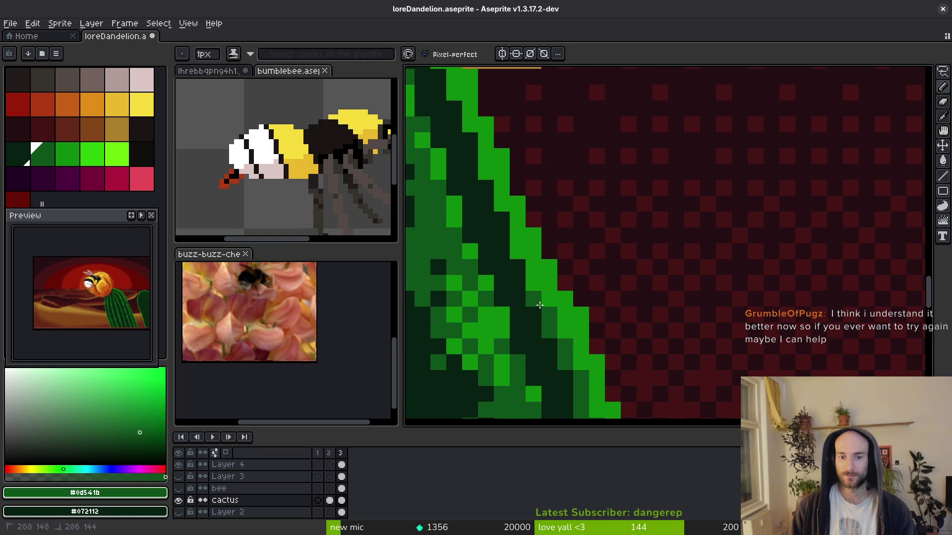
scroll(545, 318, "up", 2)
scroll(537, 323, "up", 4)
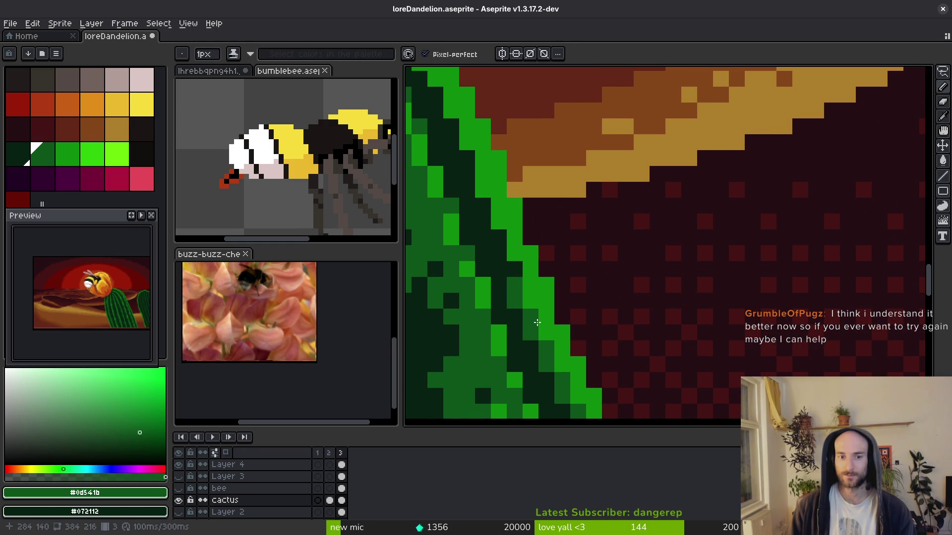
mouse_move(480, 173)
left_mouse_down()
mouse_move(502, 256)
mouse_move(535, 310)
left_mouse_up()
Sample a cactus green and paint a dark-green stroke along the edge.
left_click(493, 238, "alt")
left_click(512, 250, "alt")
scroll(534, 309, "up", 4)
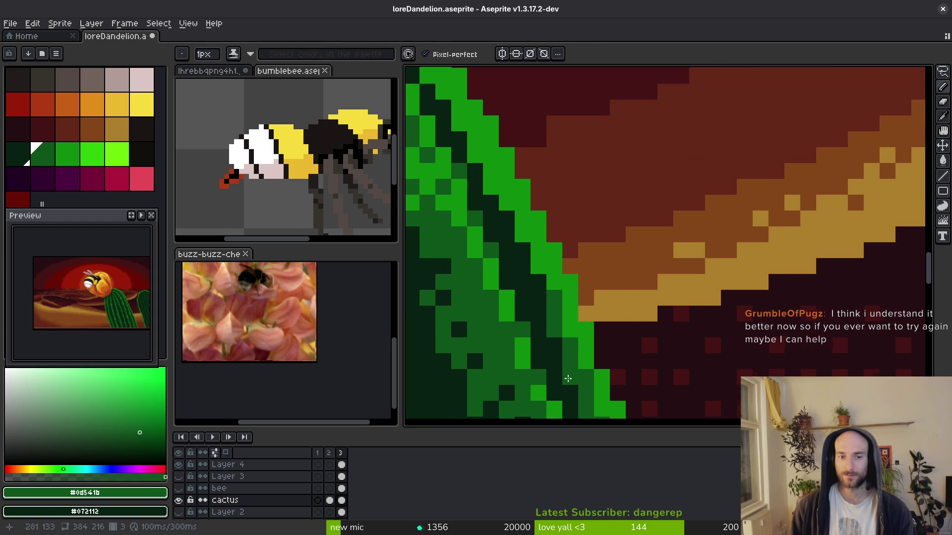
scroll(567, 378, "left", 2)
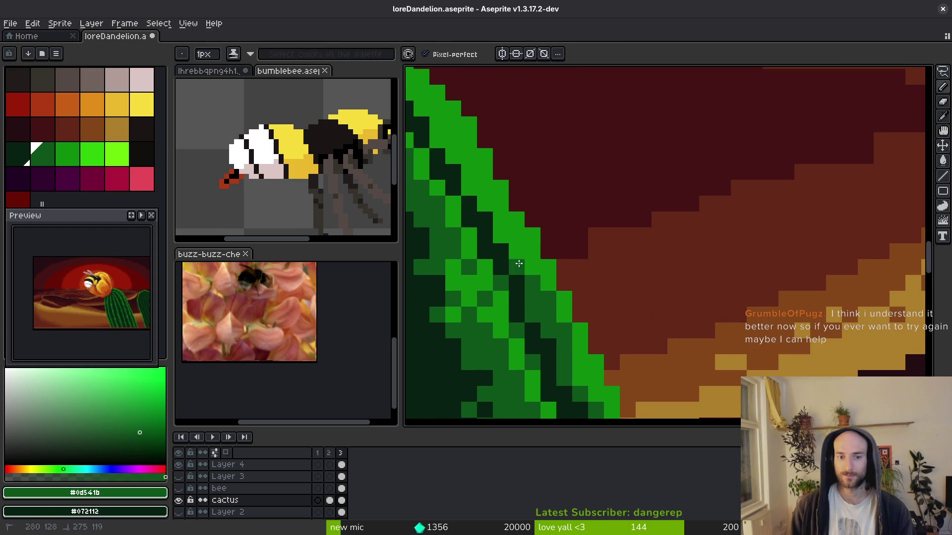
scroll(521, 247, "down", 4)
Repaint stripe-edge pixels with dark, mid and bright cactus greens, then save.
scroll(507, 240, "up", 4)
scroll(507, 240, "left", 2)
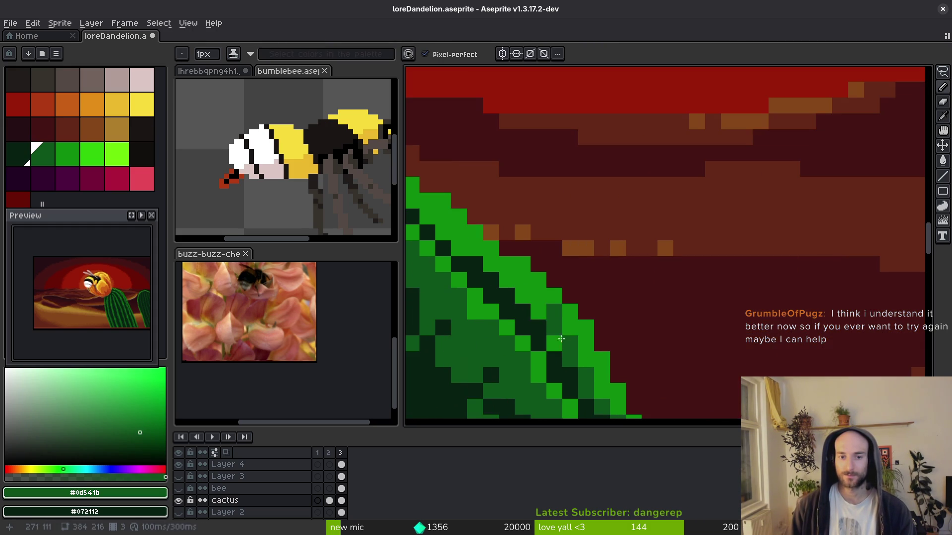
left_click_drag(460, 250, 443, 233)
left_click(489, 276, "alt")
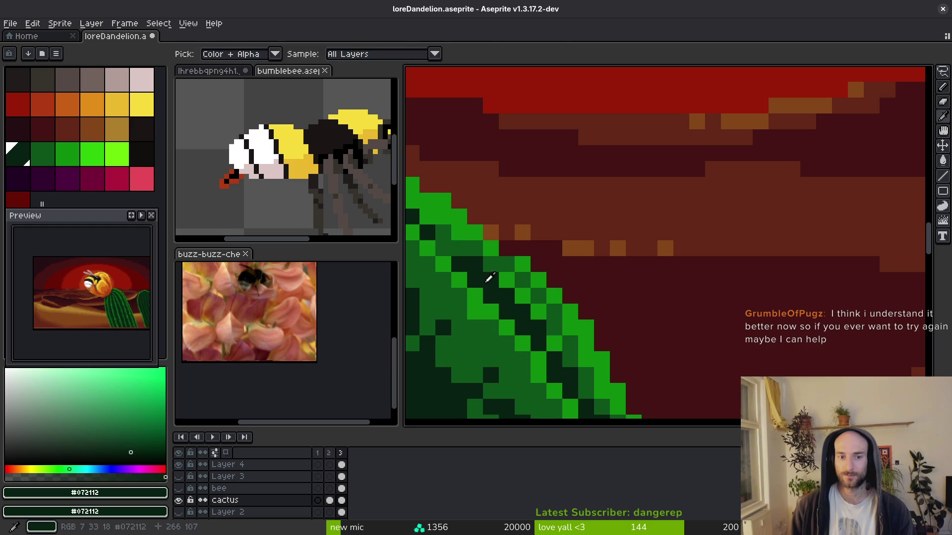
left_click(558, 314, "alt")
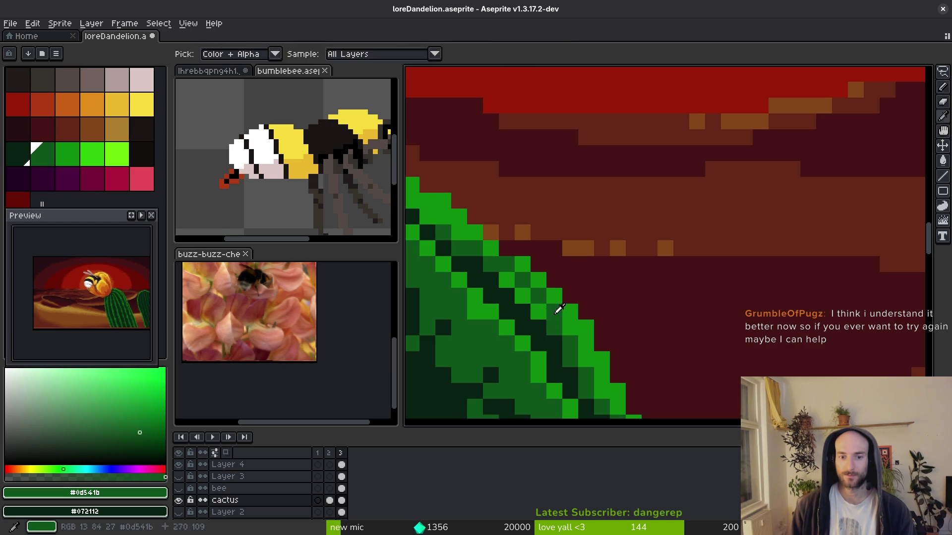
left_click(520, 292)
left_click(535, 276, "alt")
left_click(510, 266)
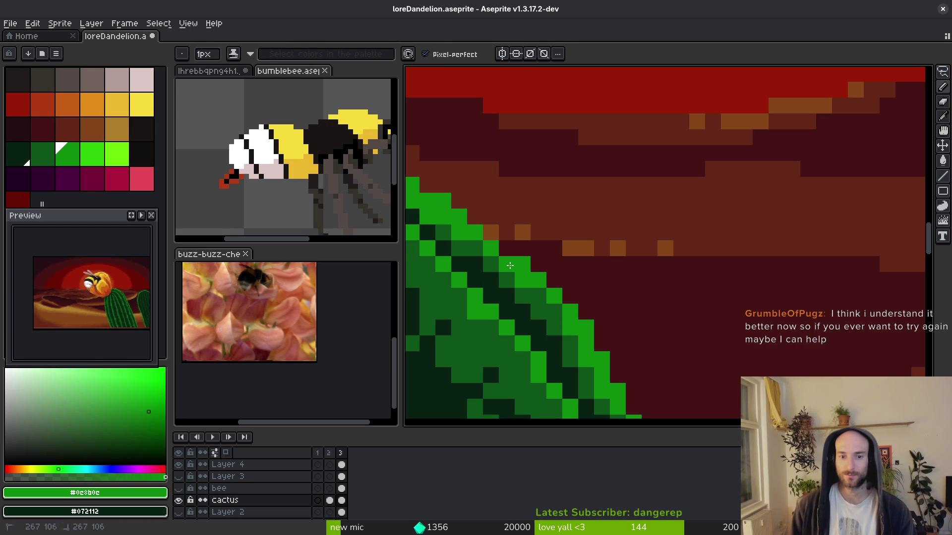
scroll(606, 259, "down", 2)
key("ctrl+s")
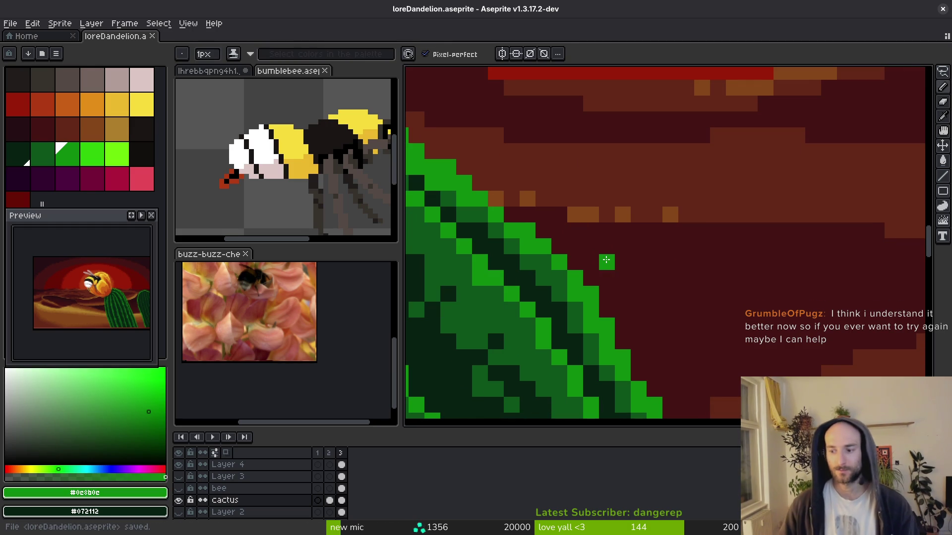
Speckle a further stretch of the rim with dark-green pixels and a diagonal dark-green line.
mouse_move(525, 314)
left_mouse_down()
mouse_move(672, 331)
mouse_move(692, 278)
left_mouse_up()
left_click(692, 278, "alt")
left_click(644, 256)
left_click(622, 240)
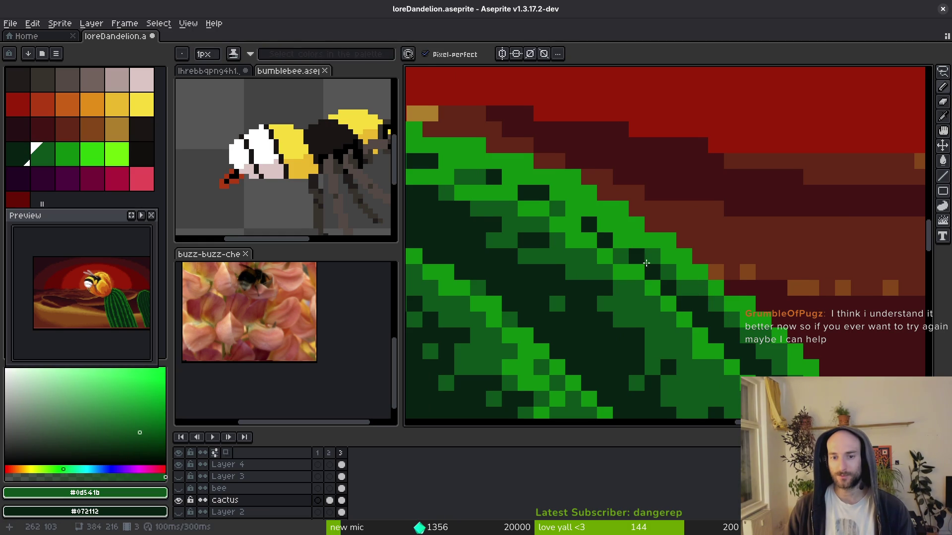
left_click(605, 241, "alt")
left_click(620, 240)
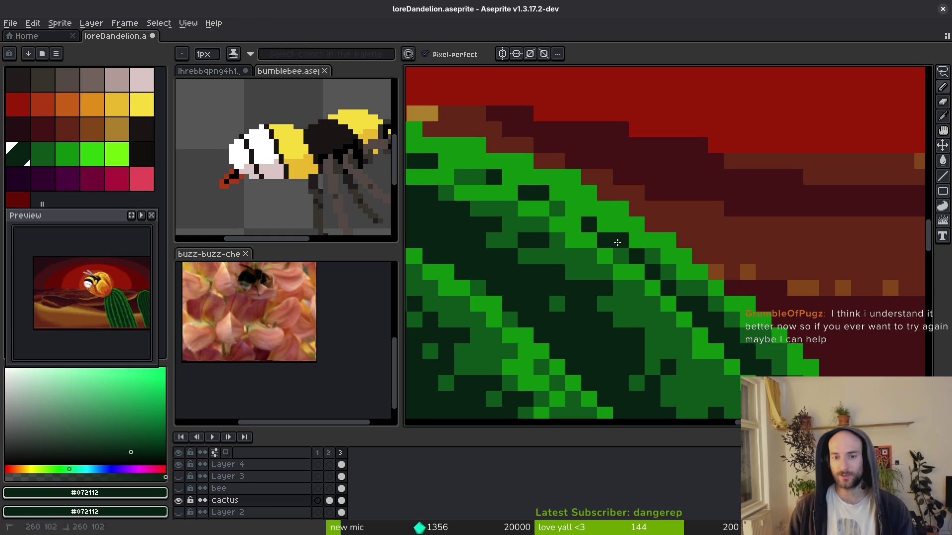
left_click(667, 267, "alt")
left_click_drag(680, 272, 594, 215)
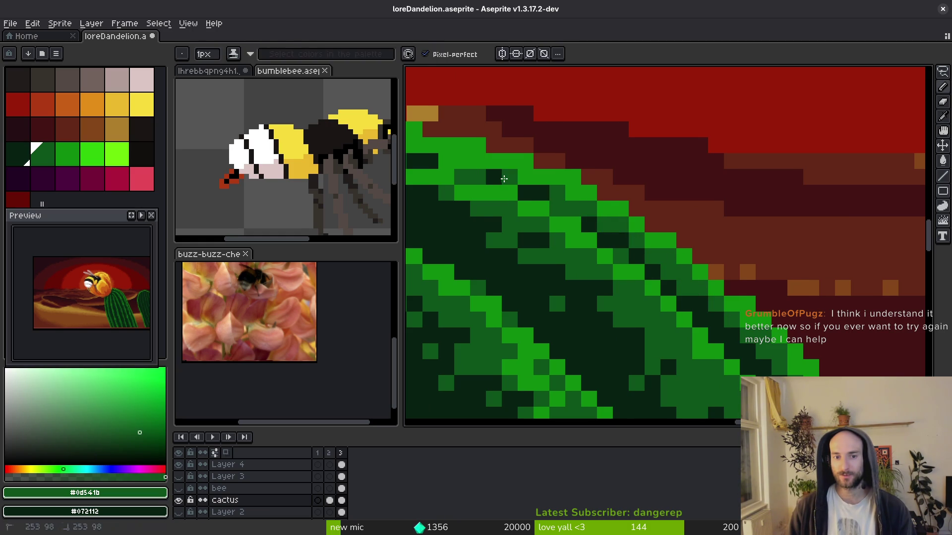
left_click_drag(497, 178, 677, 247)
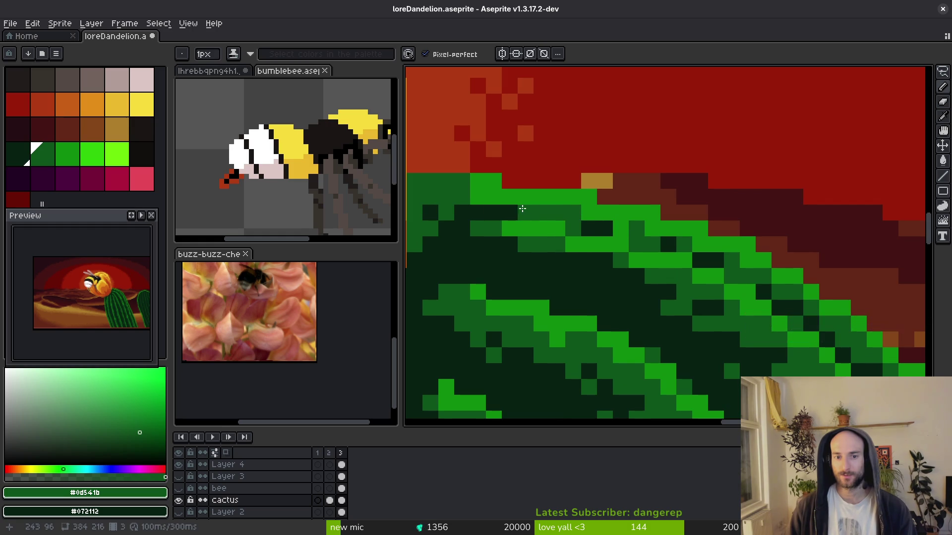
scroll(545, 203, "down", 2)
scroll(528, 197, "up", 2)
Save the artwork and reposition the view over the cactus stripes.
scroll(599, 271, "down", 2)
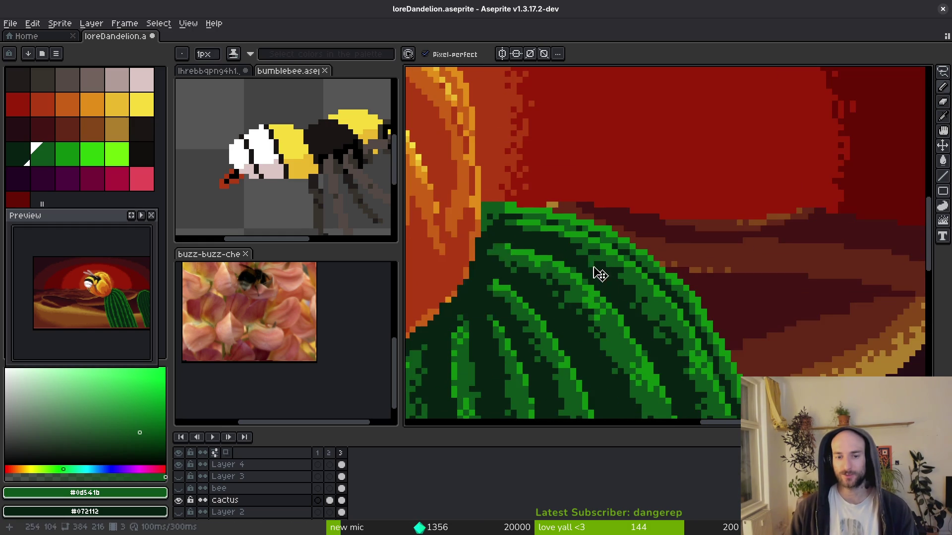
key("ctrl+s")
scroll(727, 361, "up", 2)
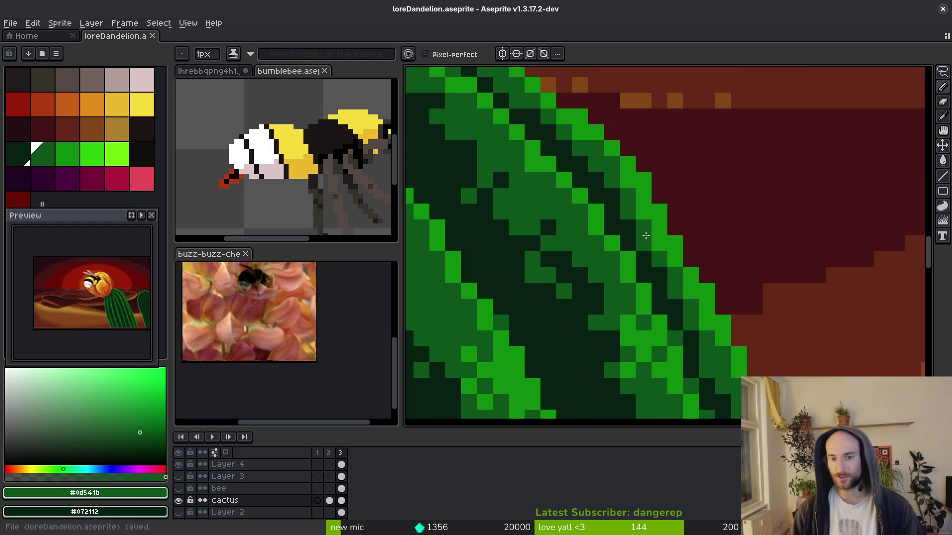
scroll(647, 240, "down", 4)
scroll(651, 258, "up", 1)
scroll(636, 188, "up", 3)
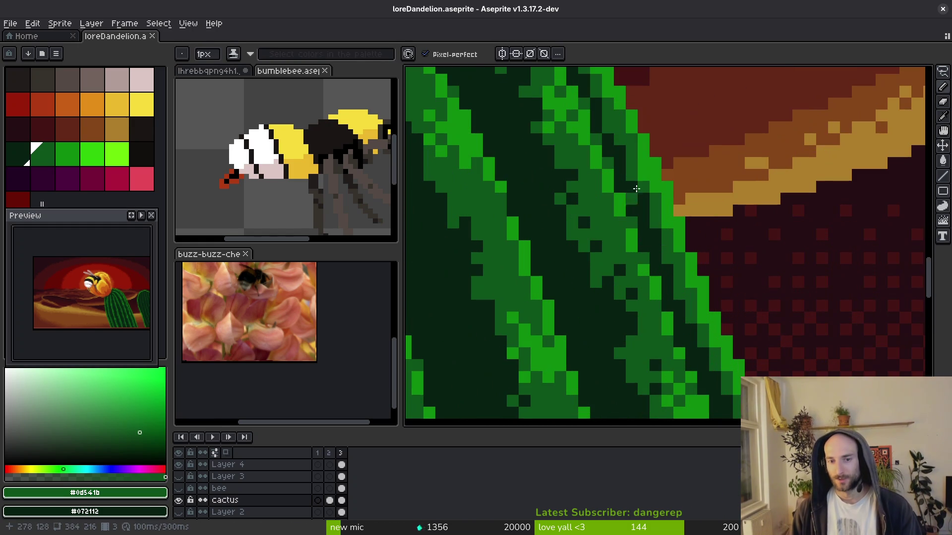
scroll(710, 343, "down", 3)
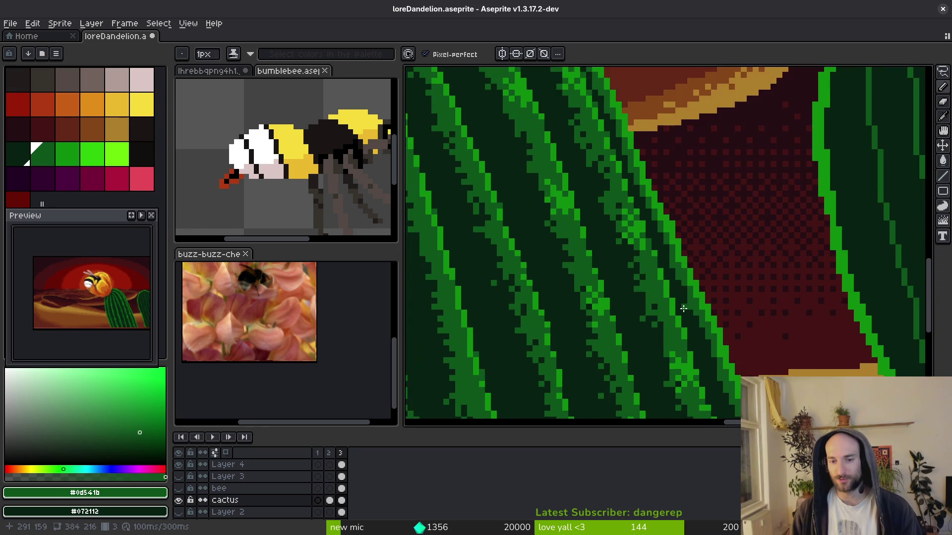
scroll(710, 343, "down", 2)
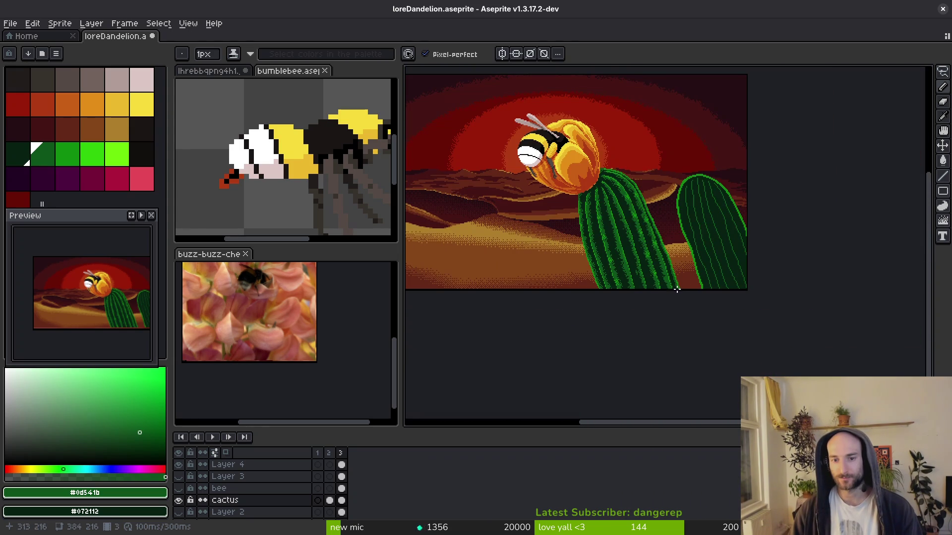
left_click_drag(622, 238, 626, 266)
scroll(662, 316, "up", 5)
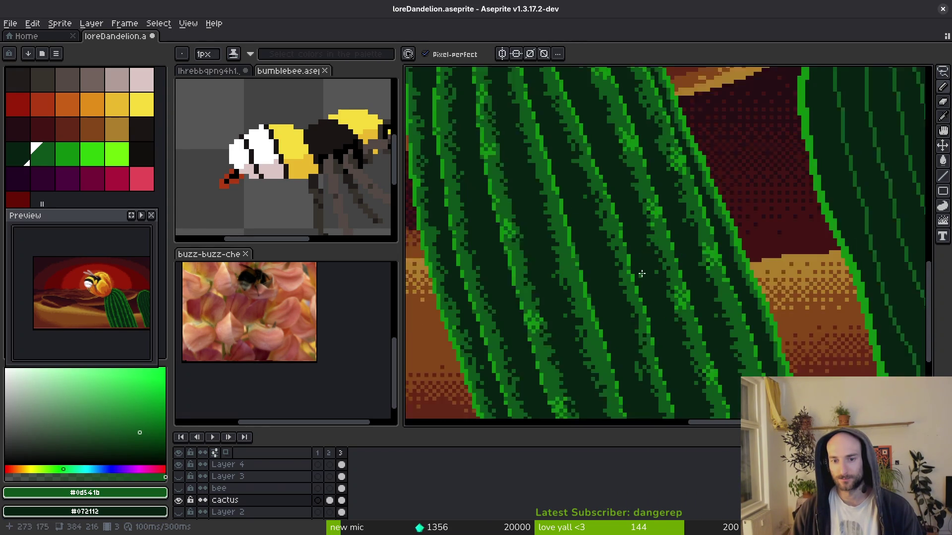
Sample the bright stripe green and shrink the Pencil brush to a single pixel.
key("i")
left_click_drag(662, 200, 633, 276)
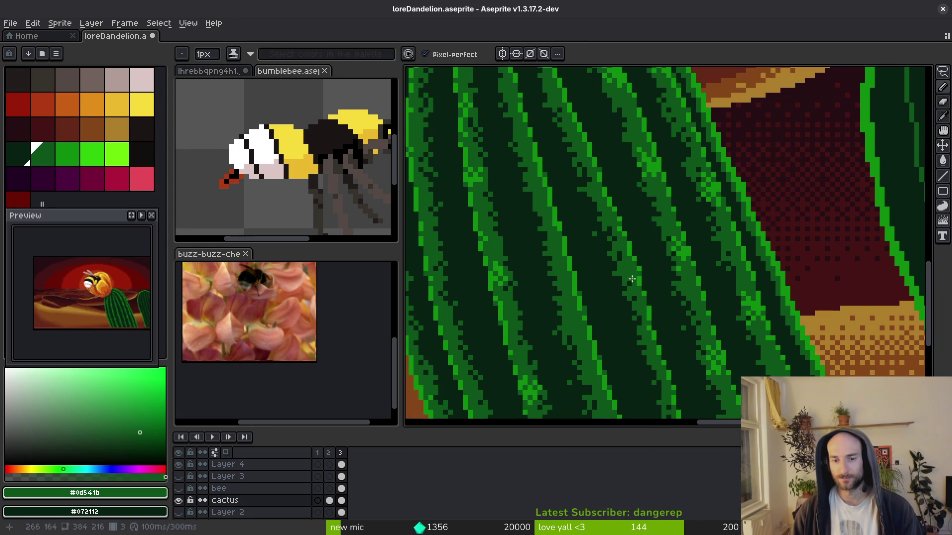
key("b")
scroll(629, 264, "up", 1)
scroll(629, 264, "up", 1)
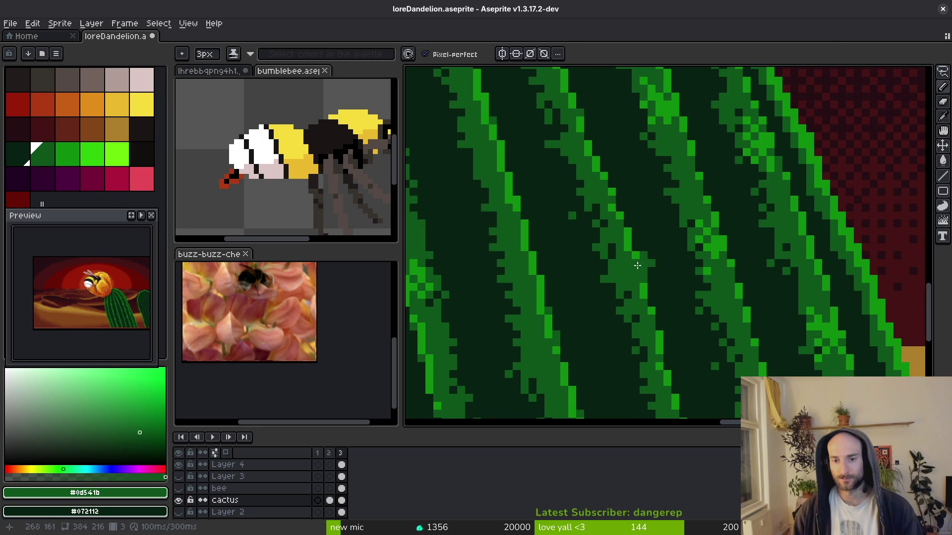
left_click(631, 238, "alt")
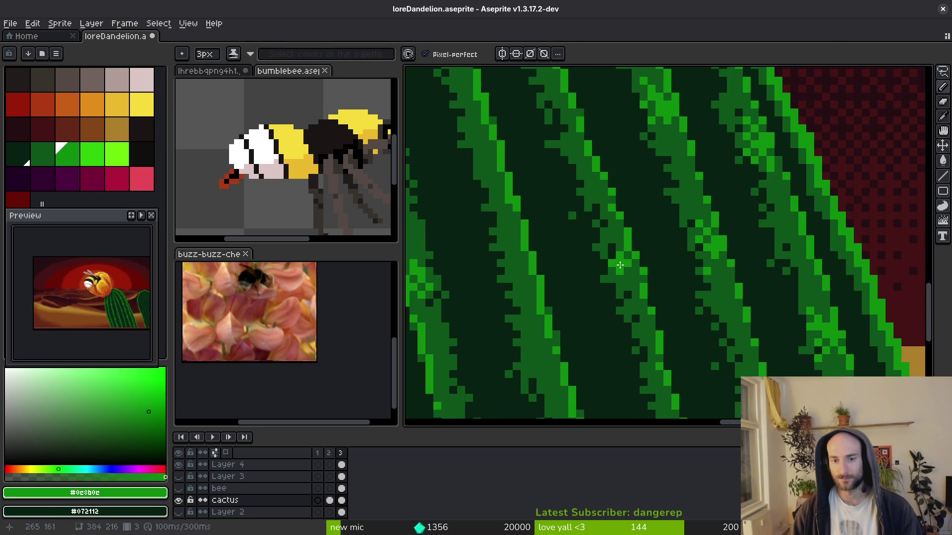
scroll(637, 295, "down", 3)
scroll(620, 281, "up", 3)
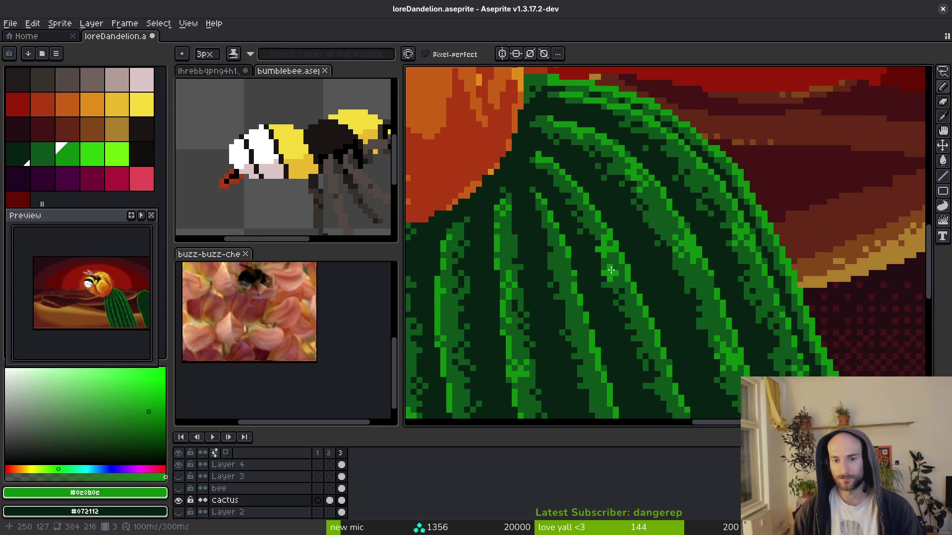
key("minus")
key("minus")
Sample the mid cactus green, then bright green again, and shift to another stripe section.
scroll(627, 259, "down", 2)
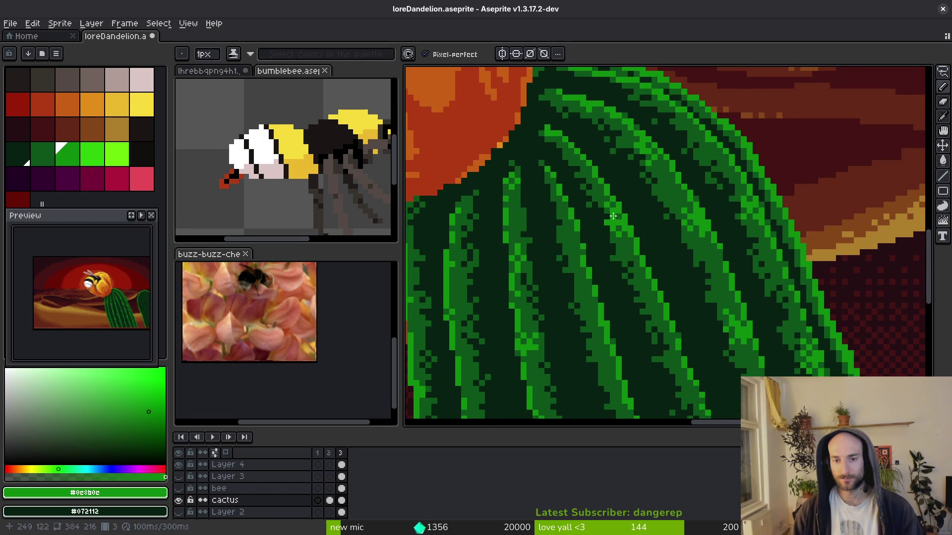
scroll(652, 283, "down", 1)
scroll(648, 329, "up", 2)
left_click(623, 333, "alt")
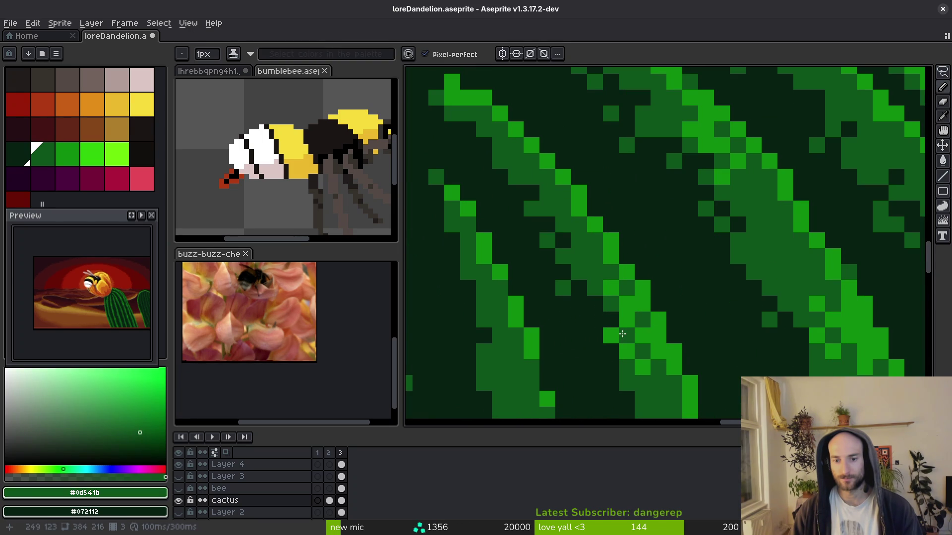
scroll(625, 335, "down", 2)
scroll(647, 270, "up", 1)
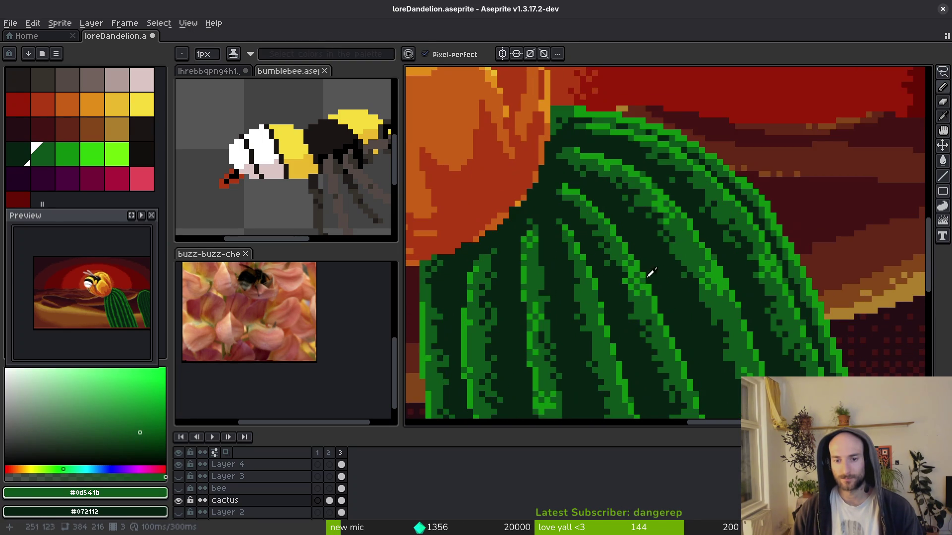
left_click(648, 272, "alt")
scroll(658, 298, "up", 2)
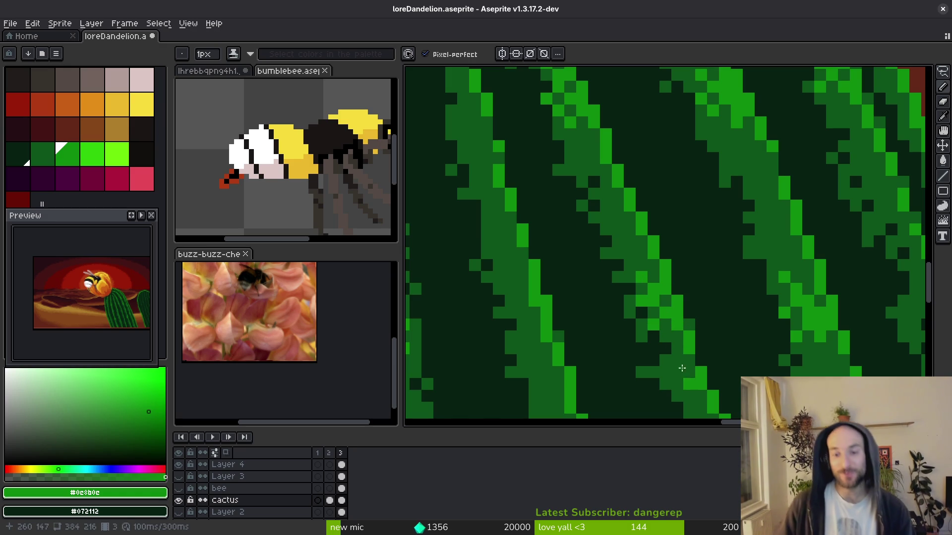
scroll(682, 368, "down", 2)
scroll(625, 232, "up", 1)
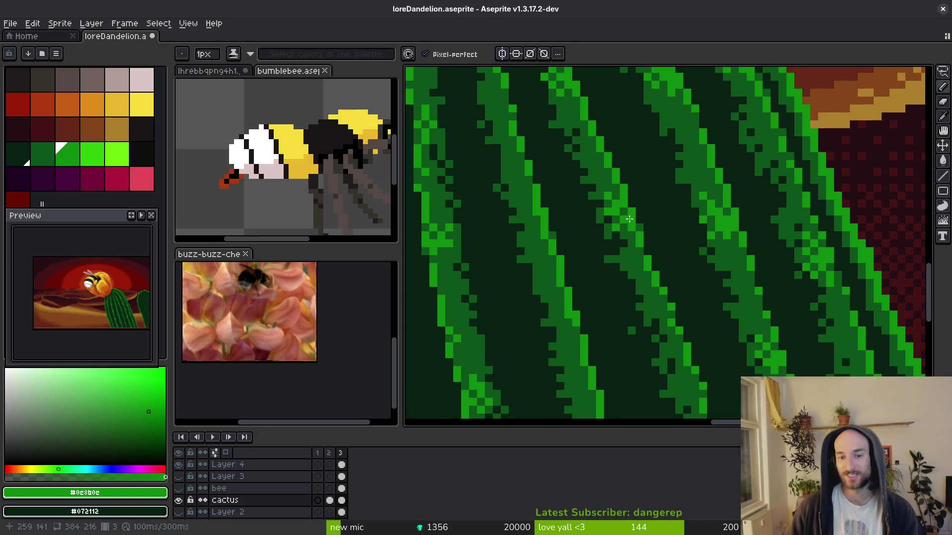
scroll(629, 219, "up", 2)
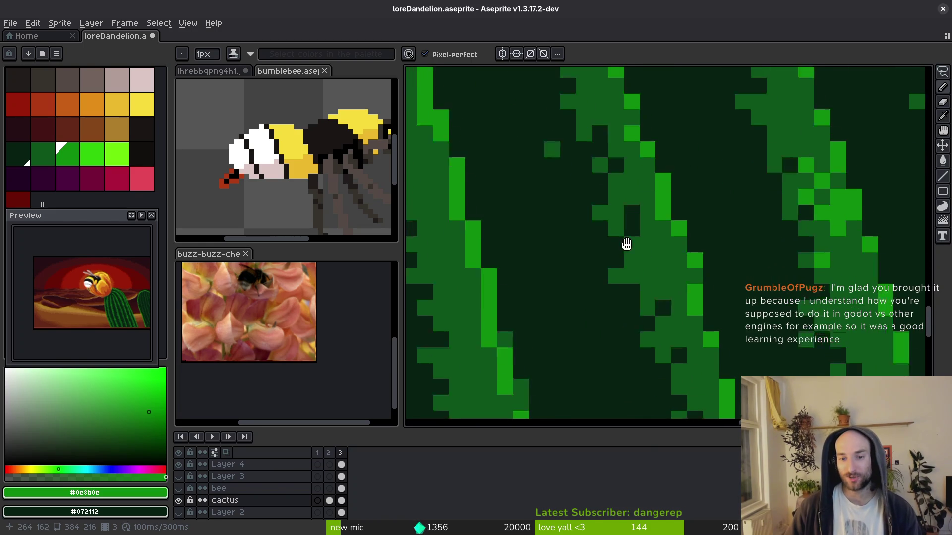
left_click_drag(626, 243, 637, 249)
Try green speckles with undos, add a dark speckle, and brighten one mid-green stripe pixel.
left_click(642, 266)
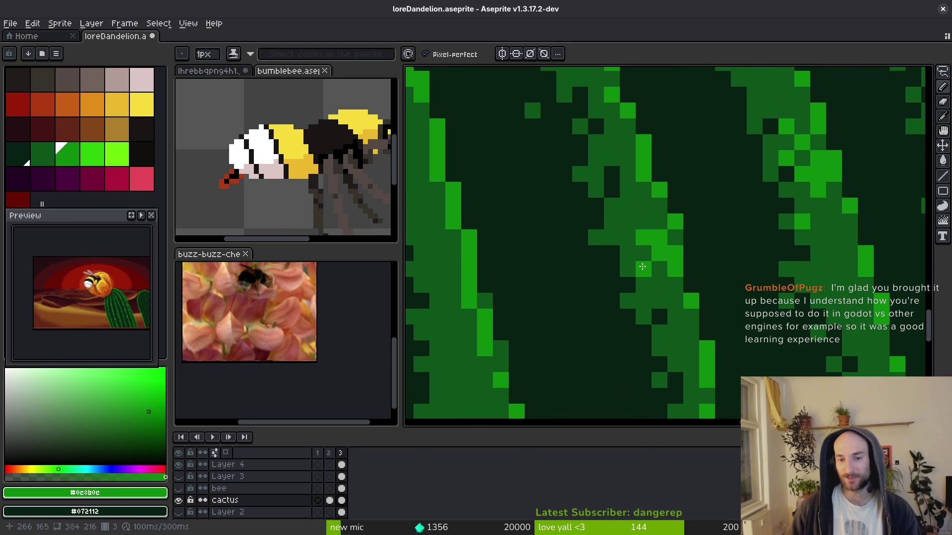
key("ctrl+z")
left_click(627, 221)
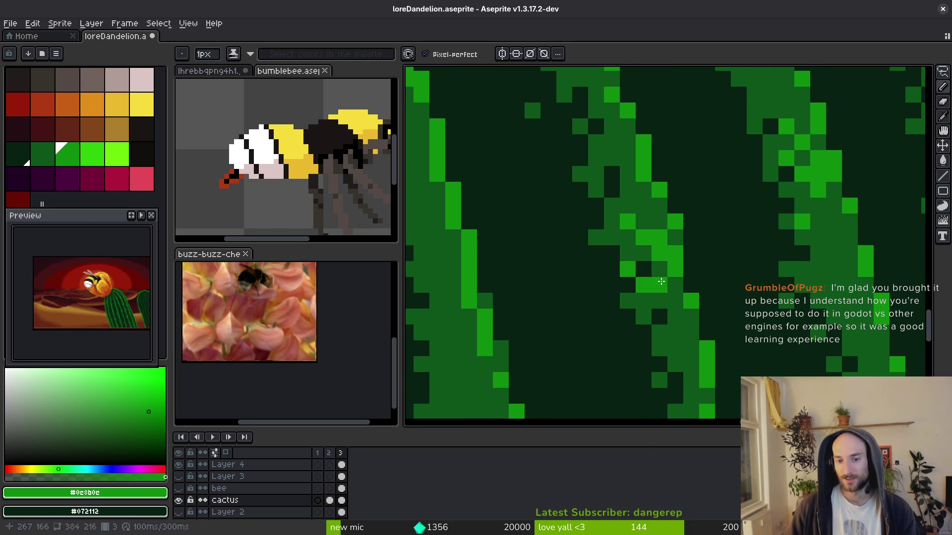
key("ctrl+z")
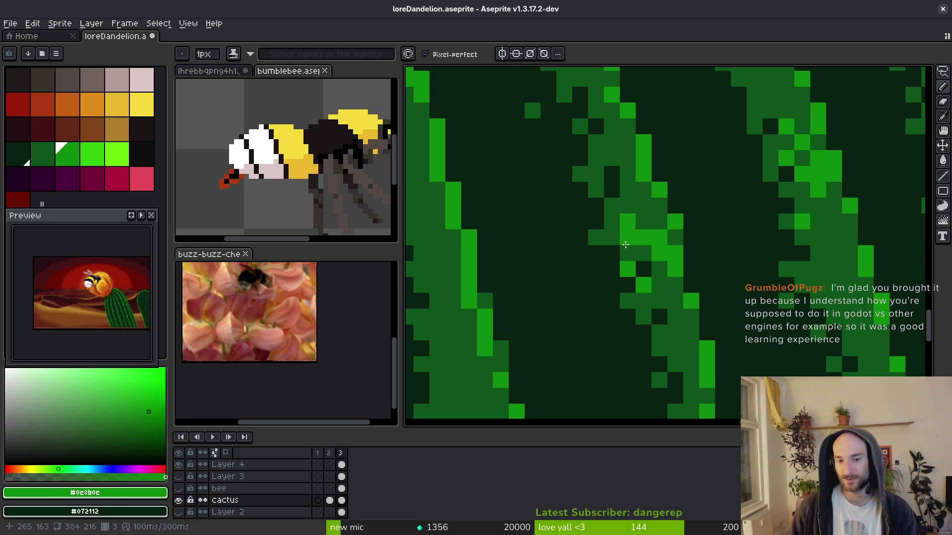
left_click(655, 217, "alt")
left_click(628, 233)
left_click(651, 224, "alt")
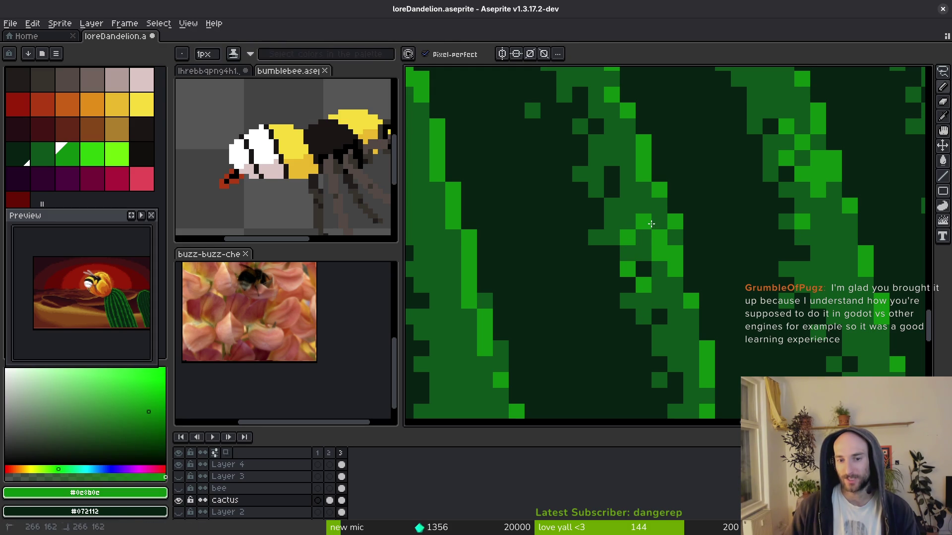
left_click(654, 268)
Drag two short runs of bright-green speckles along the cactus stripe edge.
scroll(677, 268, "down", 5)
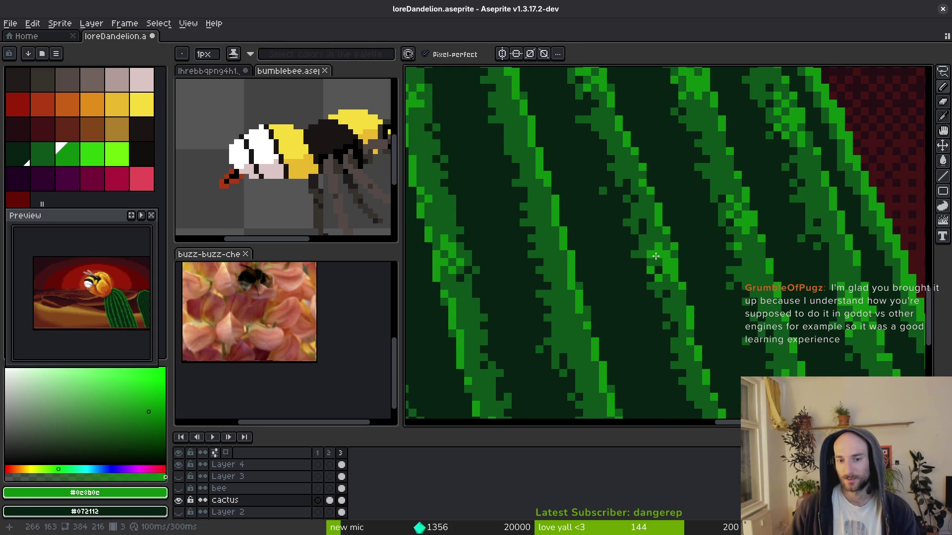
scroll(700, 353, "up", 5)
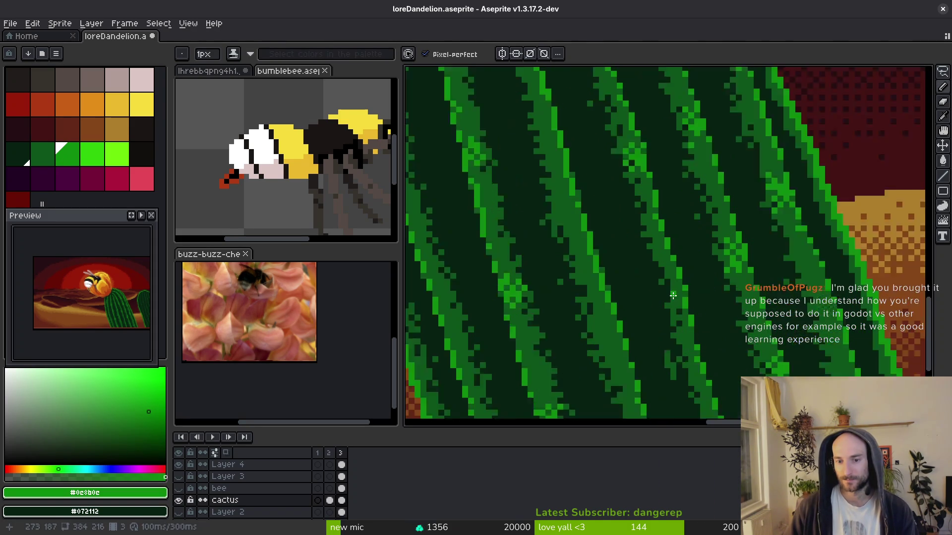
left_click_drag(671, 273, 682, 276)
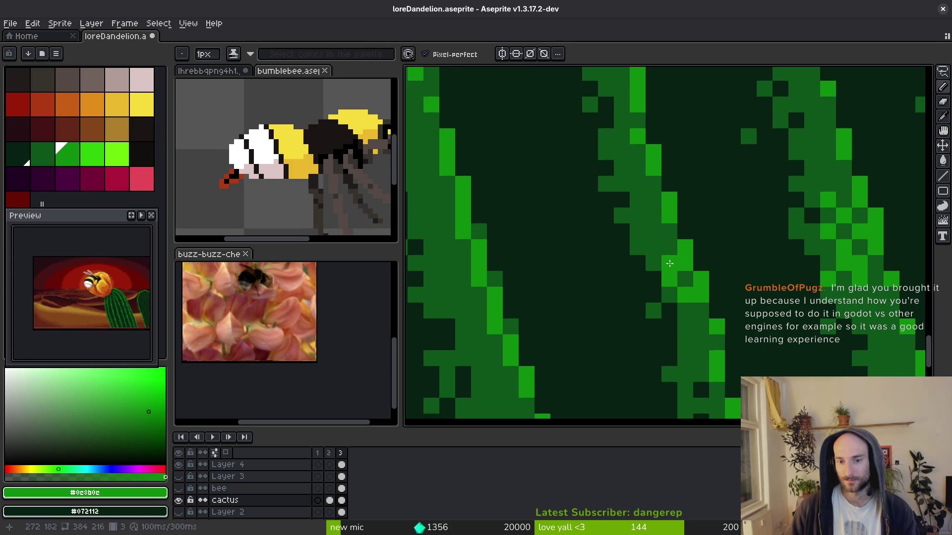
left_click_drag(669, 315, 697, 314)
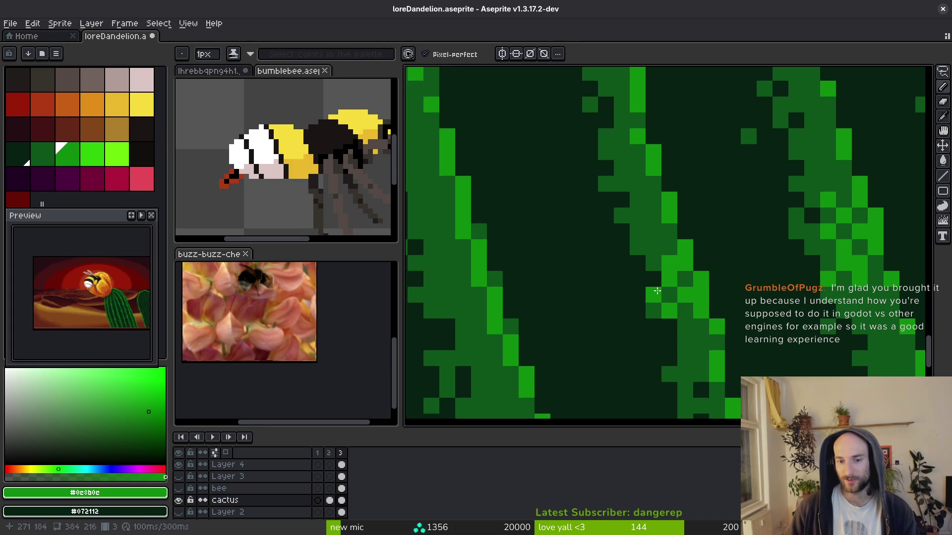
Add one more green speckle, save, and move the view to another part of the stripes.
left_click(643, 264)
key("ctrl+s")
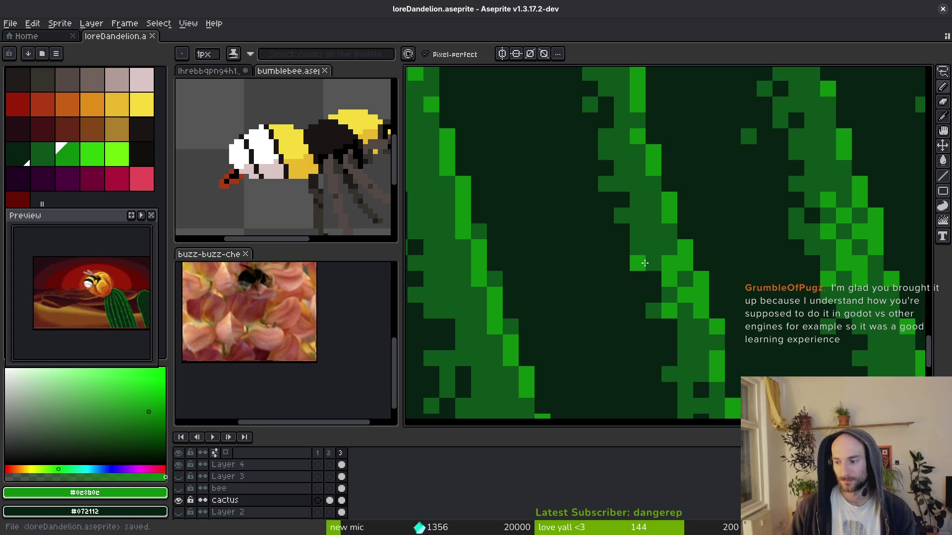
scroll(669, 298, "down", 2)
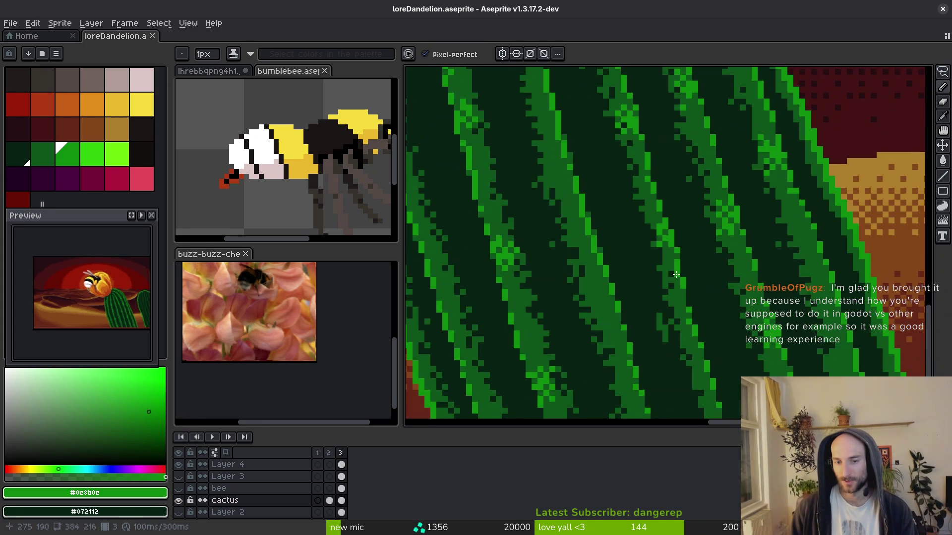
scroll(640, 230, "up", 2)
left_click_drag(640, 230, 607, 219)
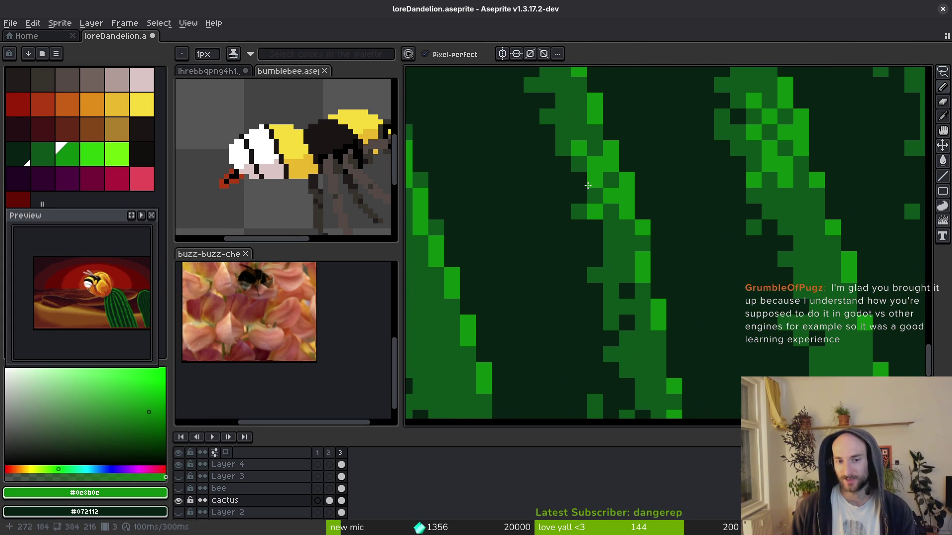
scroll(581, 182, "down", 3)
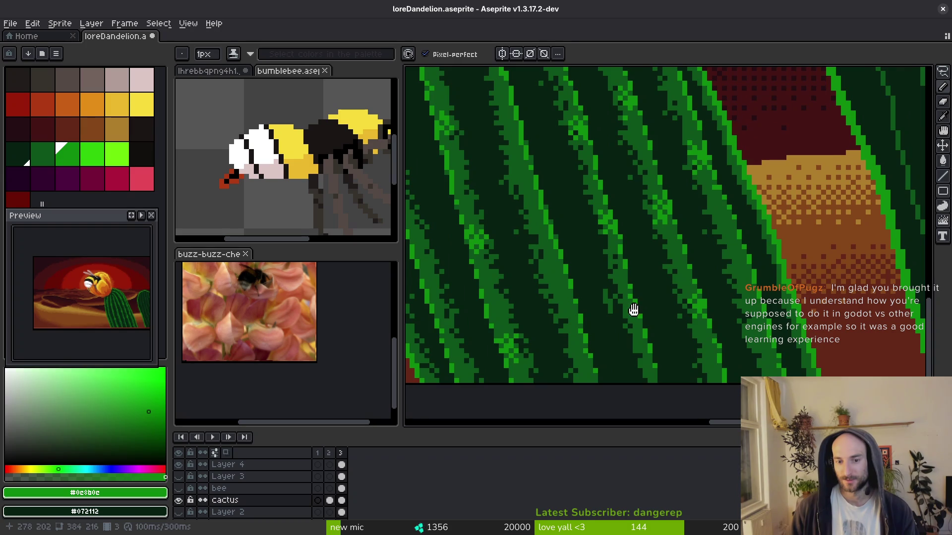
scroll(633, 309, "up", 4)
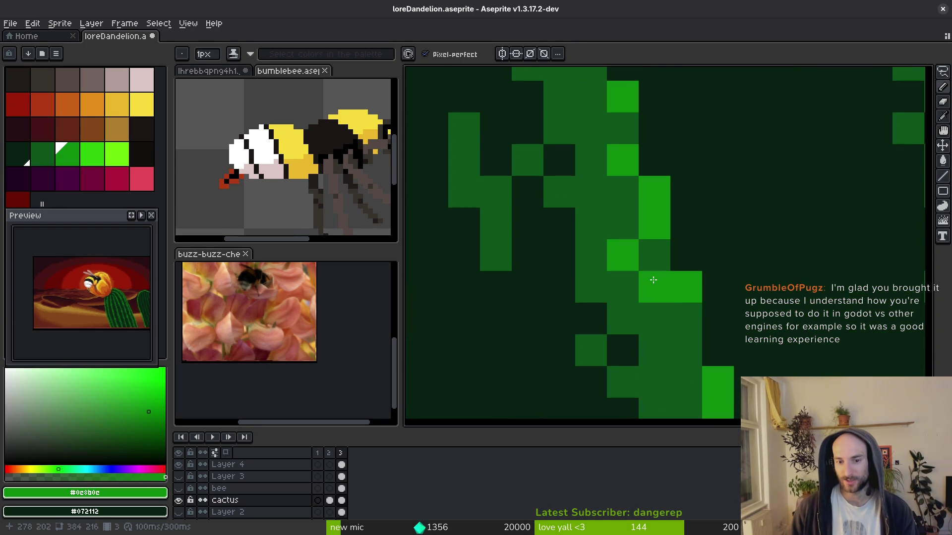
Scatter a cluster of bright-green speckles across the stripe and brighten one mid-green pixel.
left_click(654, 256)
left_click(631, 312)
left_click(590, 278)
left_click(590, 255)
left_click(569, 221)
left_click(657, 327)
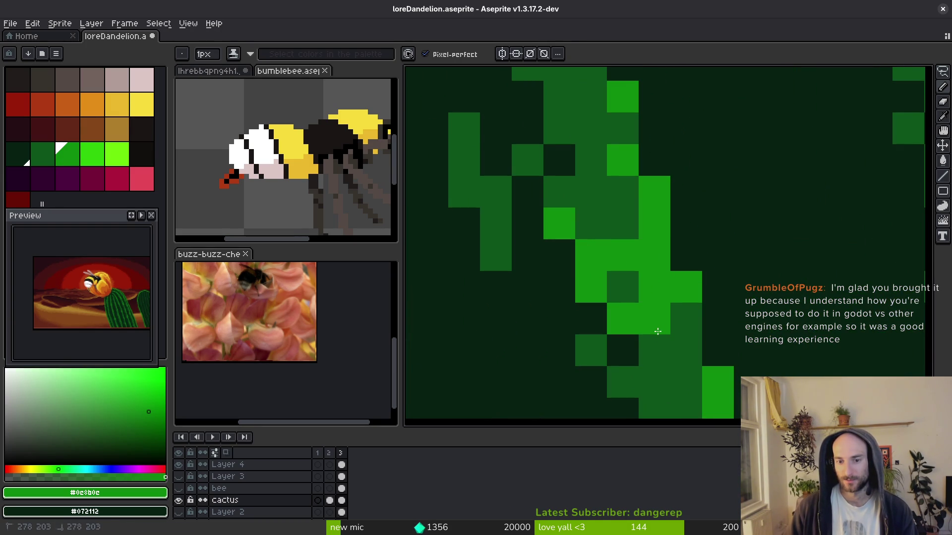
left_click(686, 347)
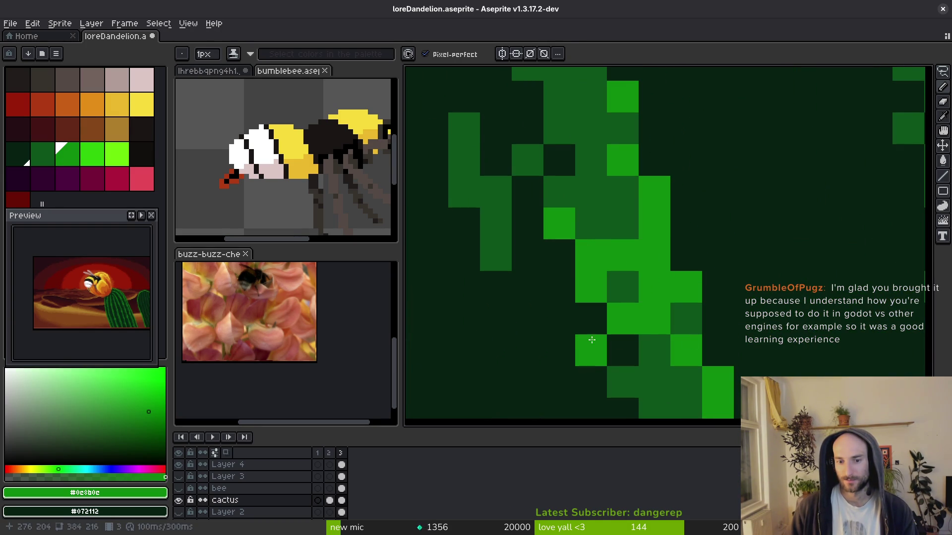
Darken five stray mid-green pixels back to the dark background green.
left_click(623, 287, "alt")
scroll(515, 228, "down", 2)
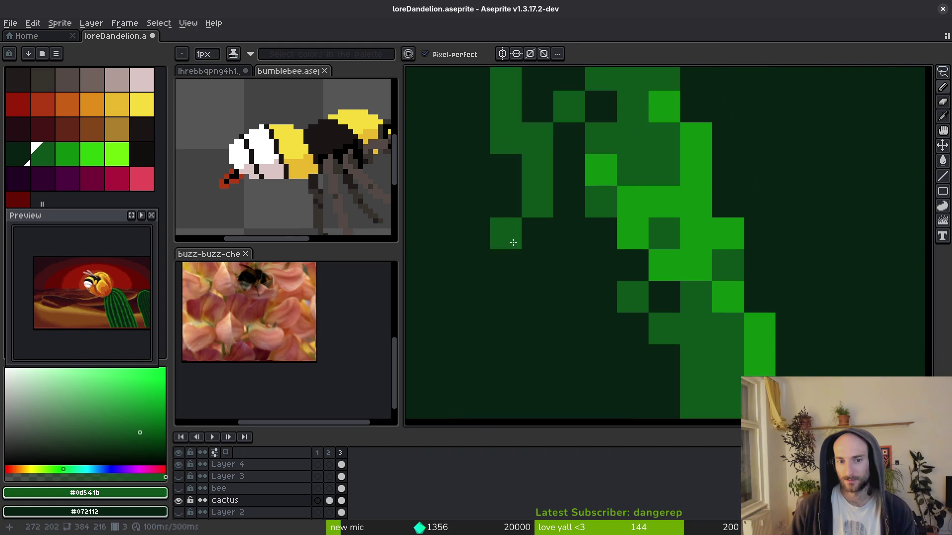
left_click(512, 213, "alt")
scroll(510, 206, "up", 4)
left_click(522, 203)
left_click(549, 293)
left_click(548, 322)
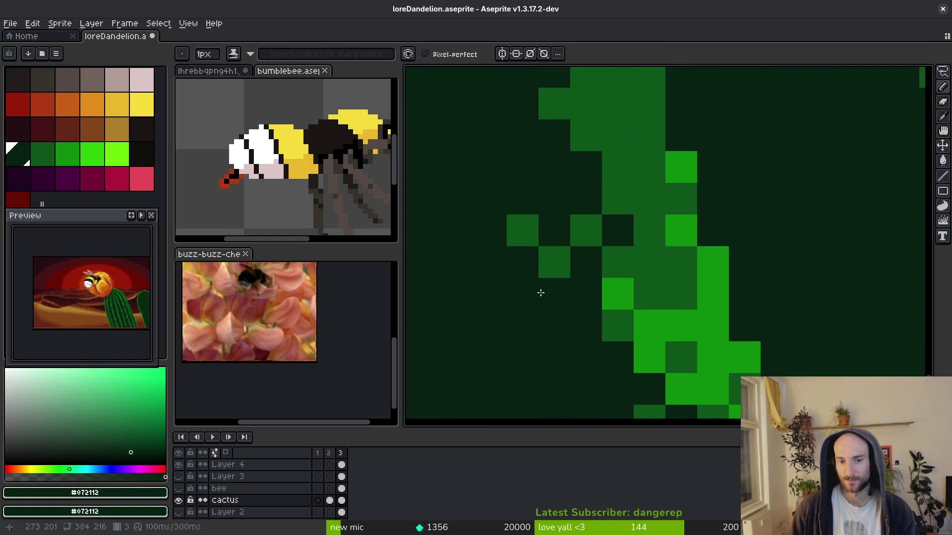
left_click(554, 262)
left_click(516, 238)
Add two mid-green speckles beside the stripe, then pick bright green again.
left_click(579, 229, "alt")
left_click(557, 265)
left_click(551, 195)
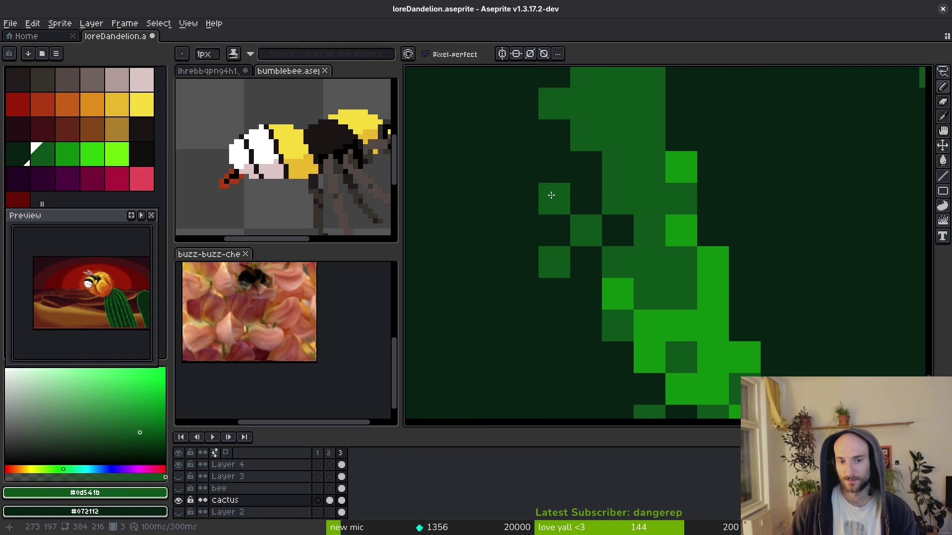
scroll(587, 302, "down", 4)
scroll(521, 185, "up", 3)
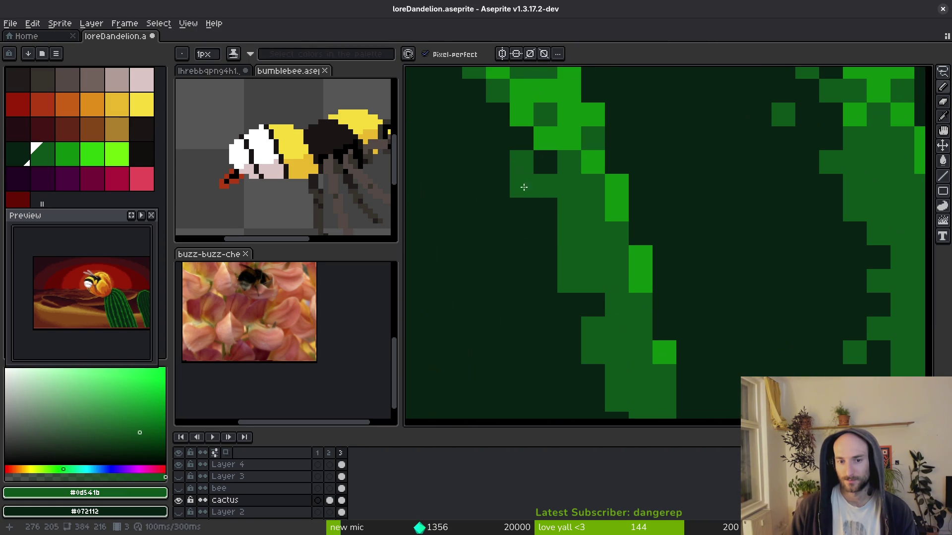
scroll(497, 136, "left", 2)
left_click(580, 171, "alt")
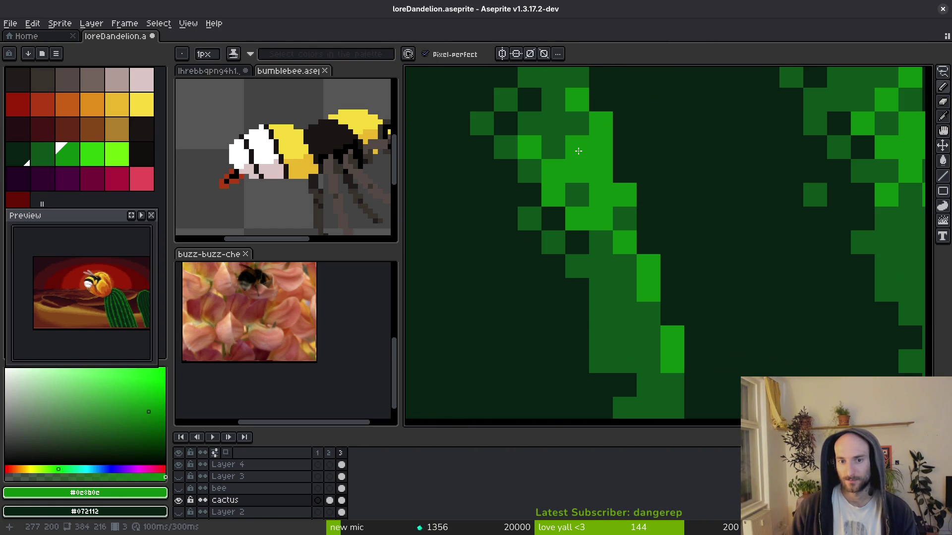
scroll(609, 277, "down", 3)
Save the artwork and paint three bright-green speckles onto the cactus stripe.
scroll(628, 297, "down", 1)
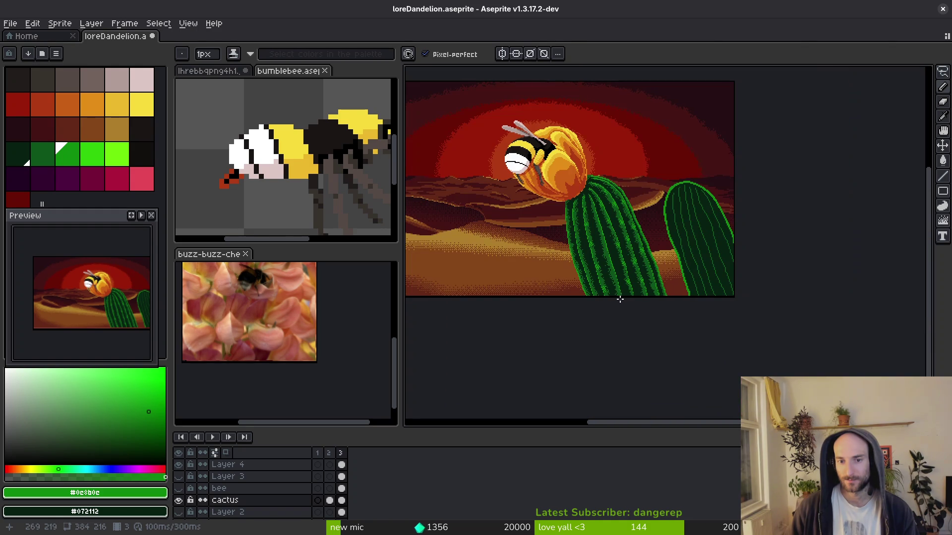
scroll(632, 298, "up", 5)
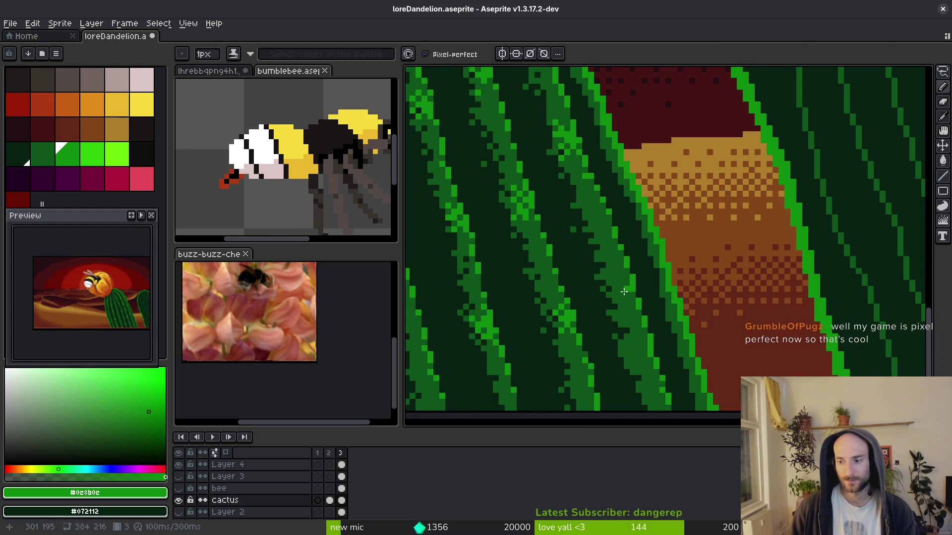
key("ctrl+s")
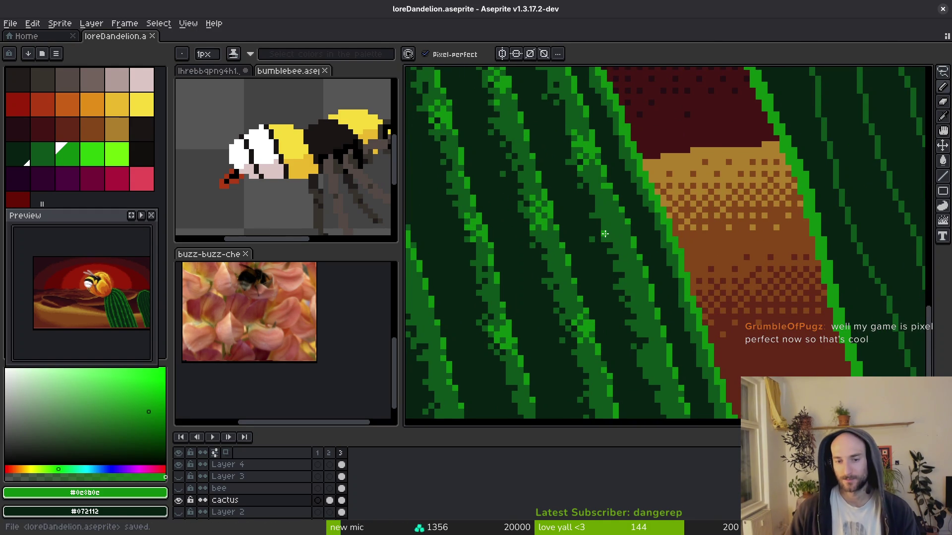
scroll(641, 255, "up", 1)
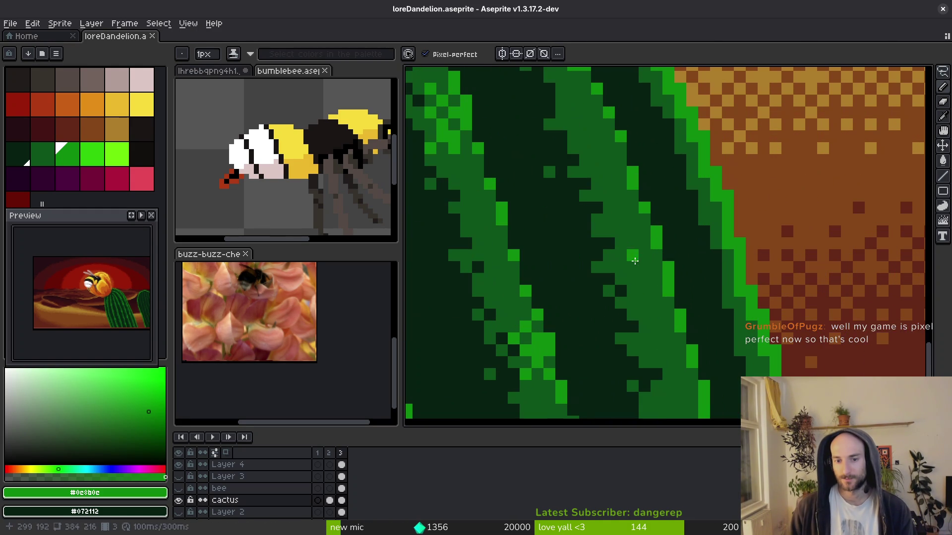
left_click(640, 254)
left_click(633, 236)
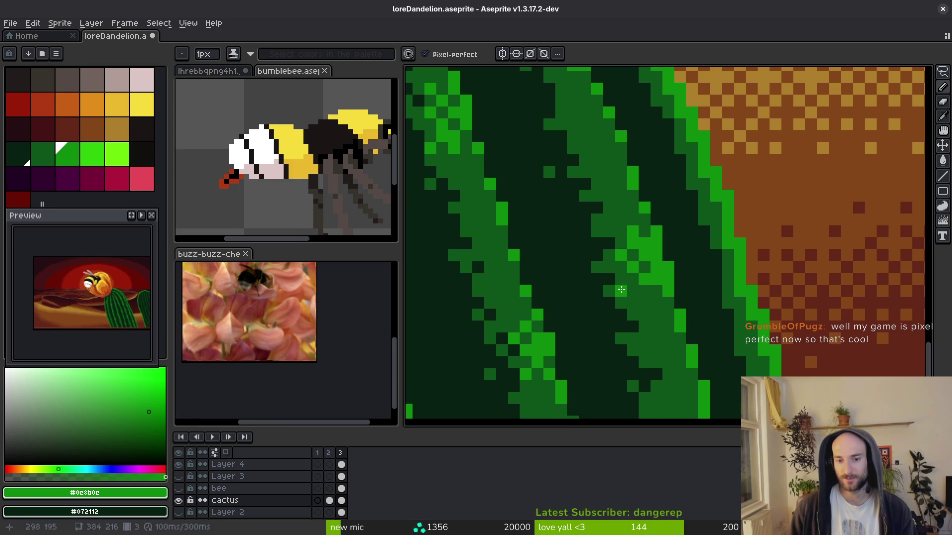
left_click(620, 278)
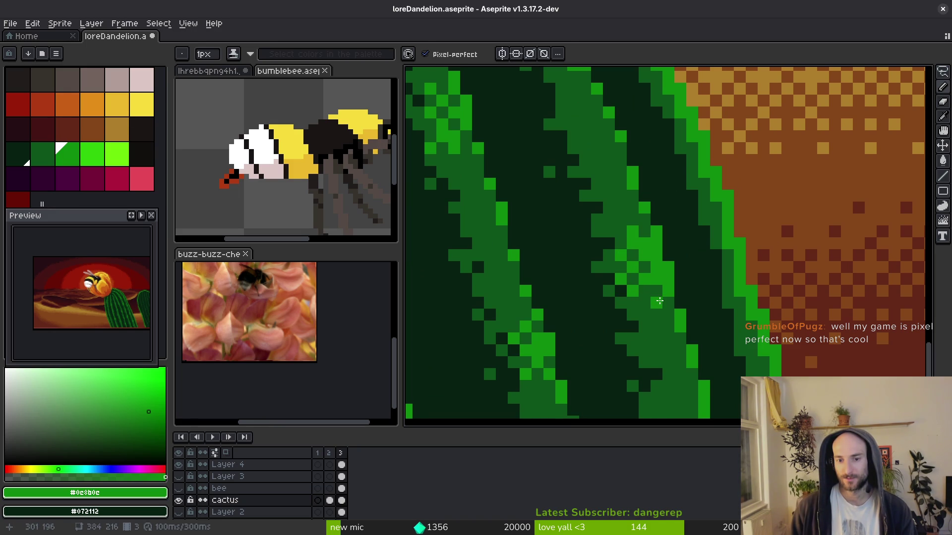
Swap to mid green and back, then undo a misplaced bright-green pixel and re-place it elsewhere.
left_click(660, 242, "alt")
scroll(665, 288, "down", 2)
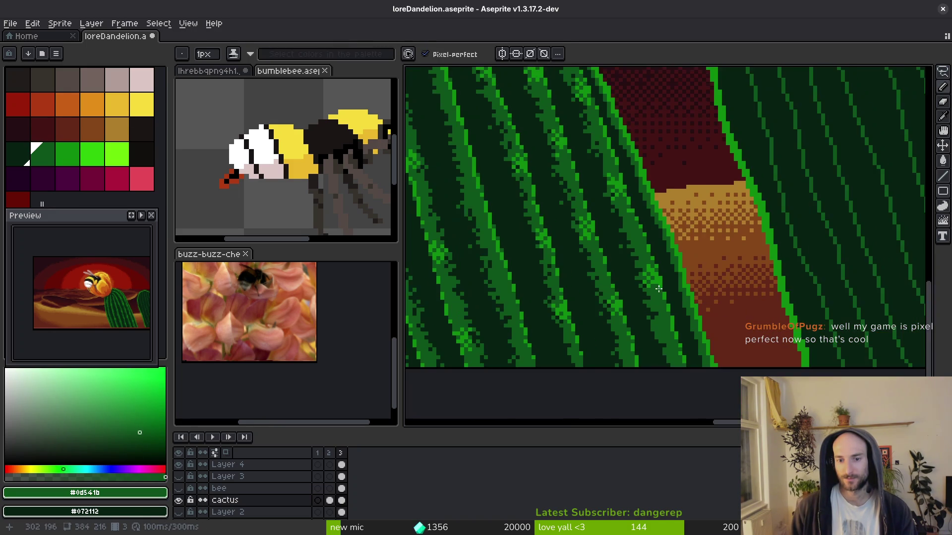
left_click(671, 322, "alt")
scroll(677, 342, "down", 2)
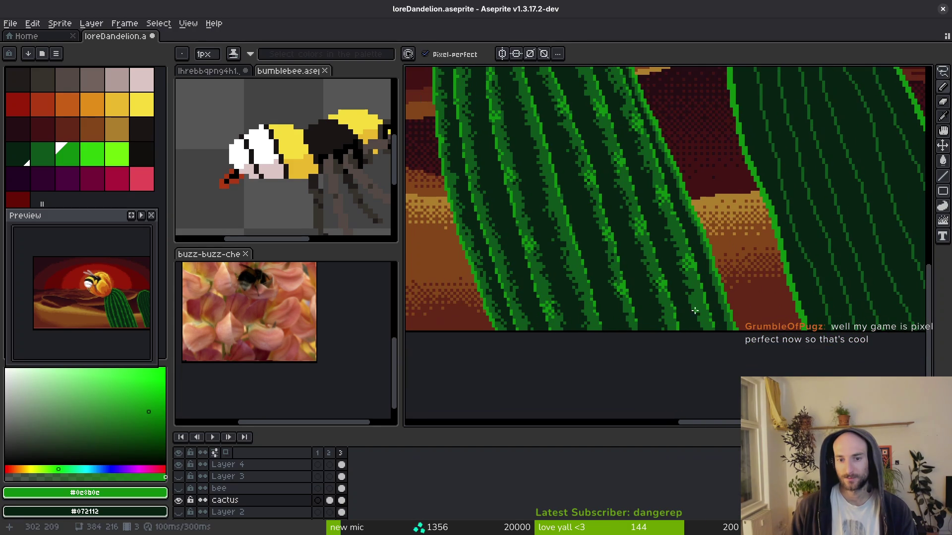
scroll(638, 322, "down", 4)
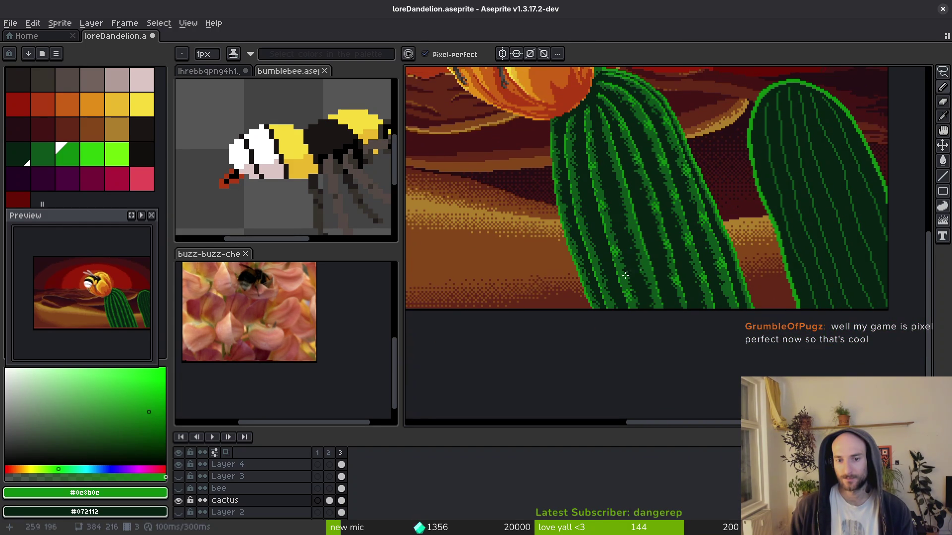
scroll(625, 276, "up", 4)
scroll(637, 285, "up", 2)
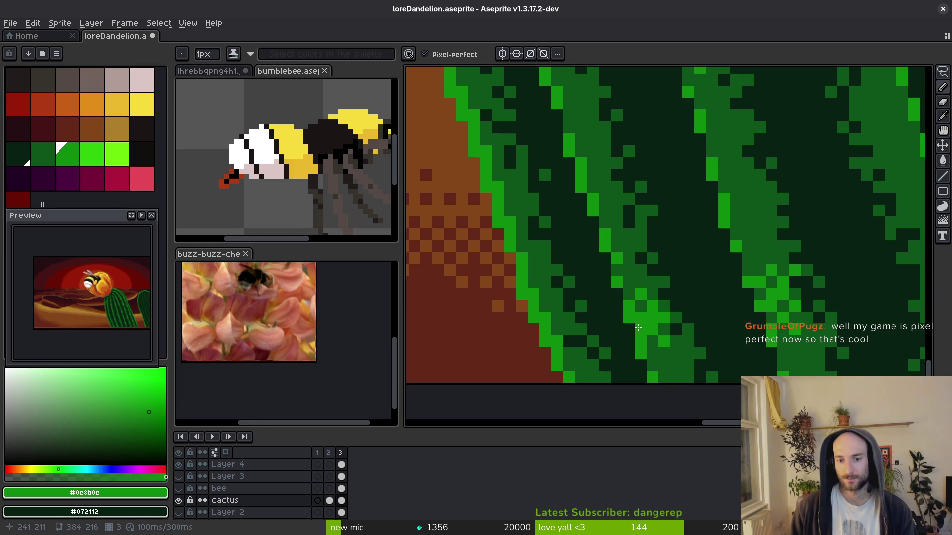
scroll(639, 287, "up", 3)
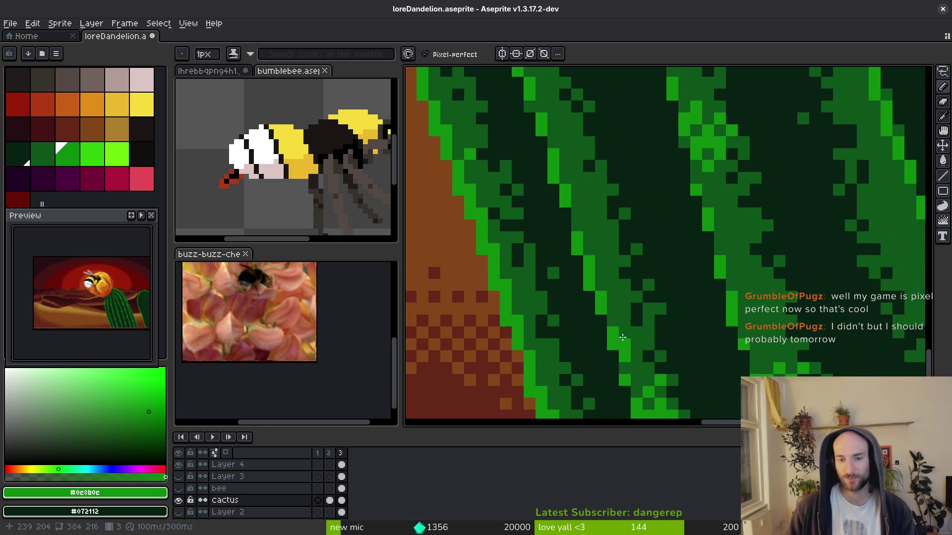
scroll(625, 260, "down", 2)
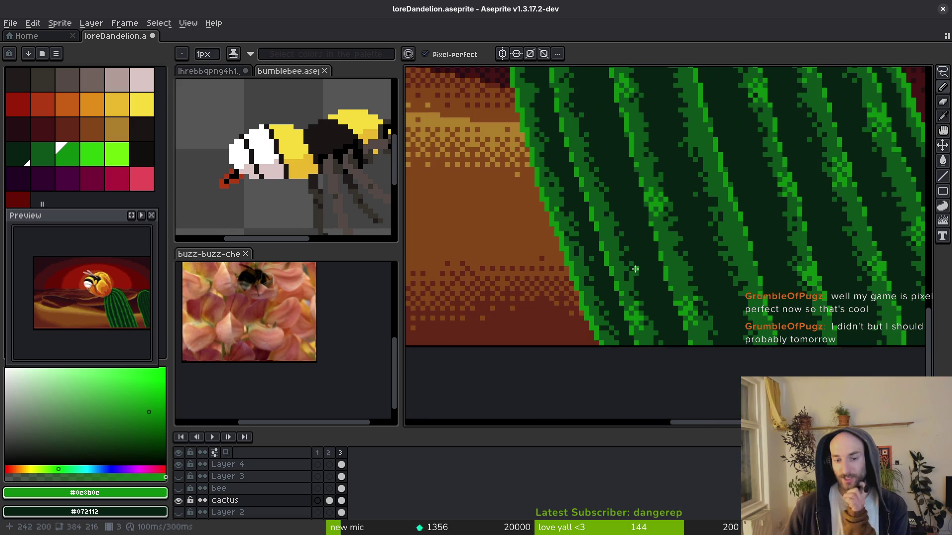
scroll(606, 242, "up", 3)
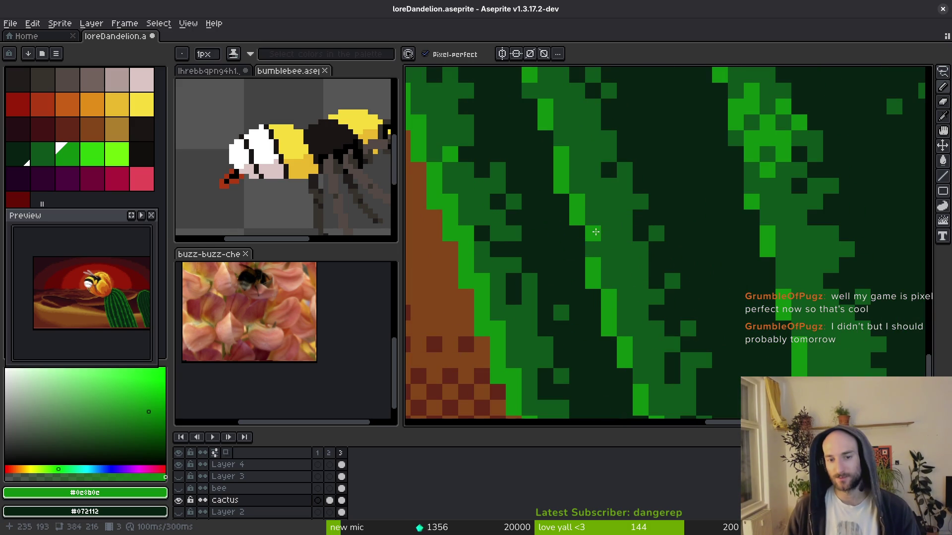
left_click_drag(591, 198, 589, 179)
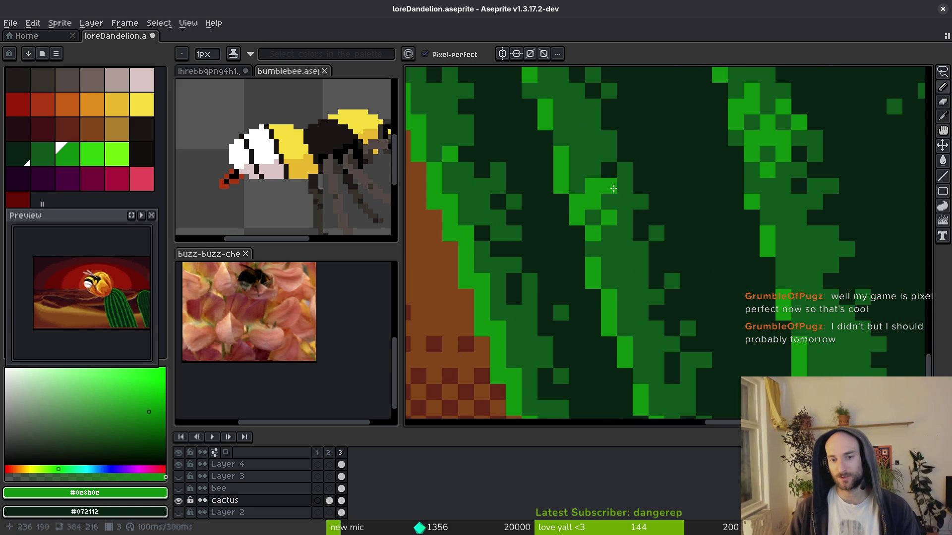
key("ctrl+z")
left_click(609, 249)
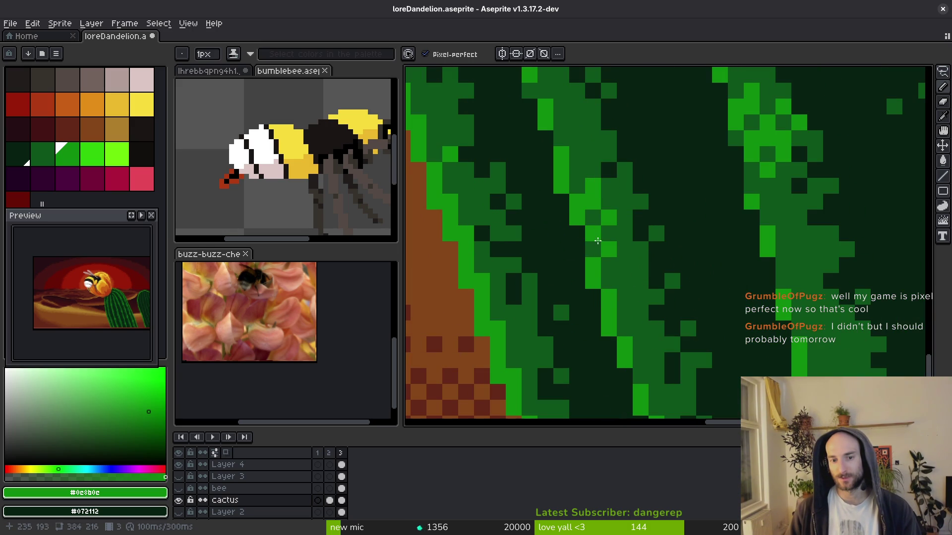